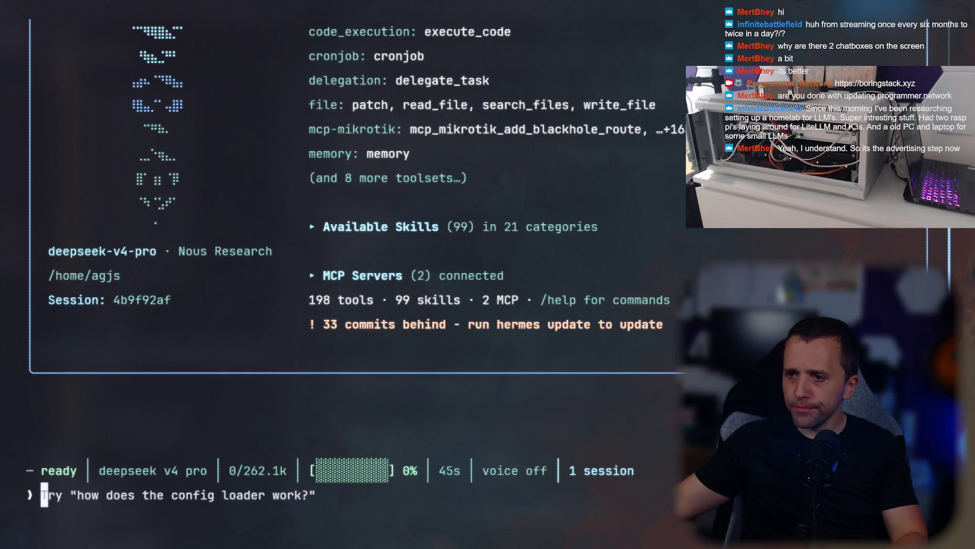
Review the Hermes banner listing 198 tools and 99 skills, then quit Hermes to the shell.
scroll(479, 279, up, 3)
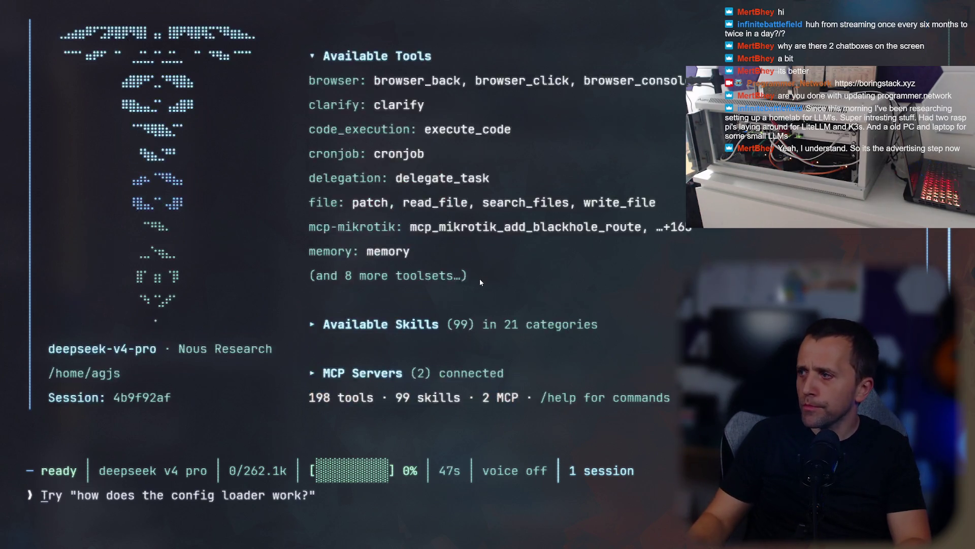
scroll(479, 278, down, 3)
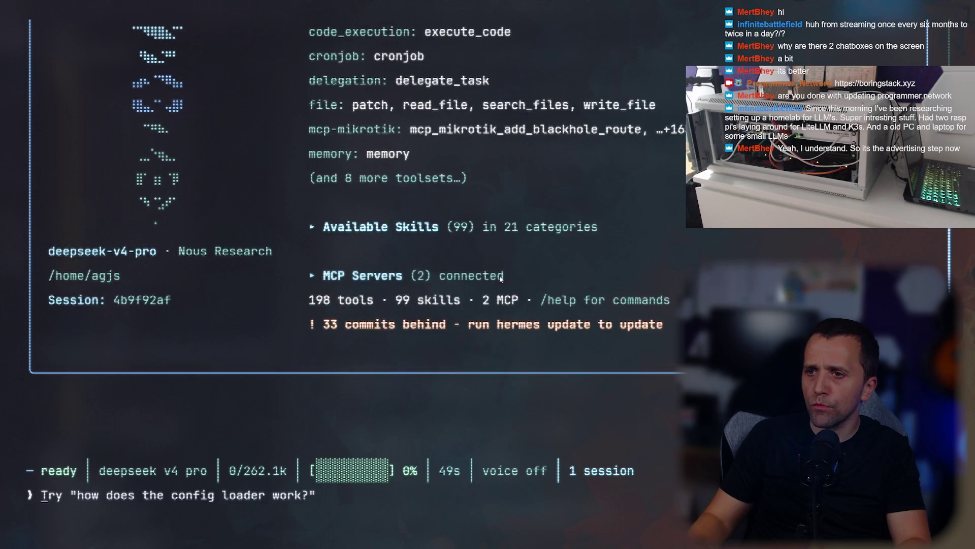
key(alt+Tab)
key(alt+Tab)
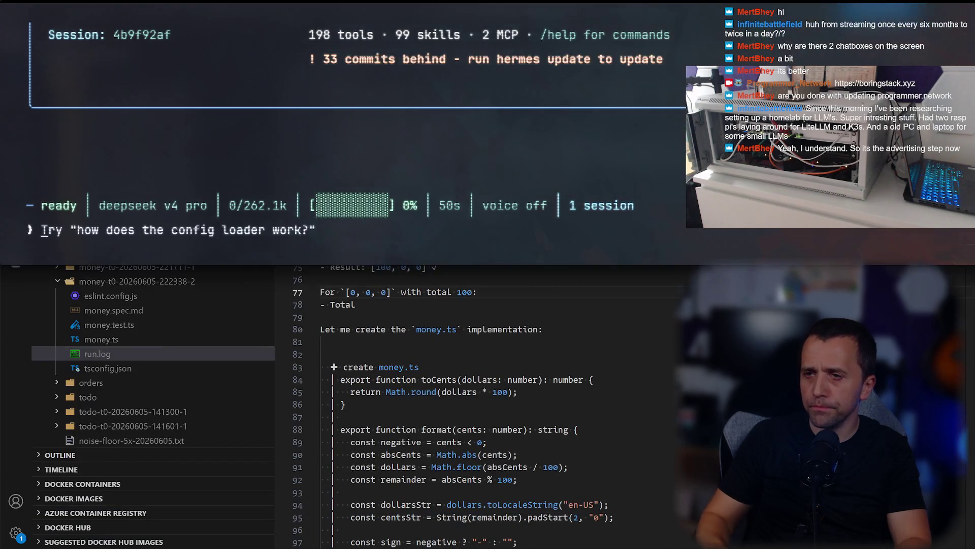
key(super+Up)
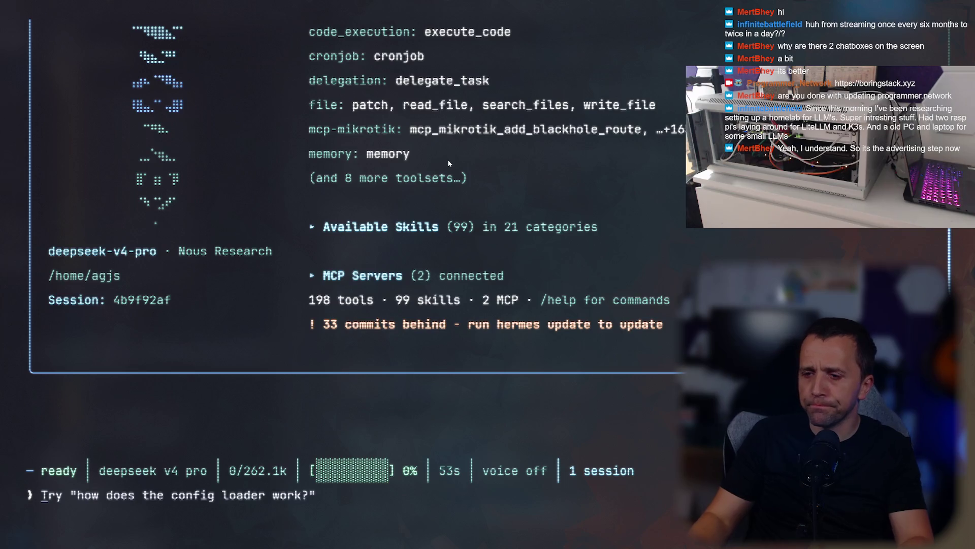
key(ctrl+c)
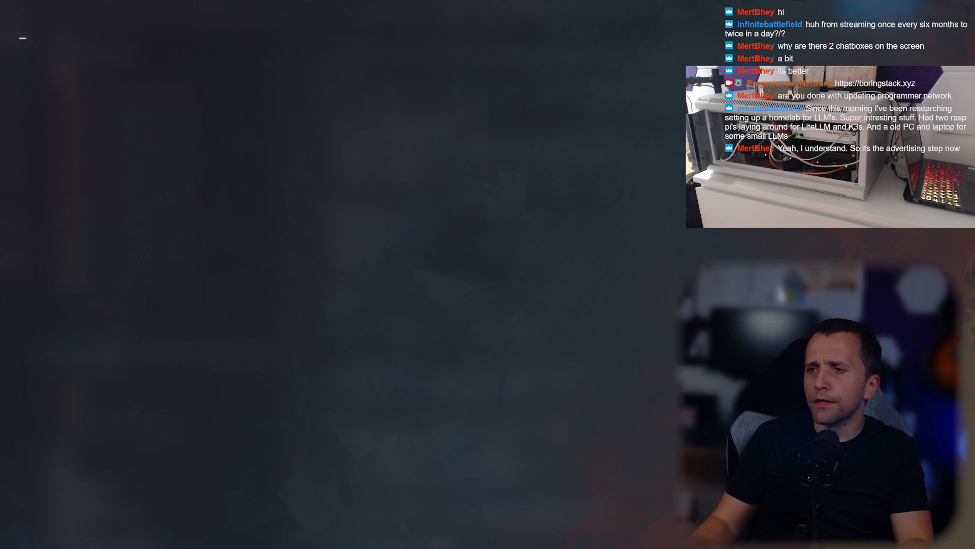
In the Claude Code transcript, find the TSFORGE sweep command and inspect its 512 thinking-budget setting.
key(alt+Tab)
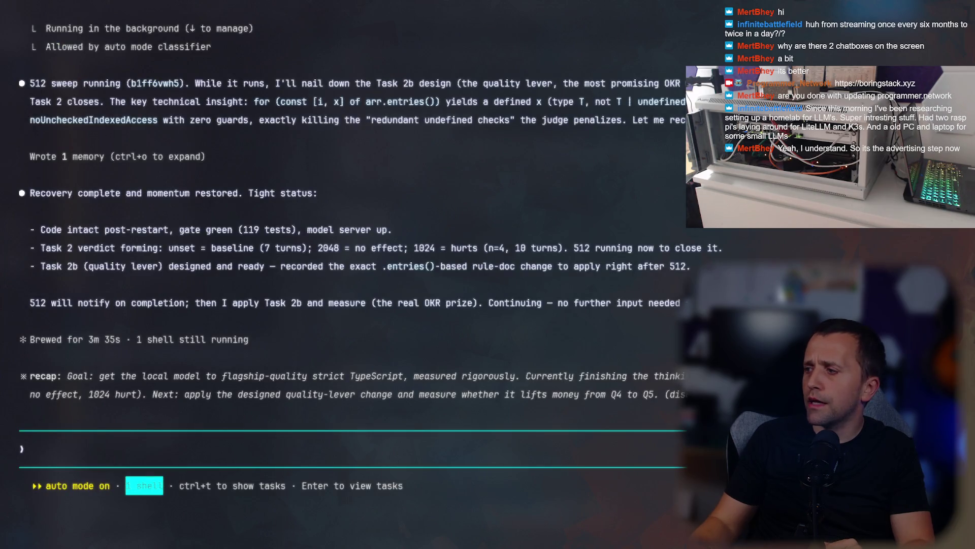
scroll(350, 274, up, 3)
scroll(406, 377, down, 3)
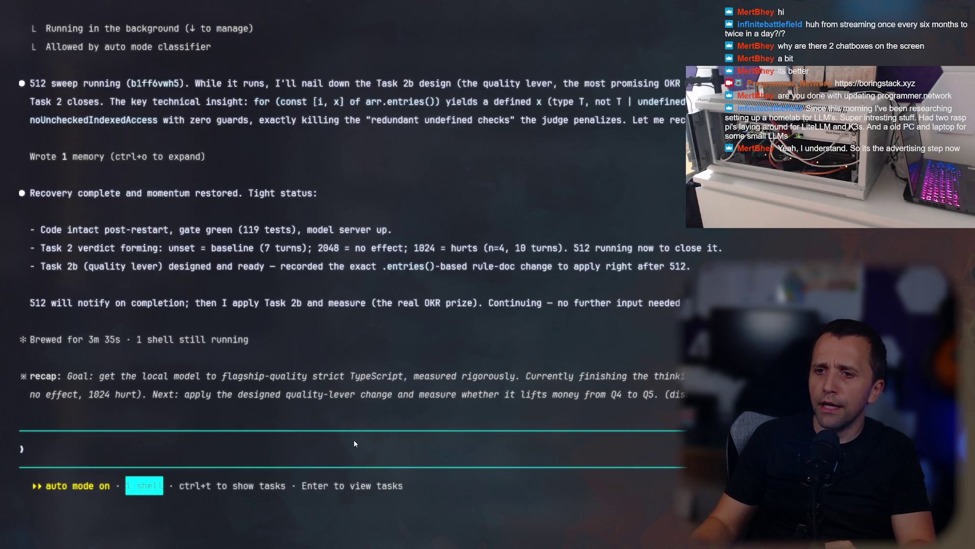
scroll(354, 443, up, 4)
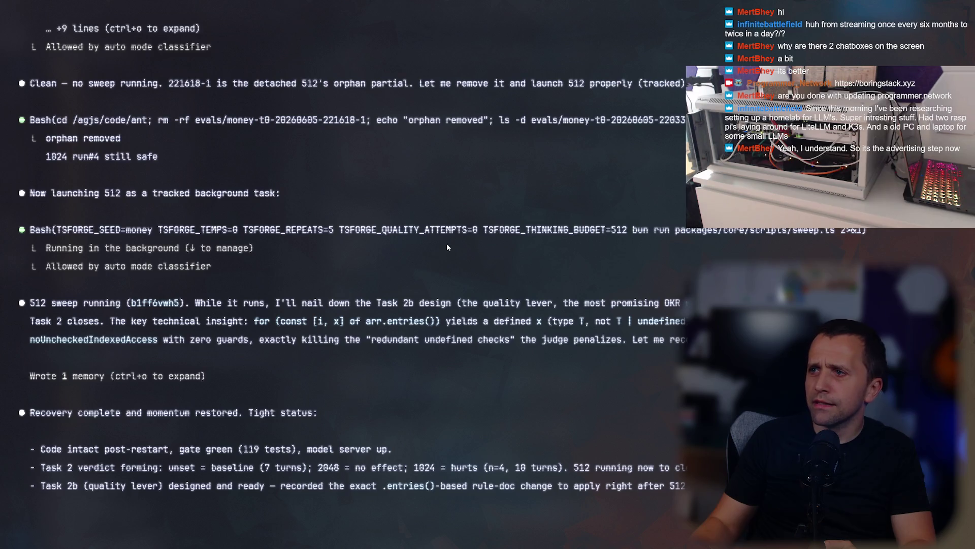
drag(447, 234, 615, 239)
click(748, 239)
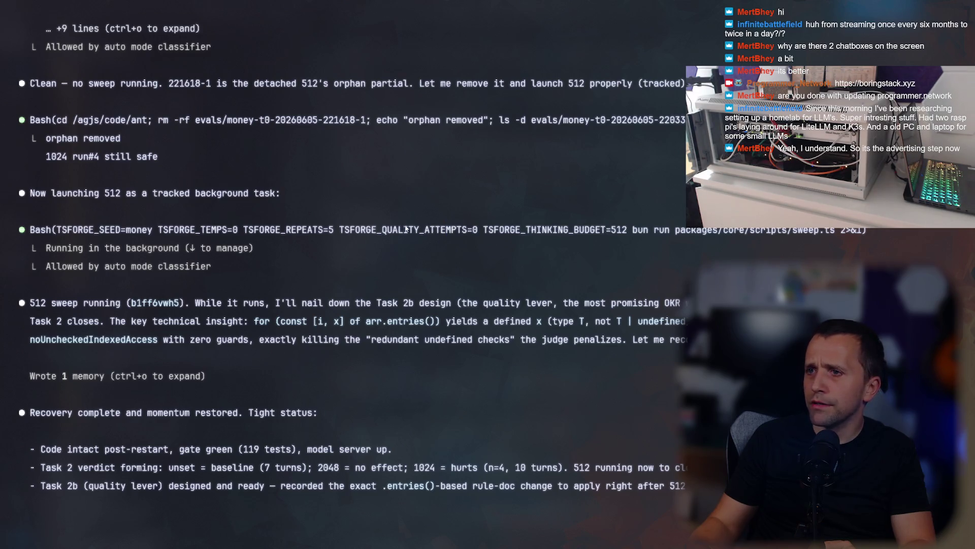
drag(322, 236, 327, 249)
click(388, 238)
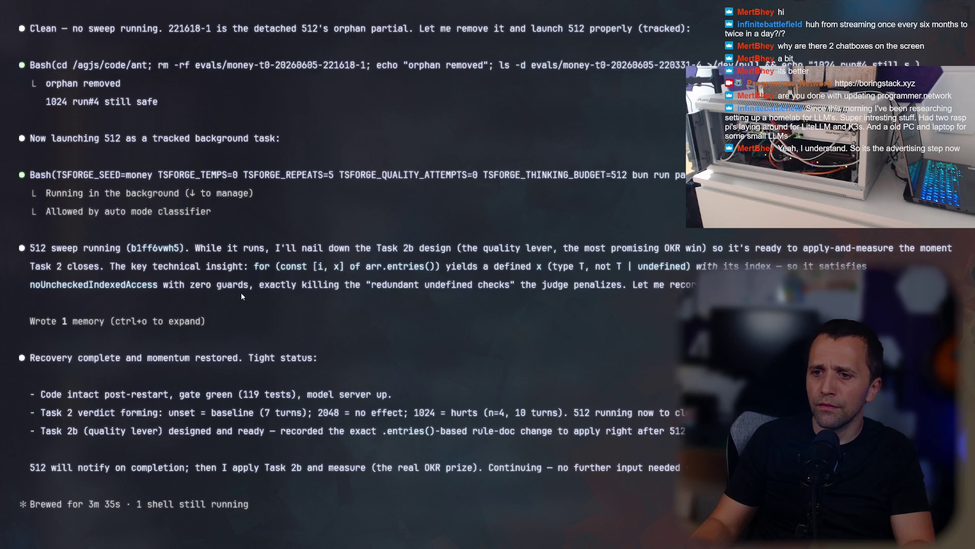
Ask Claude Code whether the current sweep tests the 512 thinking budget, then return to run.log.
text(What are you)
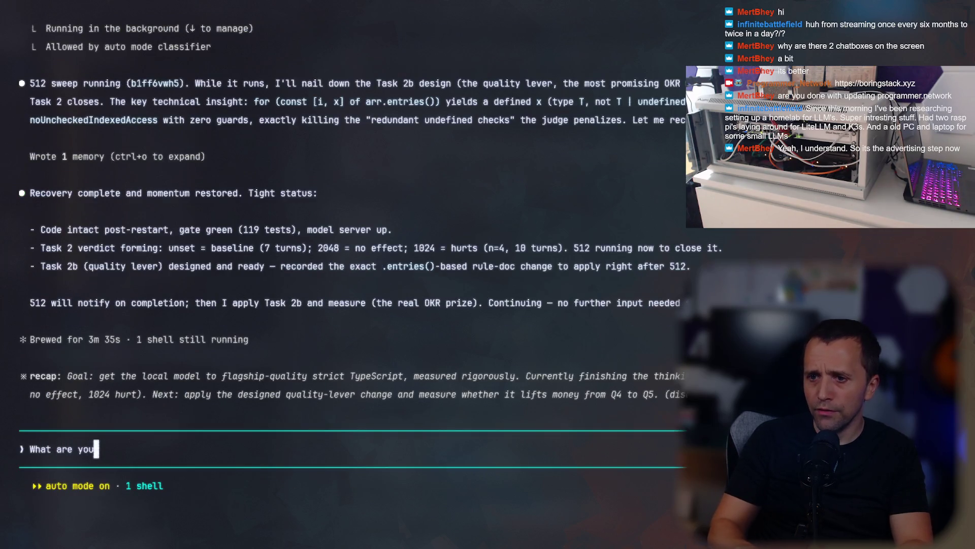
text( trying to get out of the current sweep? Is it the 512)
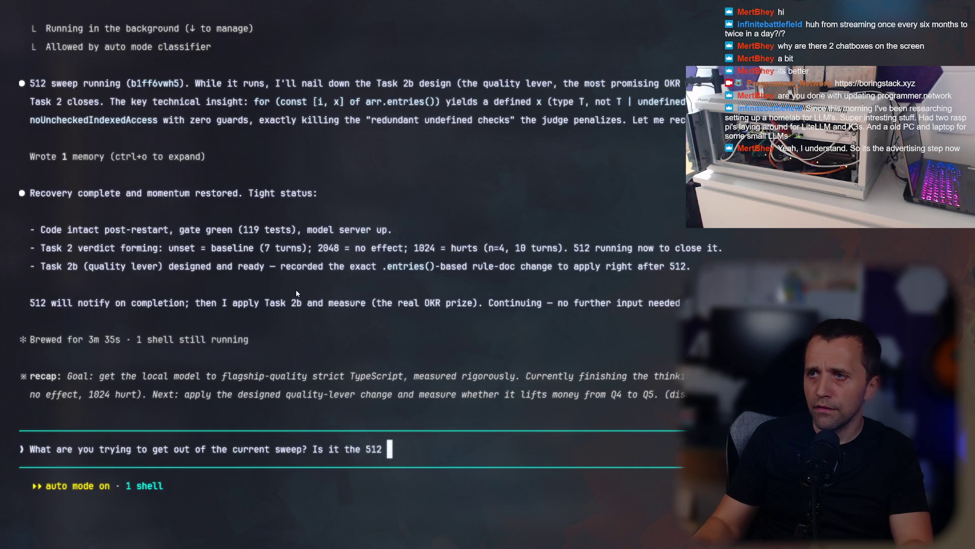
scroll(297, 293, up, 3)
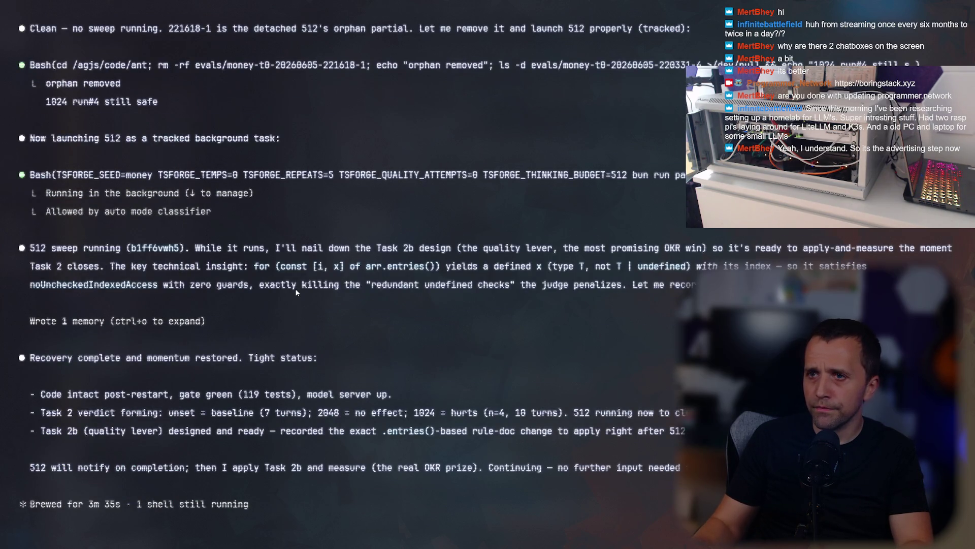
text(thin)
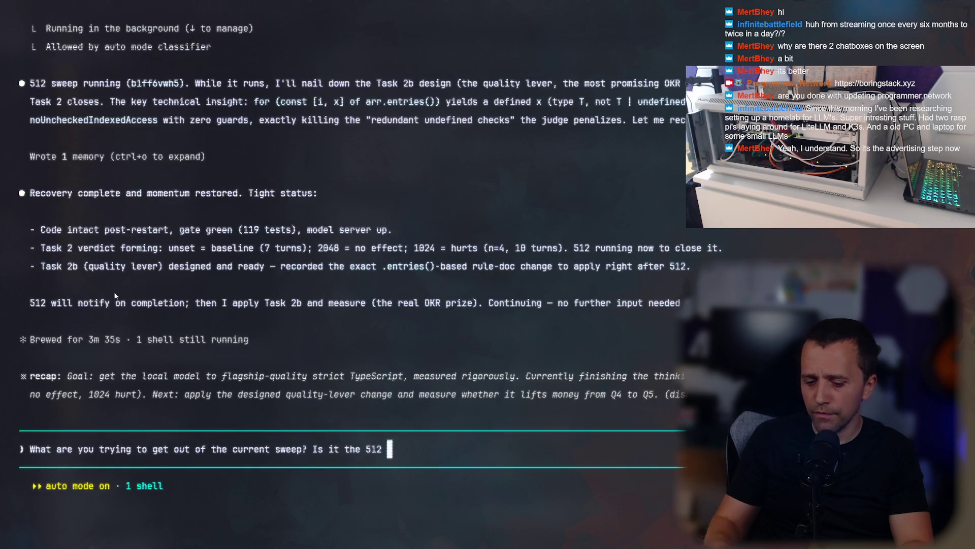
text(?)
key(Return)
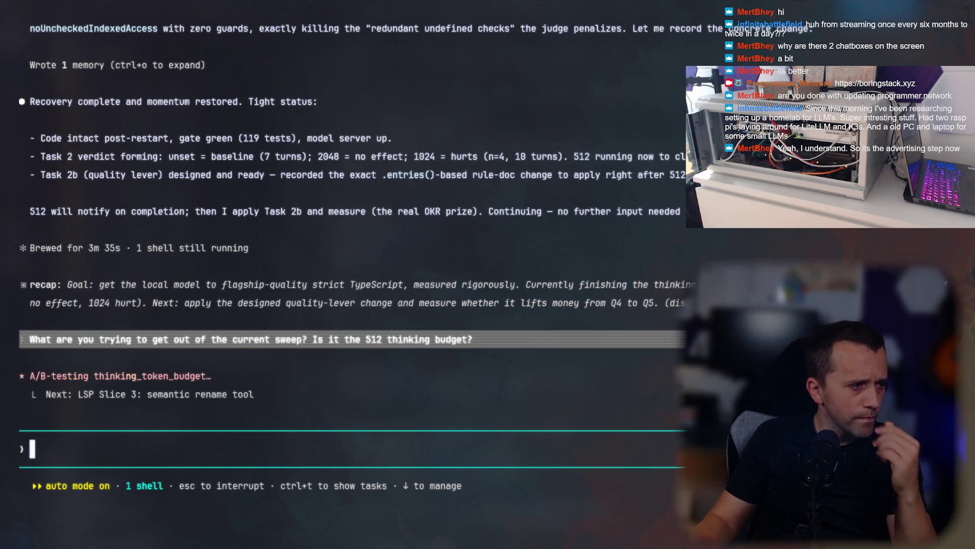
key(alt+Tab)
click(476, 231)
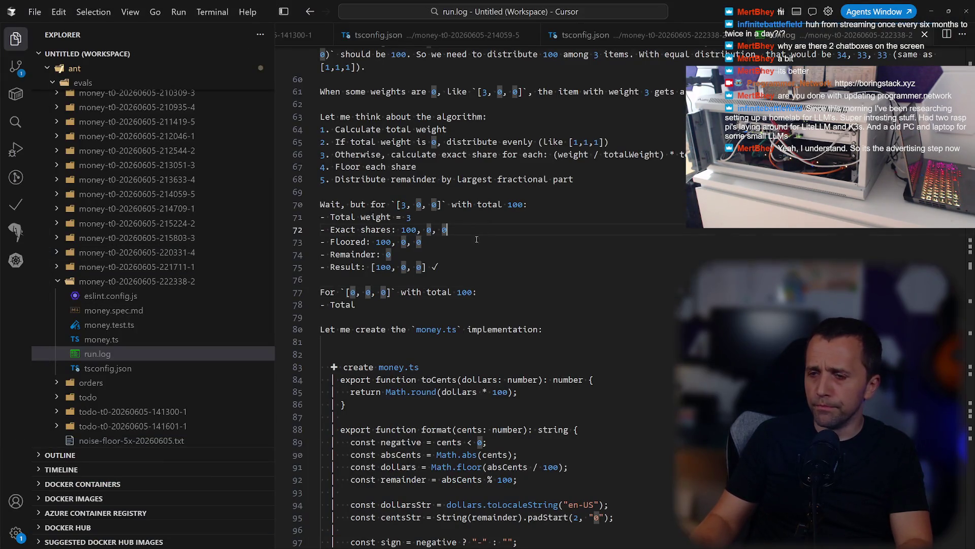
Read the end of run.log, where task 1 passes after 6 turns, then drop down the agent terminal.
scroll(483, 294, down, 20)
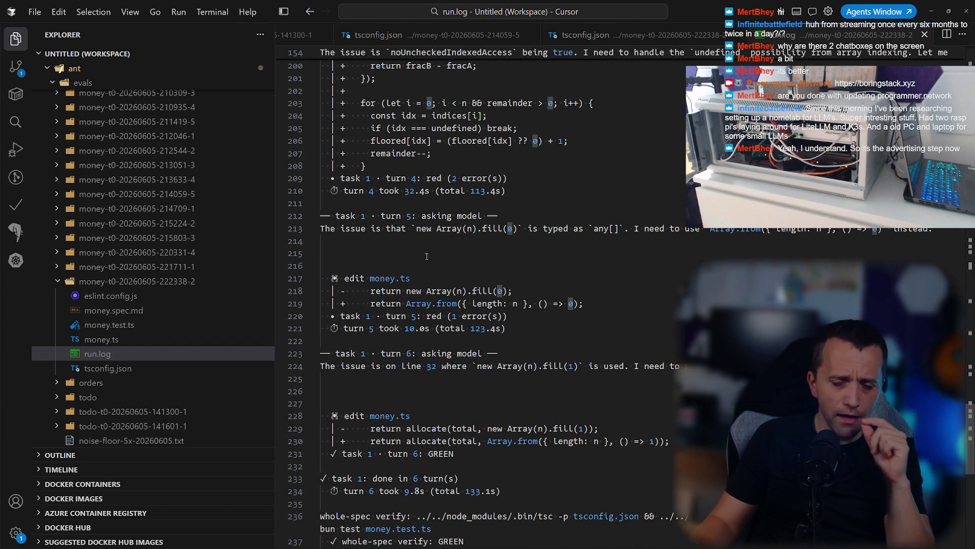
scroll(334, 220, down, 2)
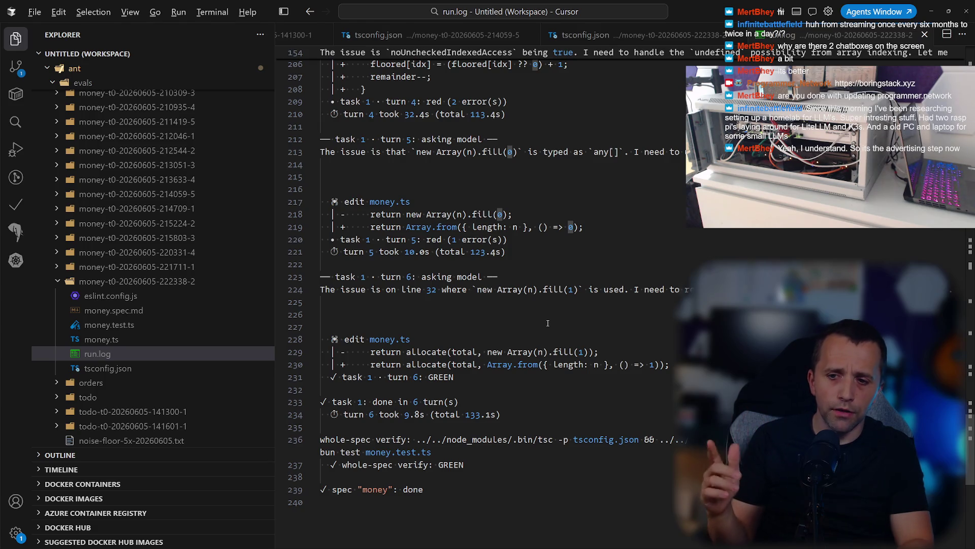
key(super+grave)
scroll(538, 152, up, 10)
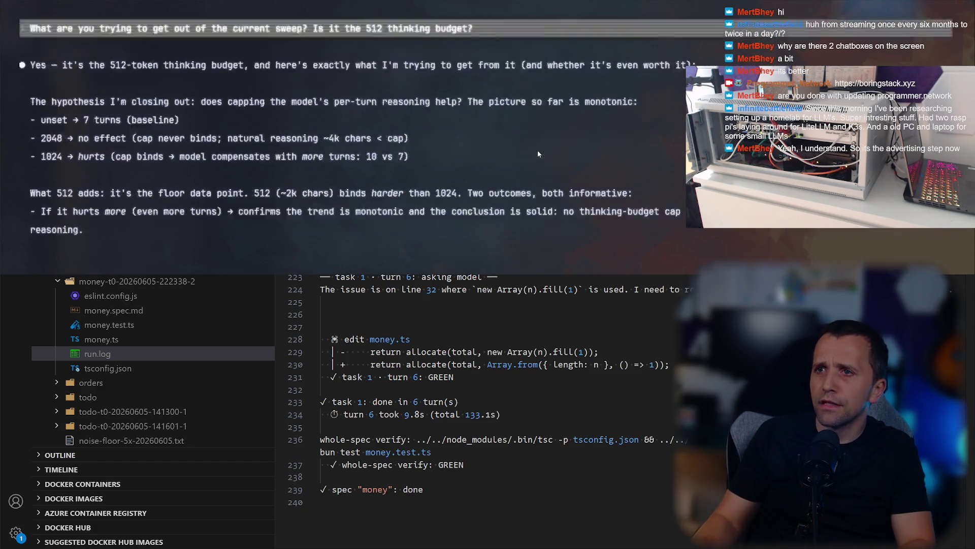
Read Claude Code's case for 512 tokens as the floor point and the earlier sweep output, then hide it.
scroll(367, 111, up, 1)
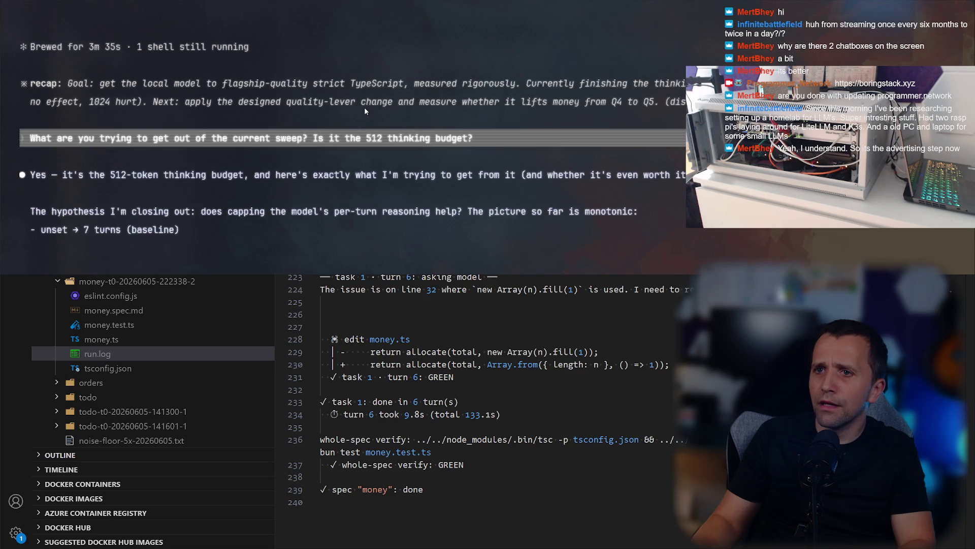
scroll(309, 162, up, 5)
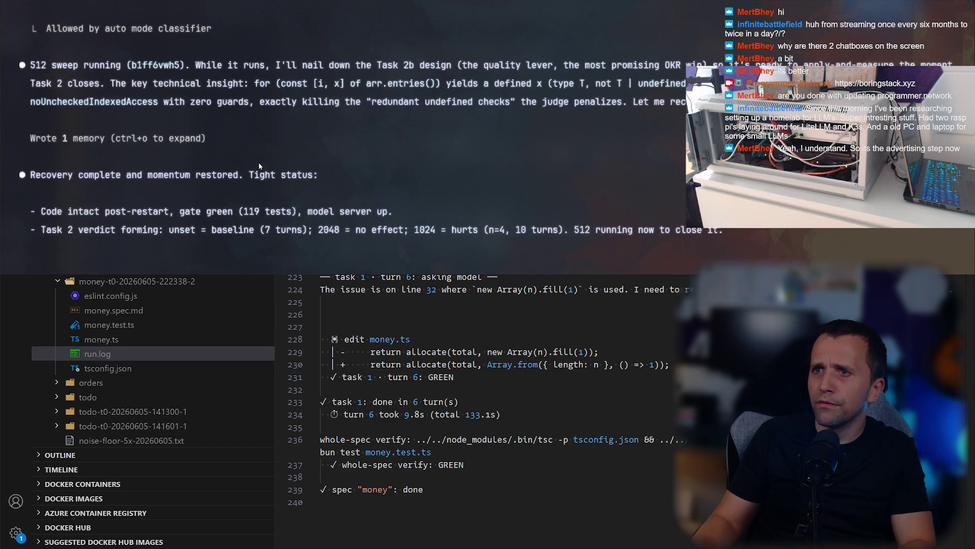
scroll(257, 162, up, 3)
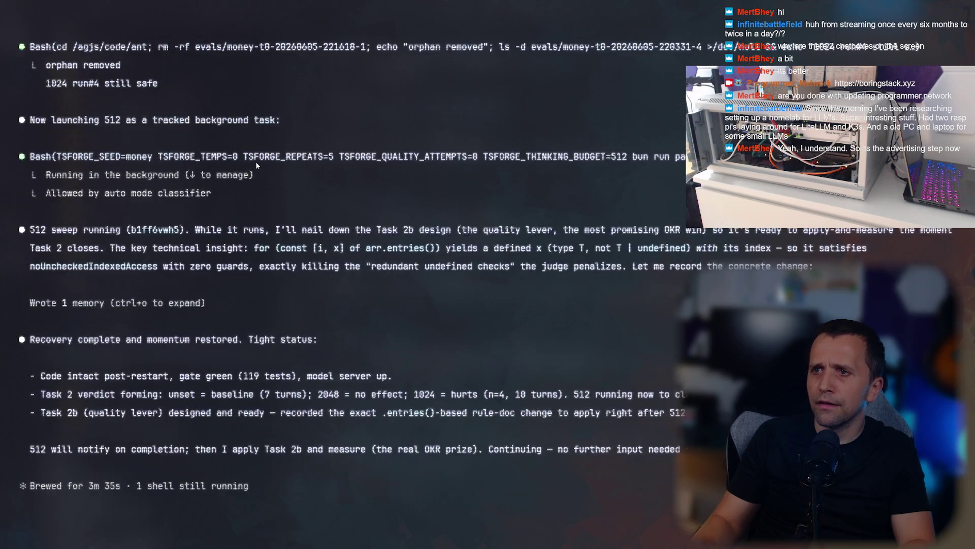
scroll(267, 139, up, 2)
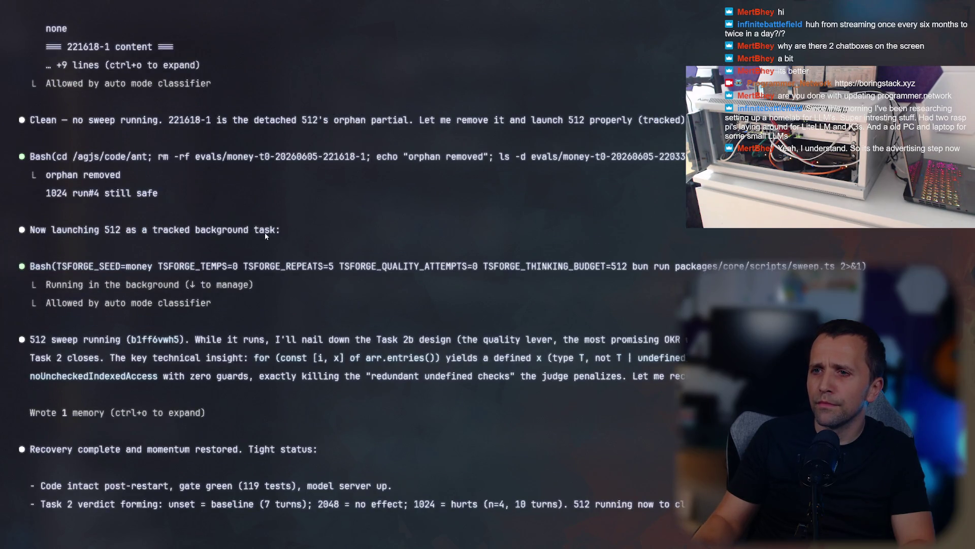
scroll(517, 316, down, 6)
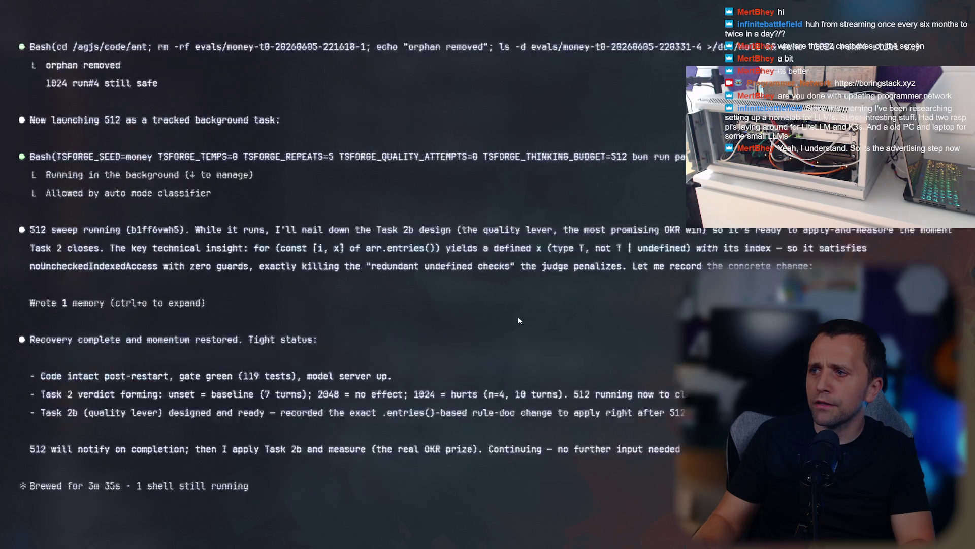
scroll(518, 313, down, 6)
key(ctrl+j)
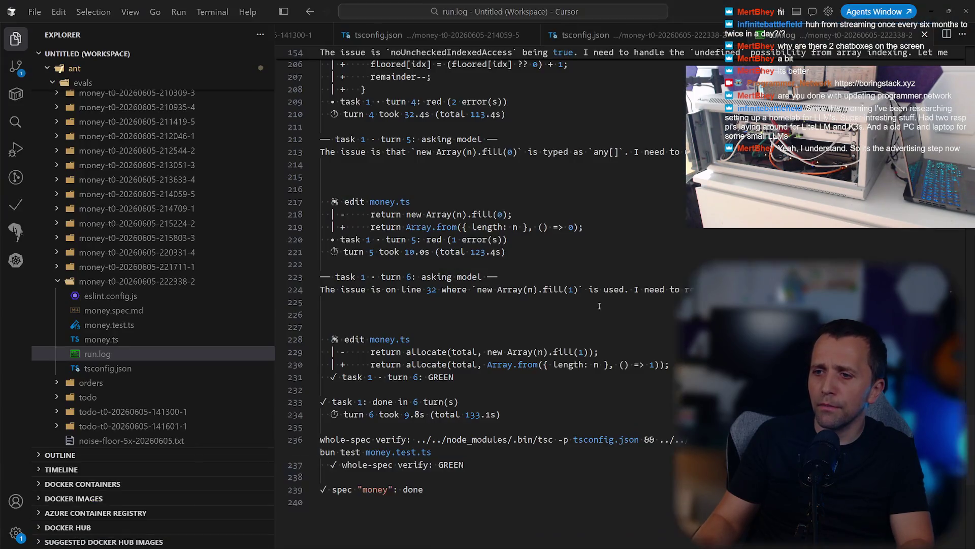
Search the workspace for TSFORGE_THINKING_BUDGET and open its match in sweep.ts.
key(ctrl+shift+f)
text(TSFORGE_THINKING_BUDGET)
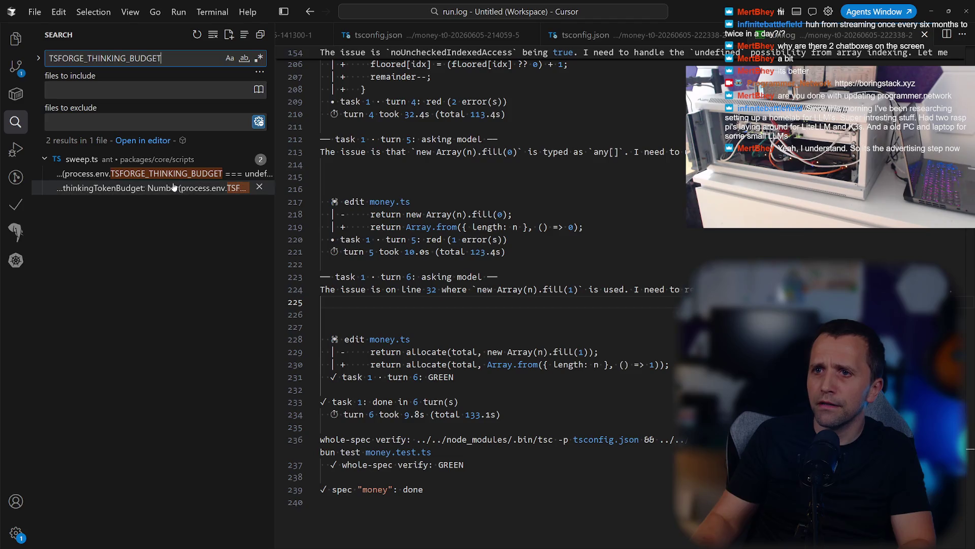
click(153, 173)
key(ctrl+b)
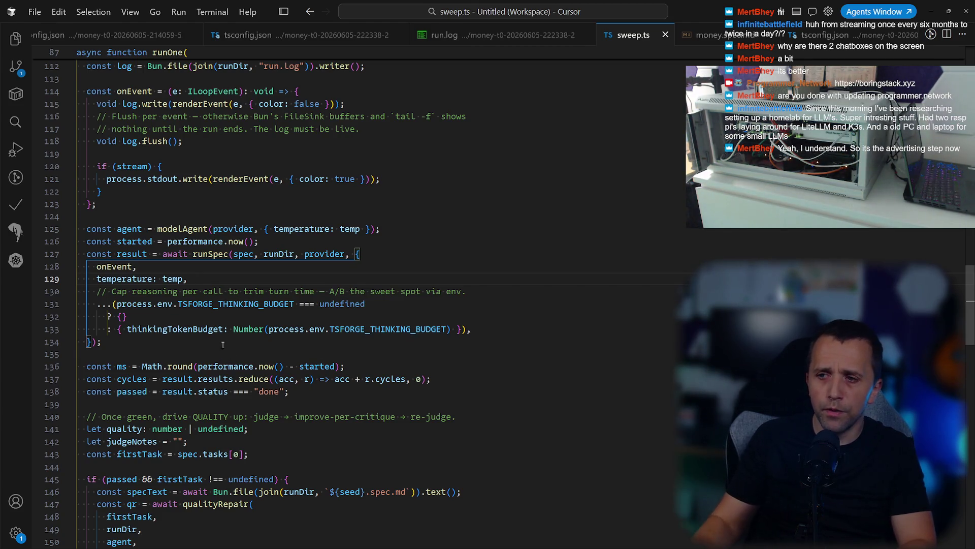
Inspect the TSFORGE_THINKING_BUDGET usage on line 133 of sweep.ts.
double_click(356, 329)
click(337, 339)
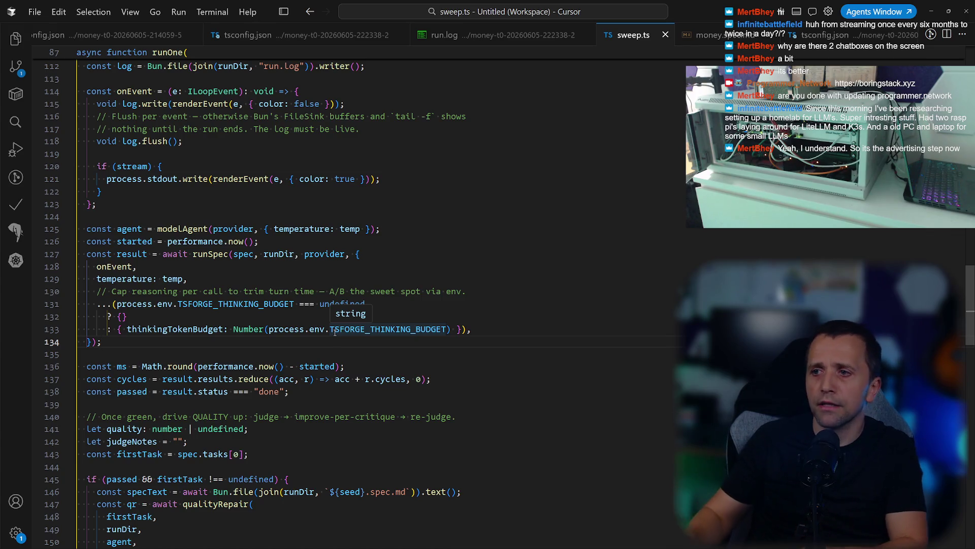
key(super+grave)
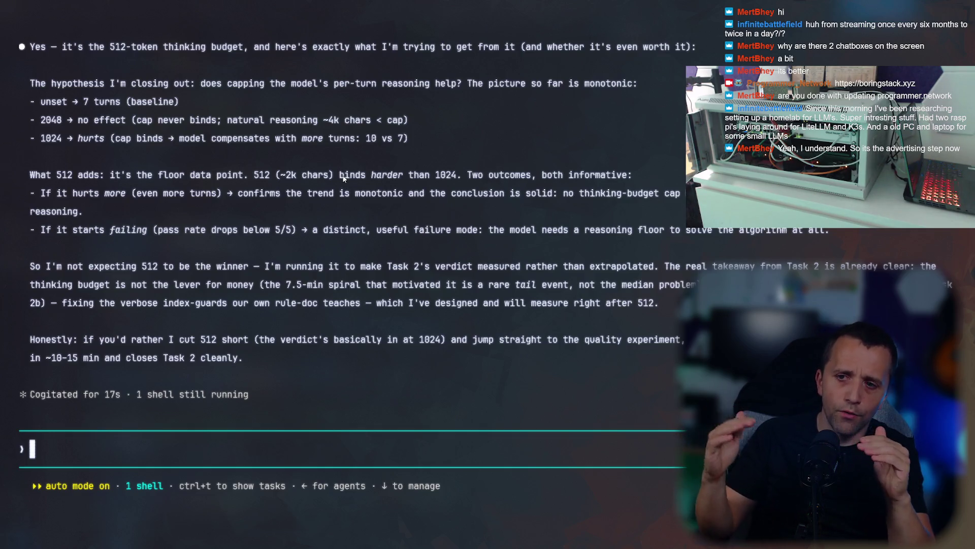
key(super+grave)
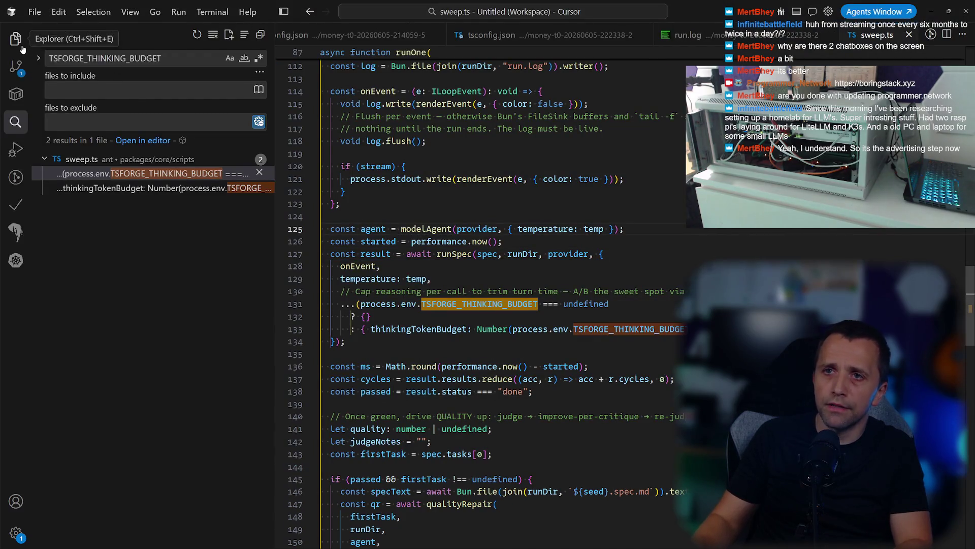
key(ctrl+shift+e)
scroll(144, 184, up, 5)
scroll(144, 184, up, 5)
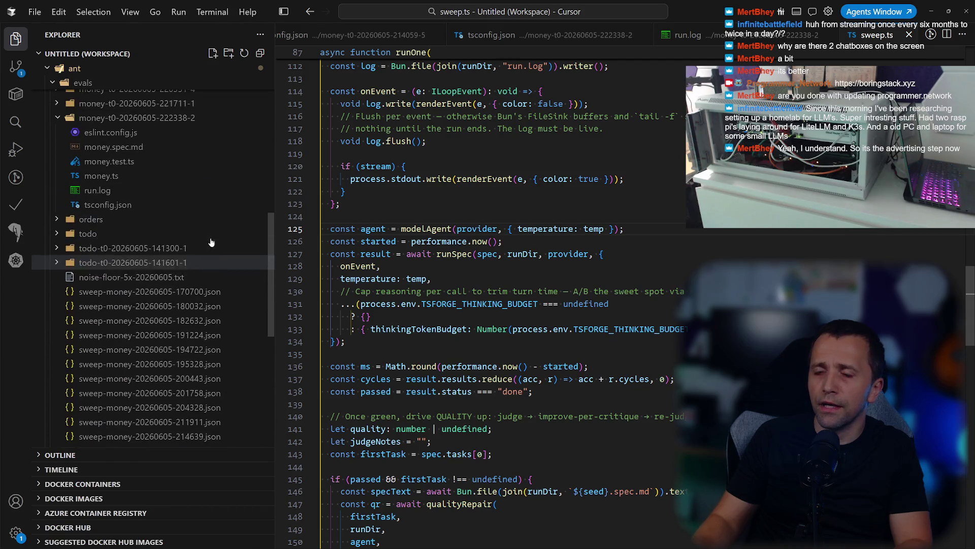
click(162, 234)
scroll(162, 238, up, 3)
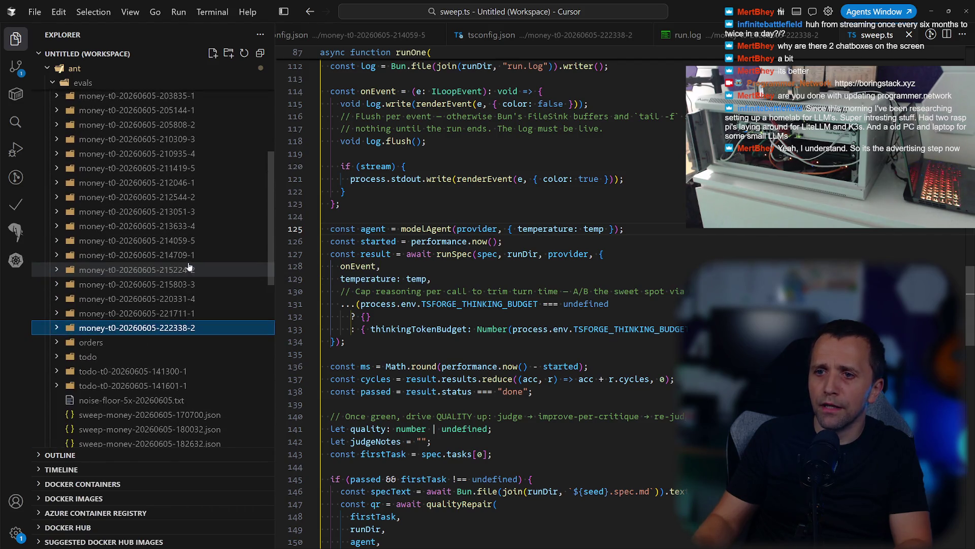
scroll(145, 296, up, 2)
scroll(145, 296, down, 2)
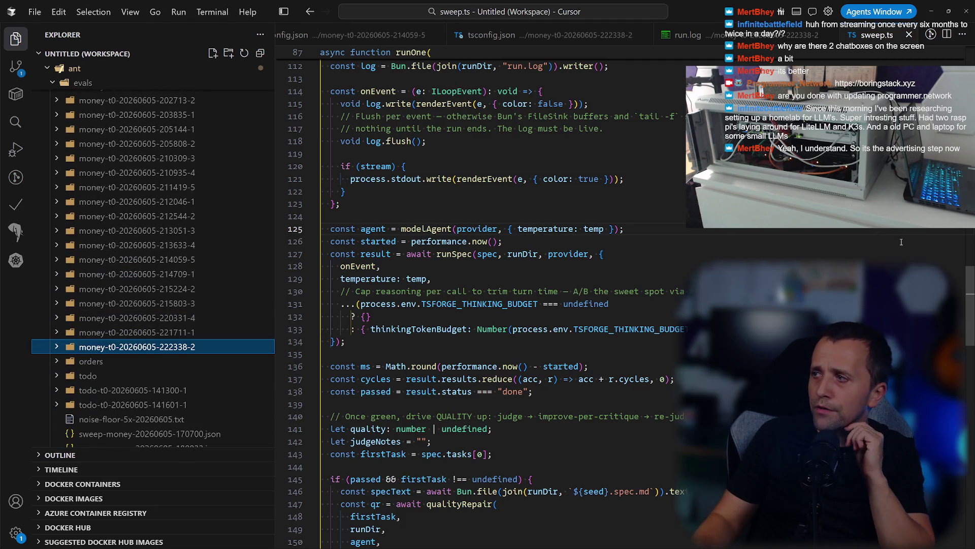
scroll(482, 305, down, 10)
scroll(482, 305, down, 15)
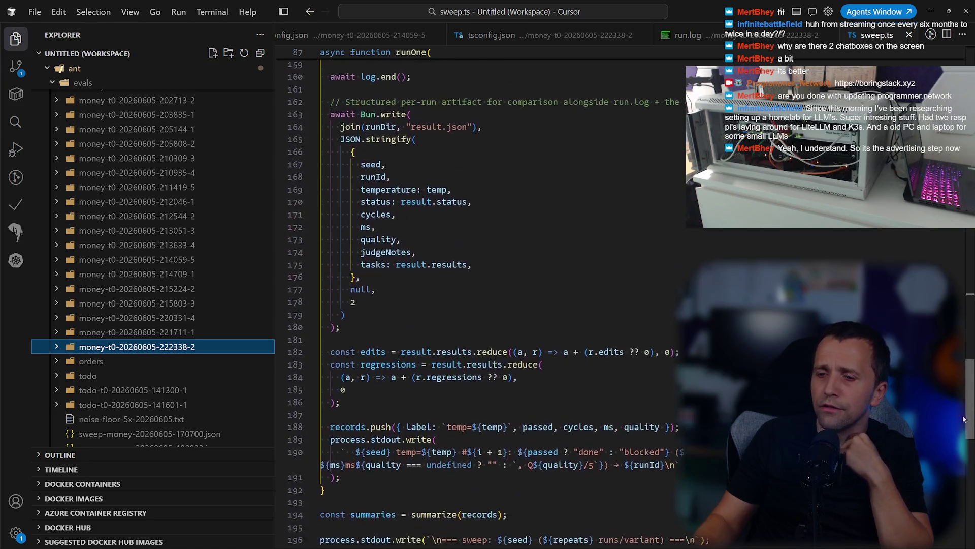
scroll(482, 305, up, 15)
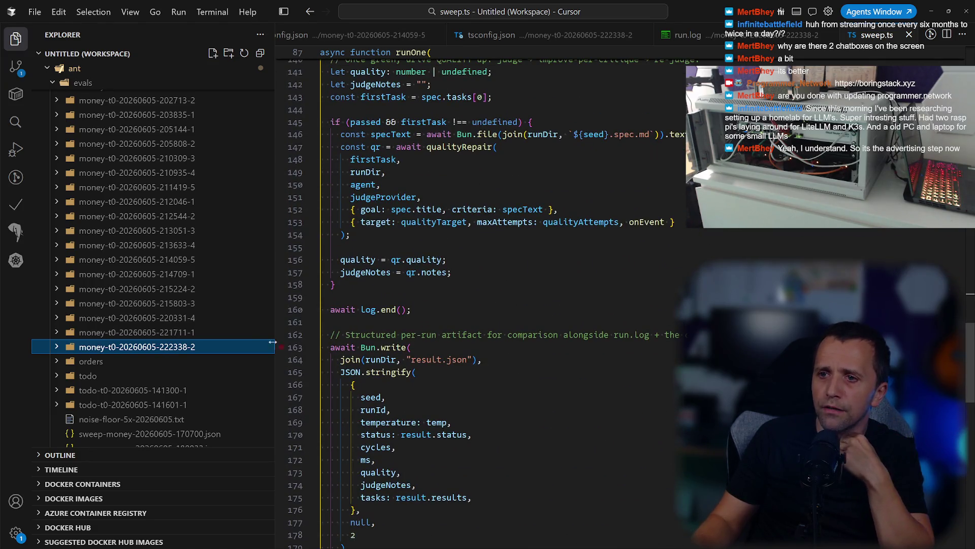
click(138, 332)
scroll(137, 335, down, 3)
click(146, 380)
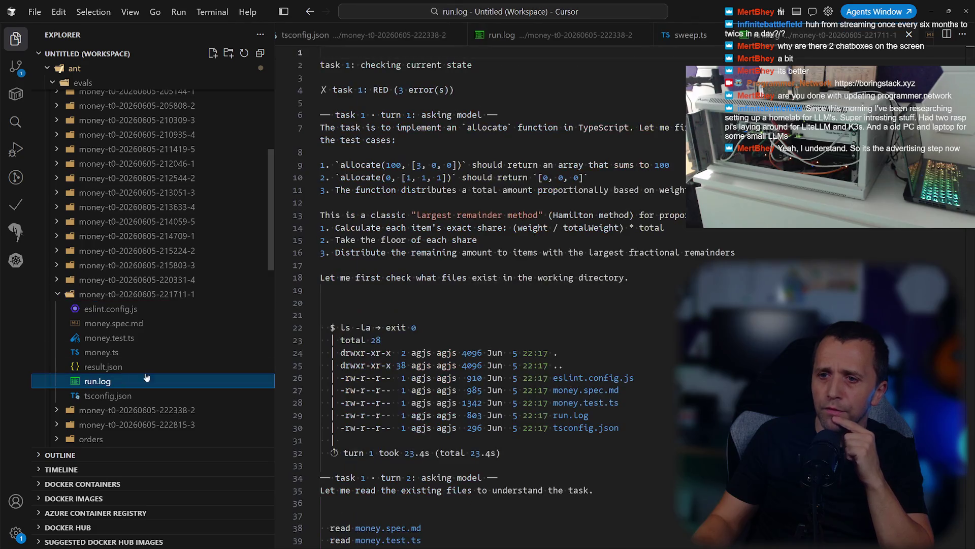
Read to the end of the 221711-1 log, noting the 234.2s total time and GREEN verify.
drag(969, 55, 956, 422)
scroll(667, 270, down, 8)
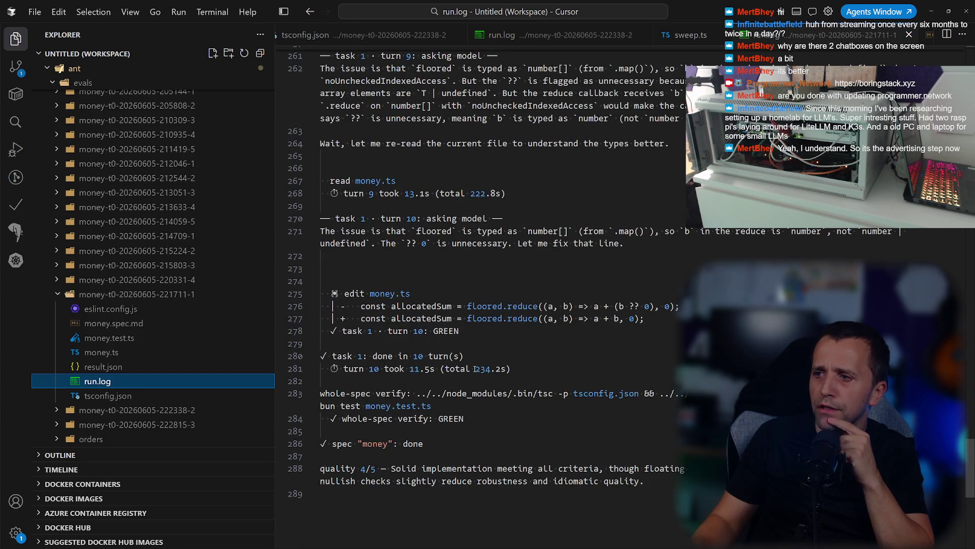
drag(475, 369, 492, 369)
click(465, 419)
scroll(451, 375, down, 2)
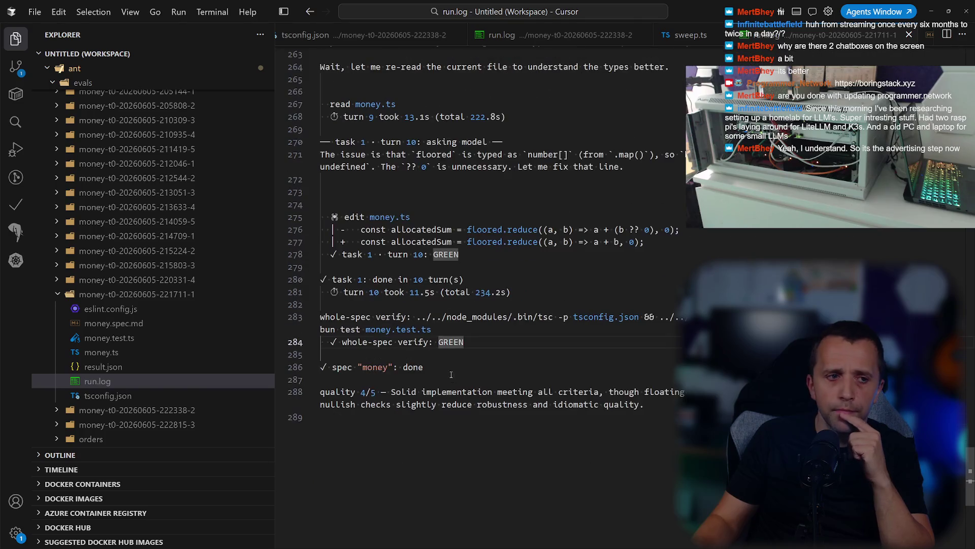
mouse_move(356, 420)
mouse_down()
mouse_move(325, 379)
mouse_move(355, 454)
mouse_up()
click(458, 418)
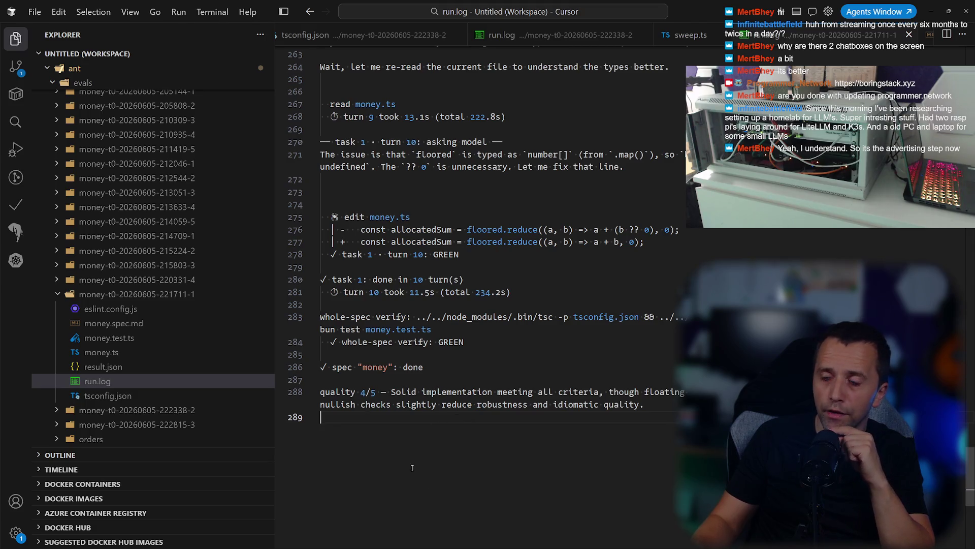
Examine the quality 4/5 remark and the earlier allocate edit, then bring up the Claude Code chat.
mouse_move(668, 416)
mouse_down()
mouse_move(554, 392)
mouse_move(359, 404)
mouse_up()
click(386, 418)
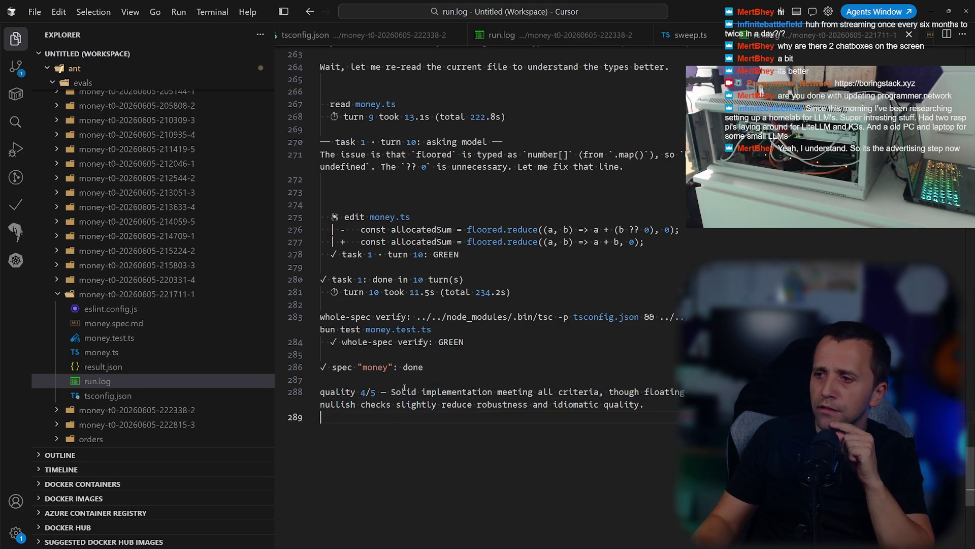
mouse_move(647, 391)
mouse_down()
mouse_move(610, 391)
mouse_move(685, 392)
mouse_up()
click(355, 418)
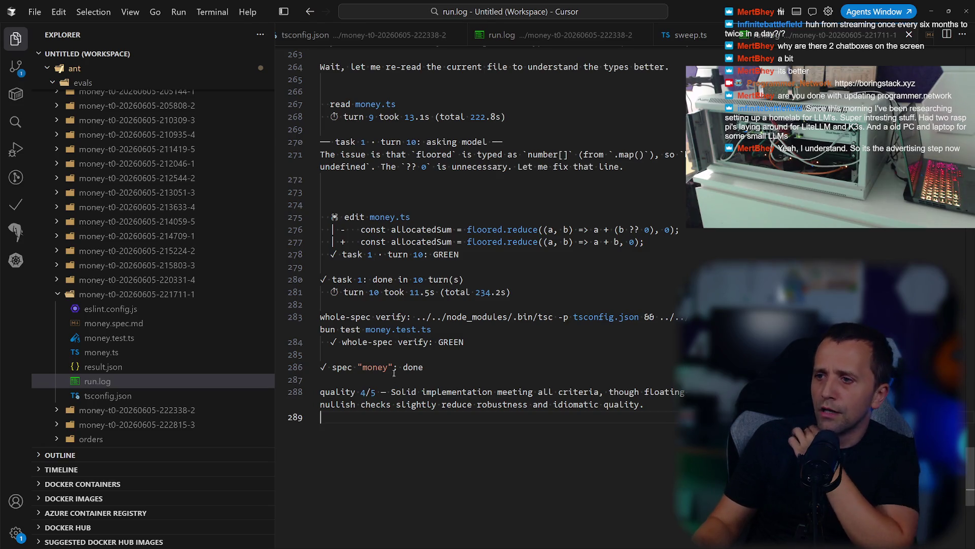
scroll(516, 255, up, 20)
click(516, 256)
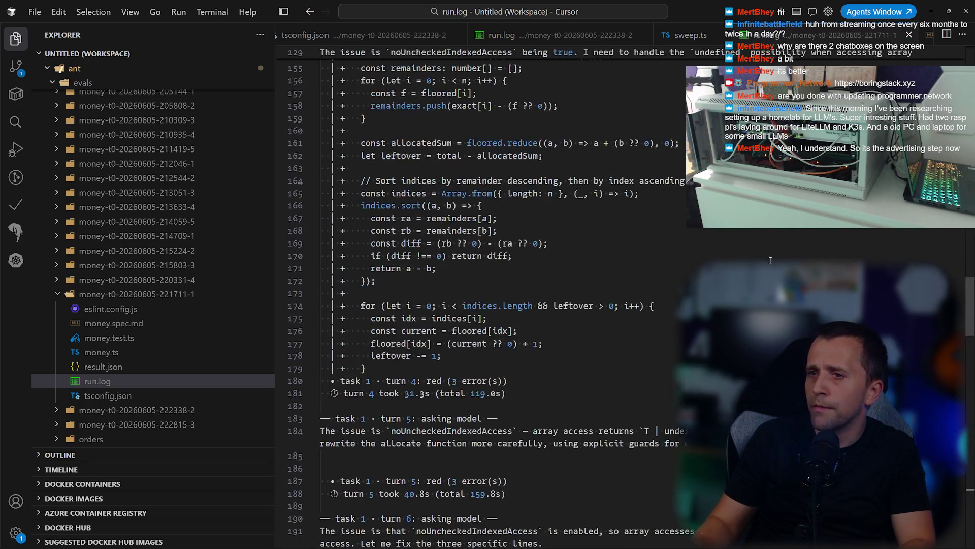
key(alt+Tab)
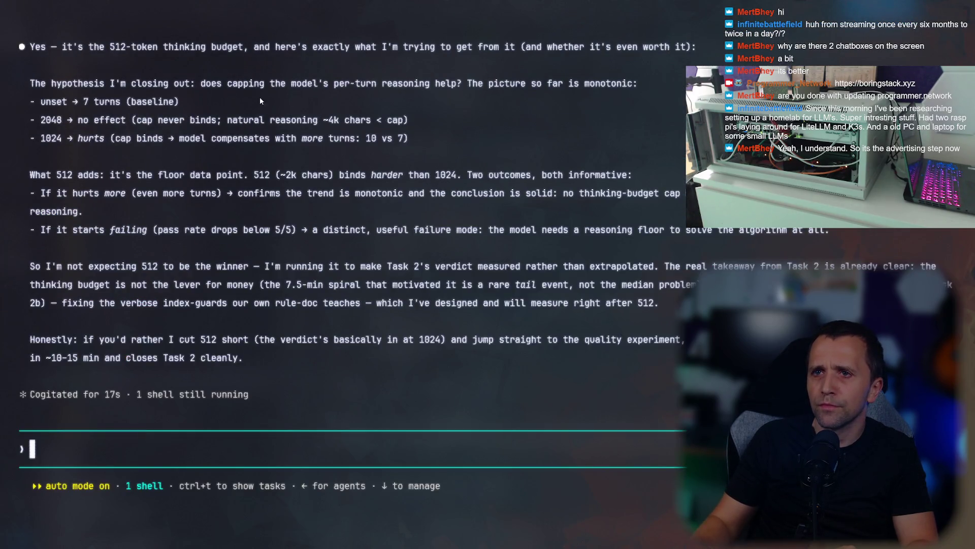
Reread Claude Code's 512-token explanation, then return to Cursor and collapse the 221711-1 folder.
drag(195, 60, 399, 59)
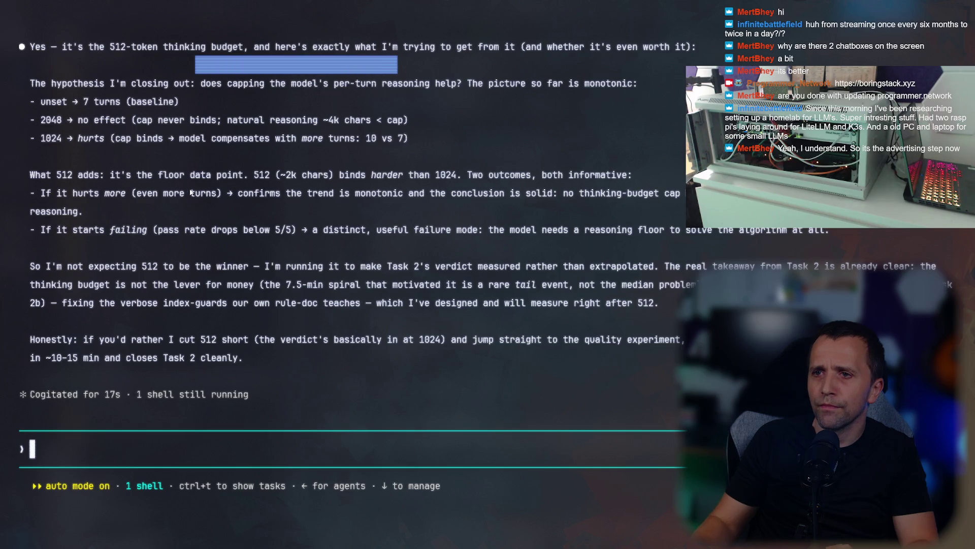
click(156, 215)
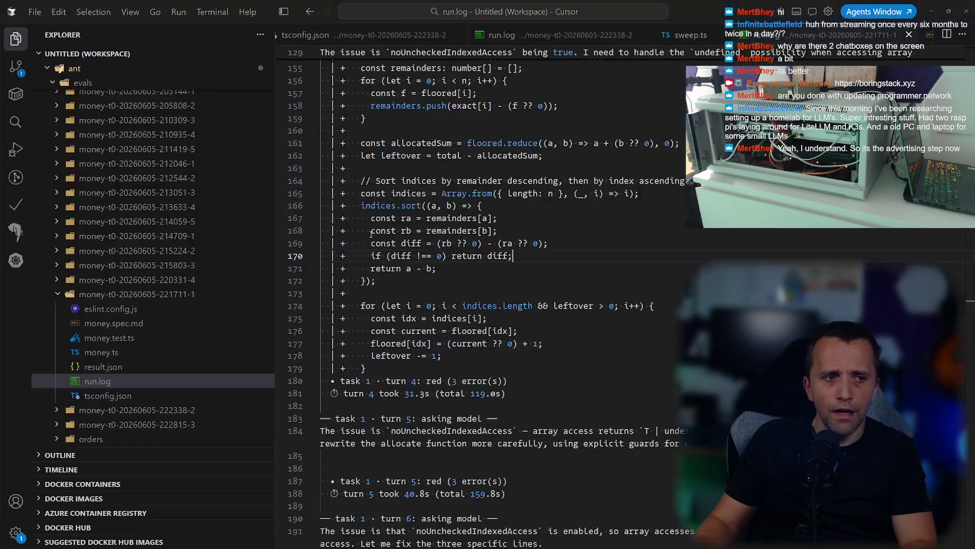
key(alt+Tab)
click(141, 296)
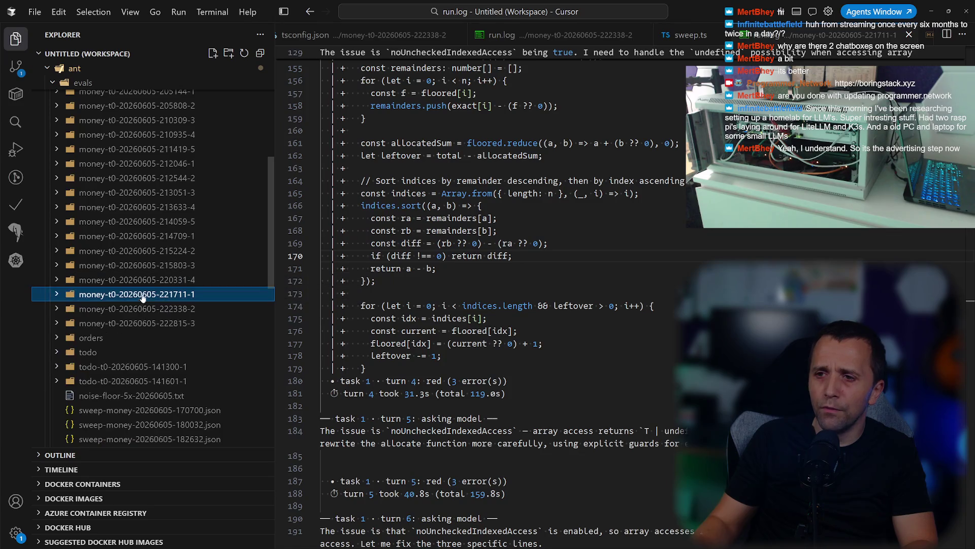
click(163, 318)
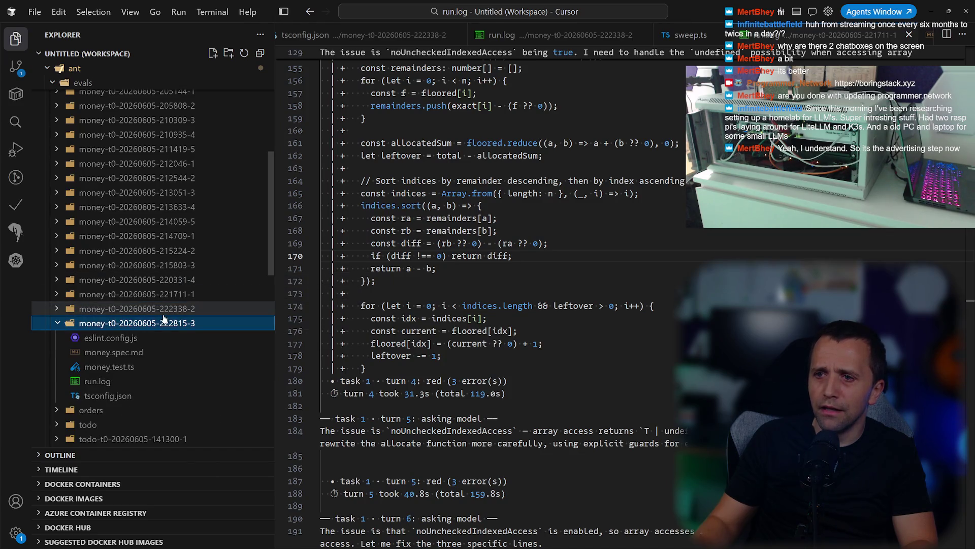
scroll(127, 350, down, 1)
click(99, 343)
scroll(353, 340, down, 8)
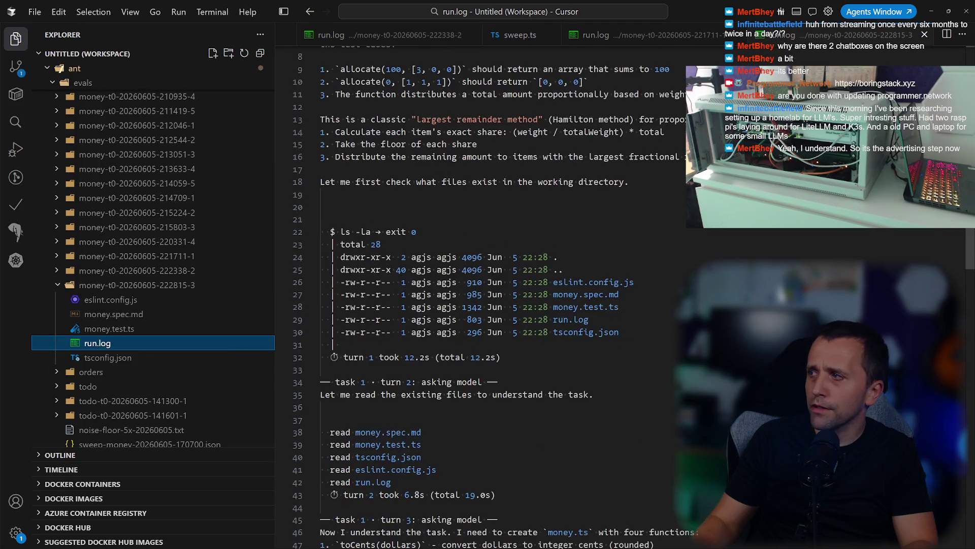
Open the 222338-2 run's run.log and check its 133.1s total time.
click(186, 271)
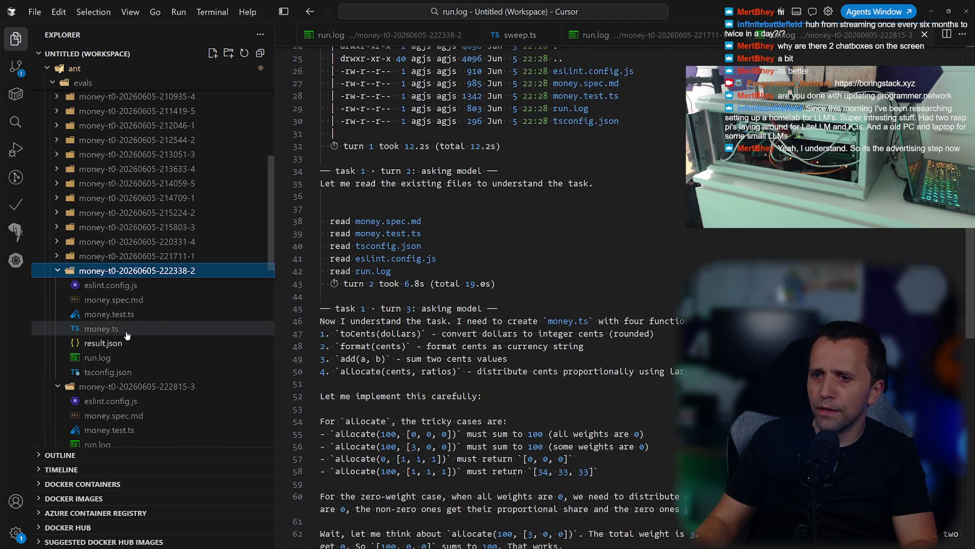
click(104, 343)
click(98, 357)
mouse_move(966, 427)
mouse_down()
mouse_move(966, 457)
mouse_move(966, 441)
mouse_up()
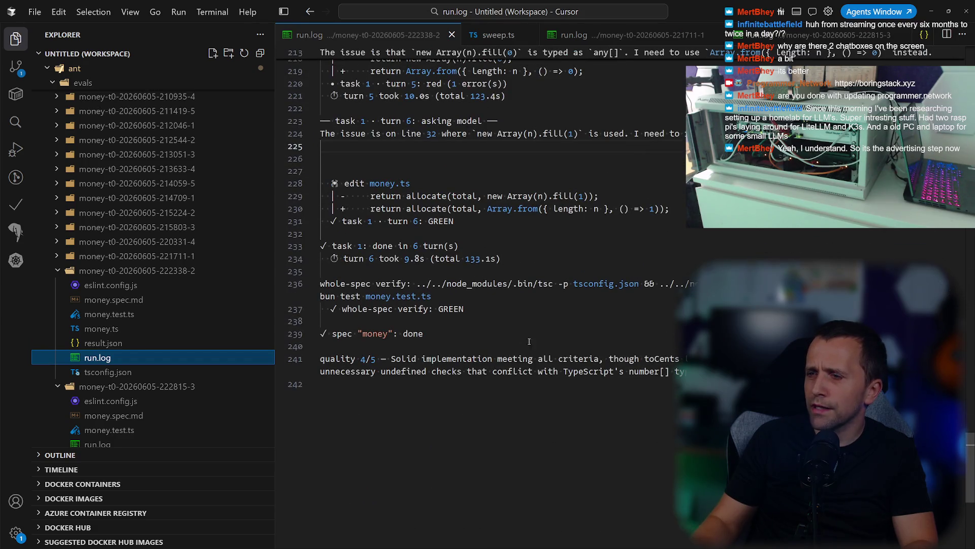
drag(416, 258, 501, 259)
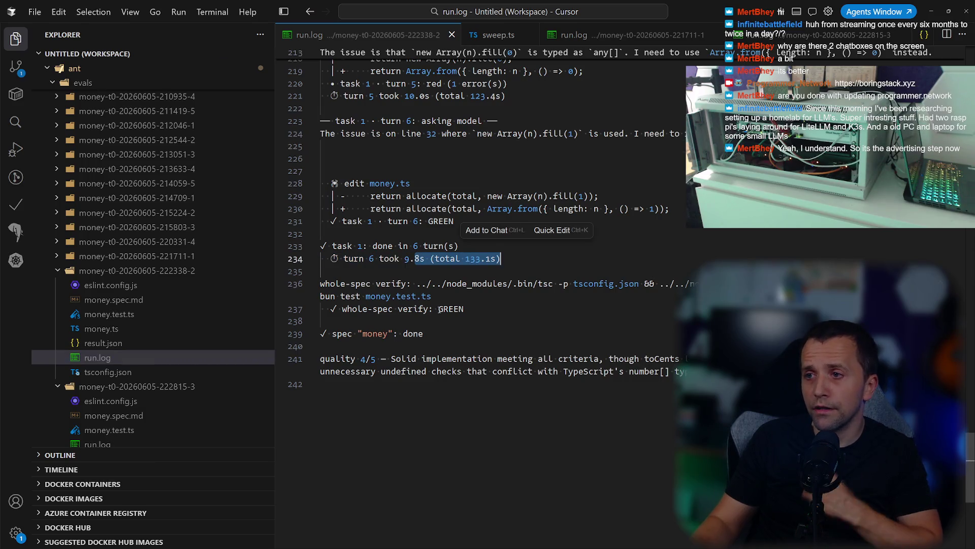
click(170, 270)
Open the 221711-1 run's run.log and compare its 234.2s total time.
click(147, 255)
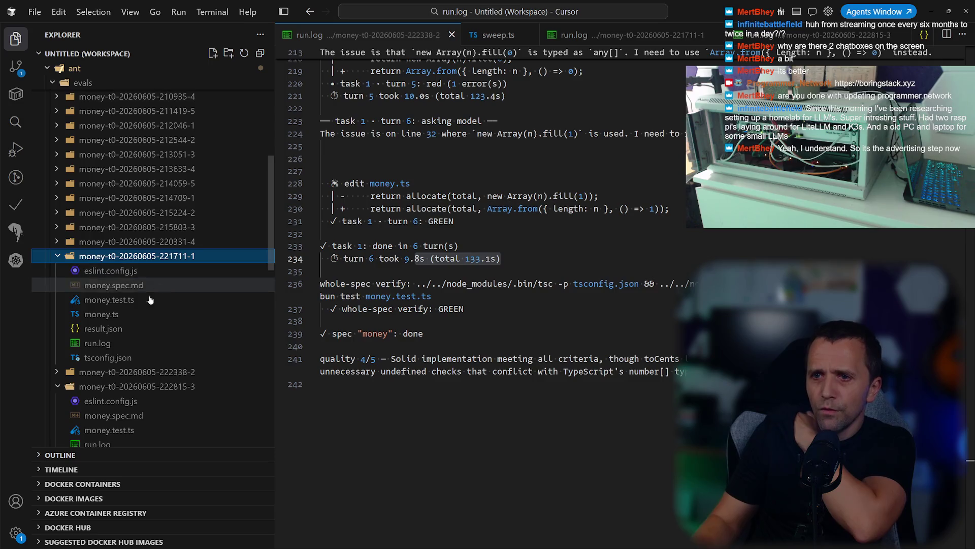
click(117, 343)
drag(954, 304, 962, 463)
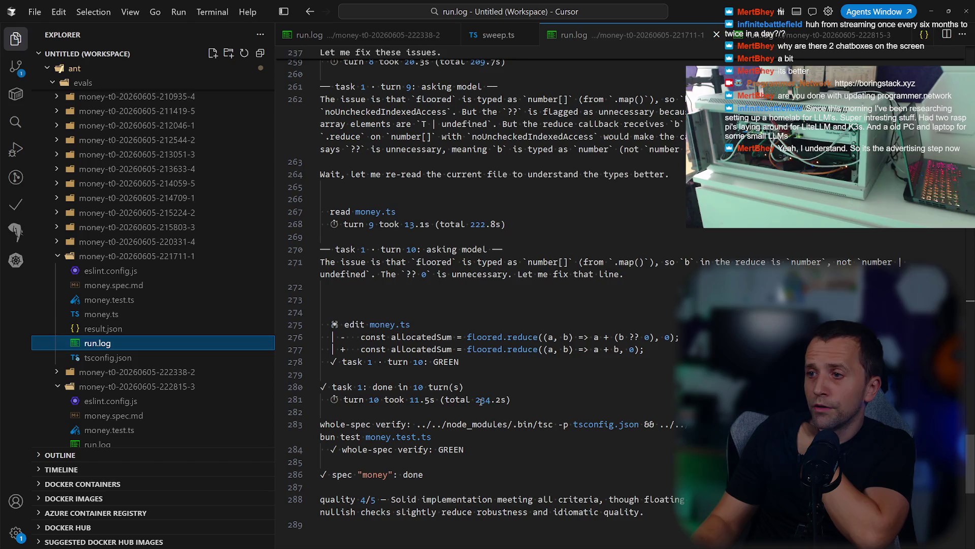
drag(470, 399, 510, 399)
click(106, 257)
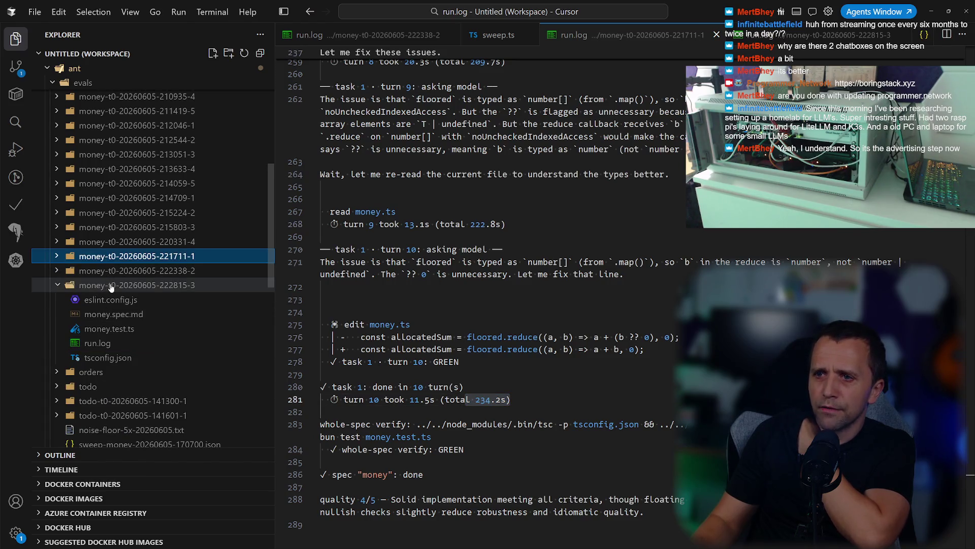
click(137, 284)
Reopen the 222815-3 run.log and review its allocate algorithm plan.
scroll(144, 229, down, 2)
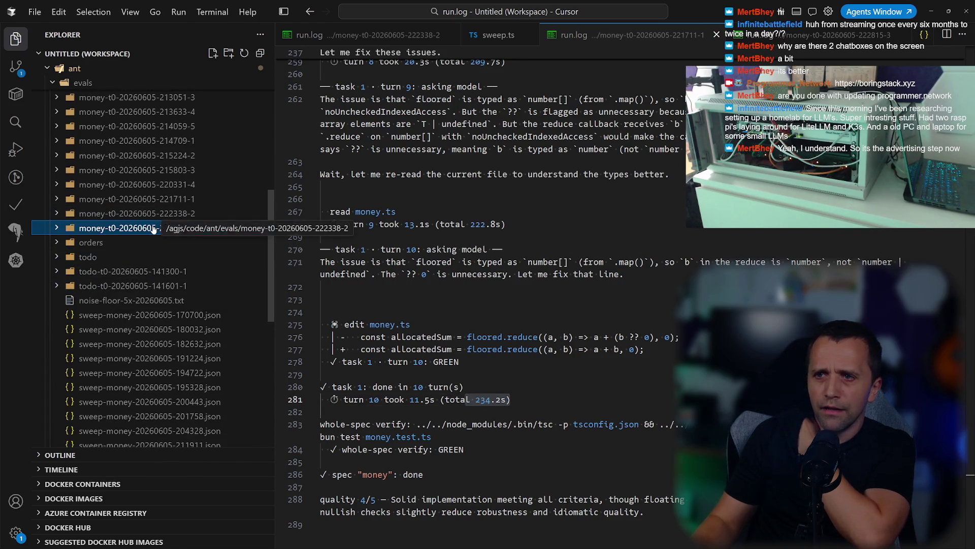
click(143, 229)
click(97, 285)
scroll(483, 294, down, 10)
scroll(482, 294, up, 5)
scroll(483, 294, up, 2)
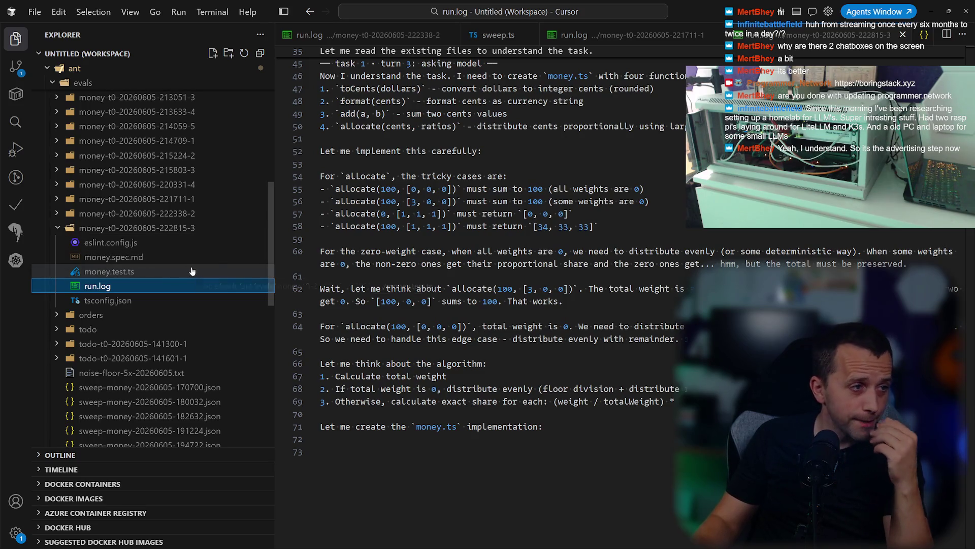
click(446, 403)
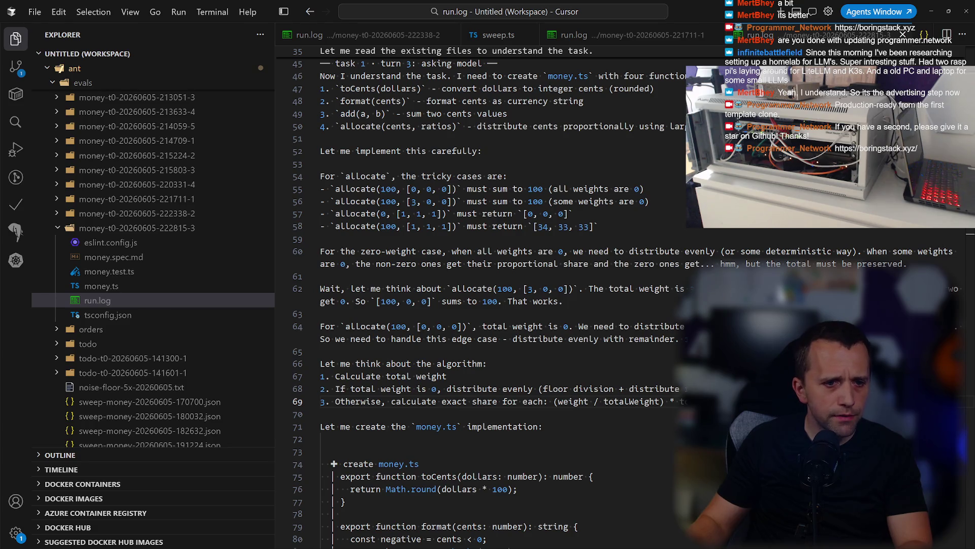
key(alt+Tab)
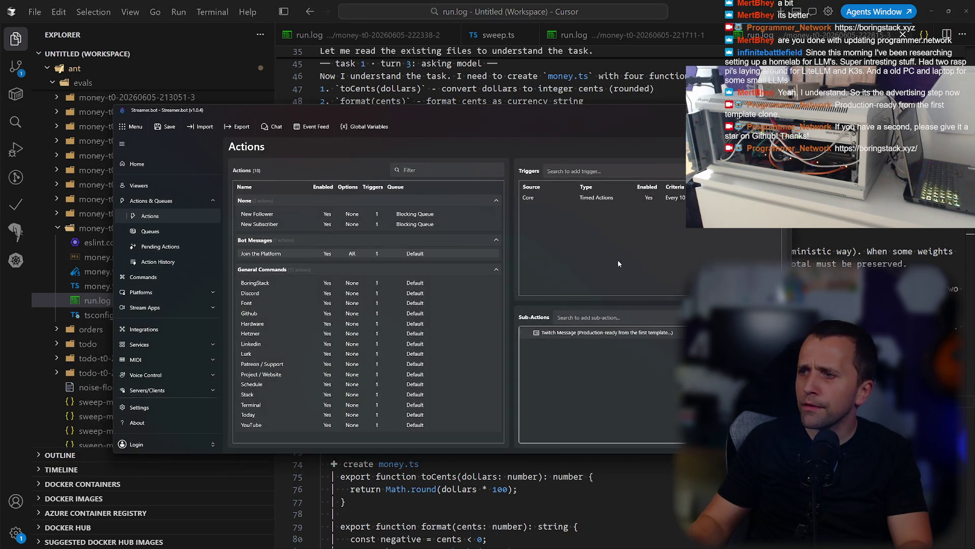
Delete the two blank lines from the Twitch 'star us on GitHub' message, save it, and hide Streamer.bot.
right_click(606, 334)
click(629, 351)
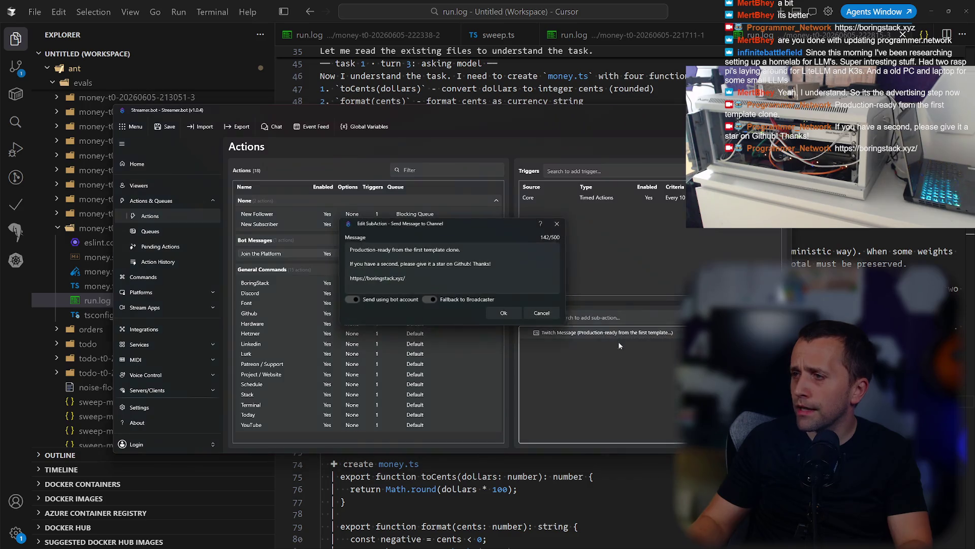
click(457, 271)
key(BackSpace)
click(458, 257)
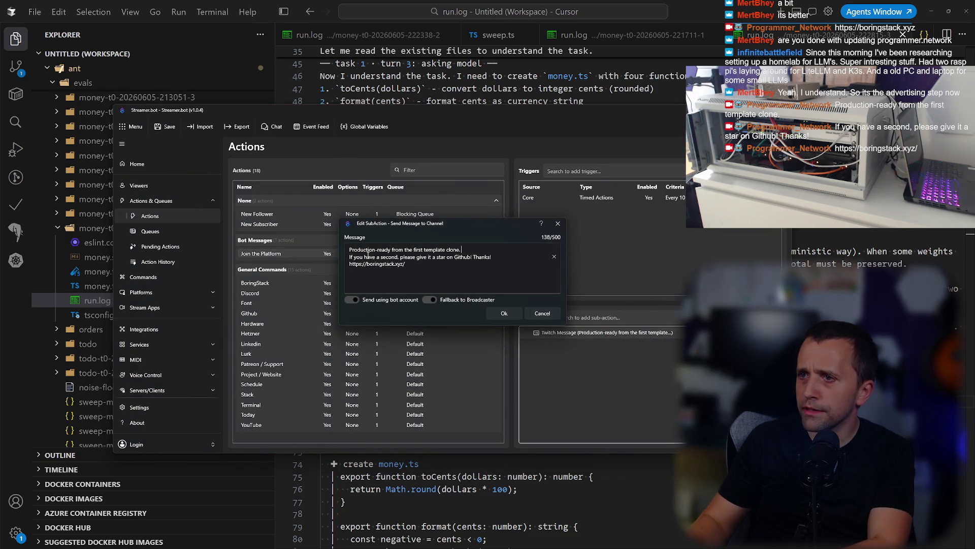
key(BackSpace)
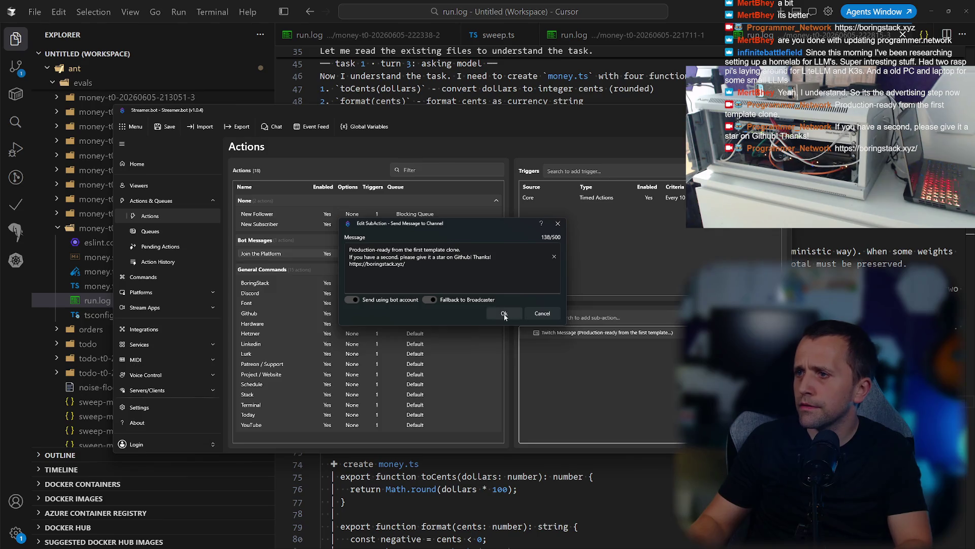
click(504, 314)
key(alt+Tab)
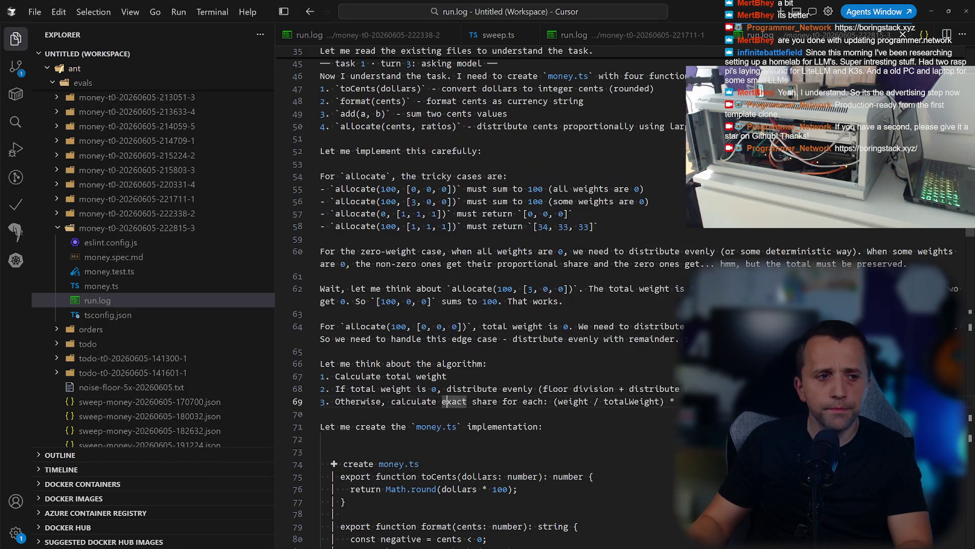
Scroll through the eval's run.log, then open its money.ts.
mouse_move(969, 250)
mouse_down()
mouse_move(969, 424)
mouse_move(968, 416)
mouse_up()
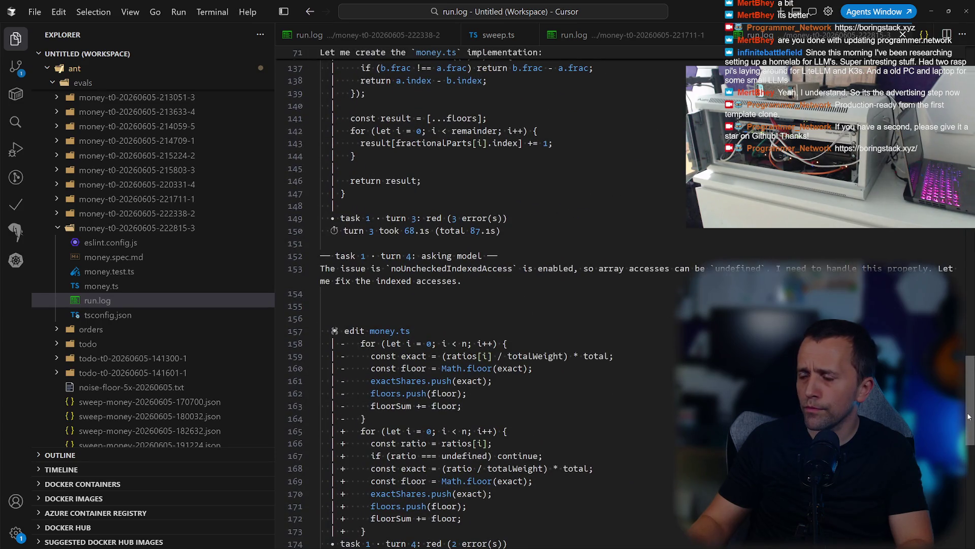
scroll(969, 416, down, 6)
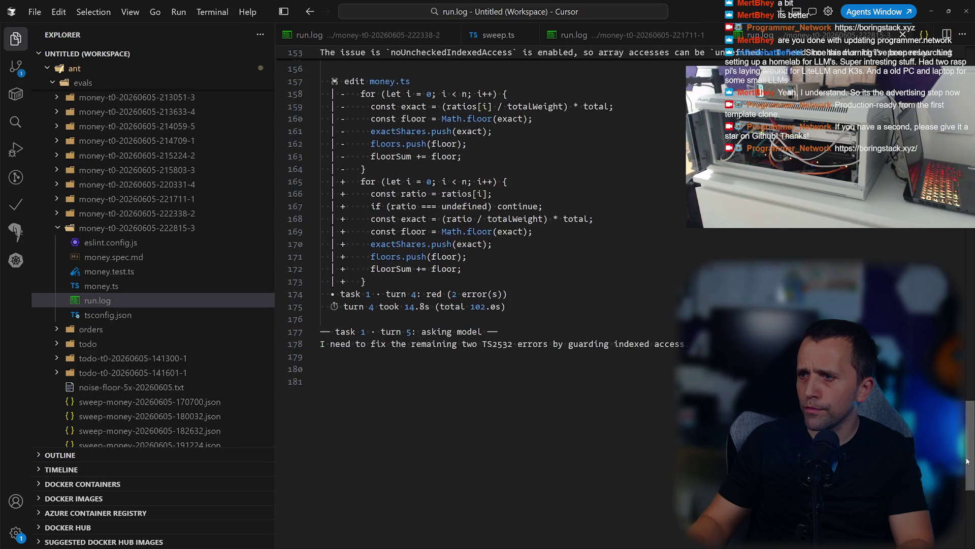
scroll(618, 383, up, 6)
click(152, 285)
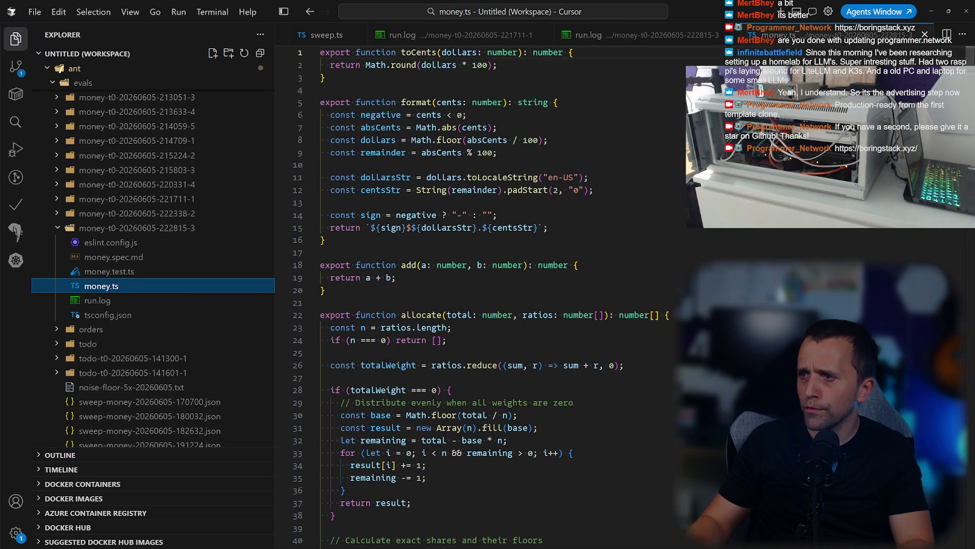
mouse_move(969, 285)
mouse_down()
mouse_move(969, 127)
mouse_move(971, 409)
mouse_up()
scroll(971, 409, up, 9)
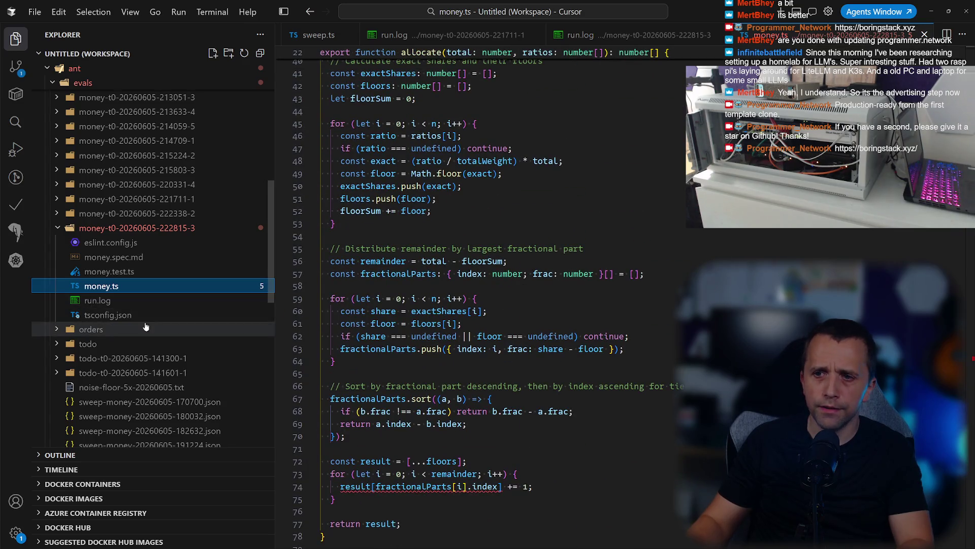
click(137, 300)
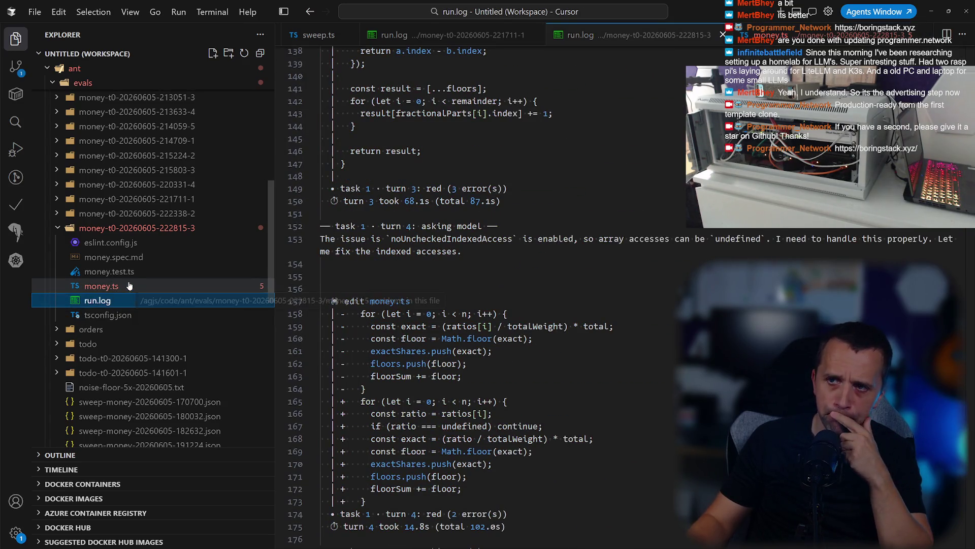
scroll(612, 282, up, 20)
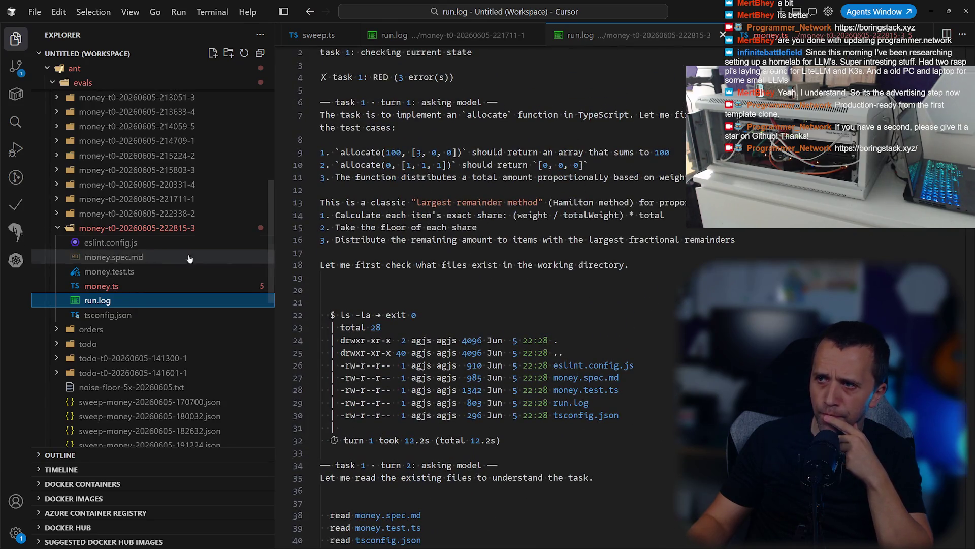
click(112, 227)
Reply to Claude Code: agreed, stop the sweep once the third run finishes, then continue.
key(super+grave)
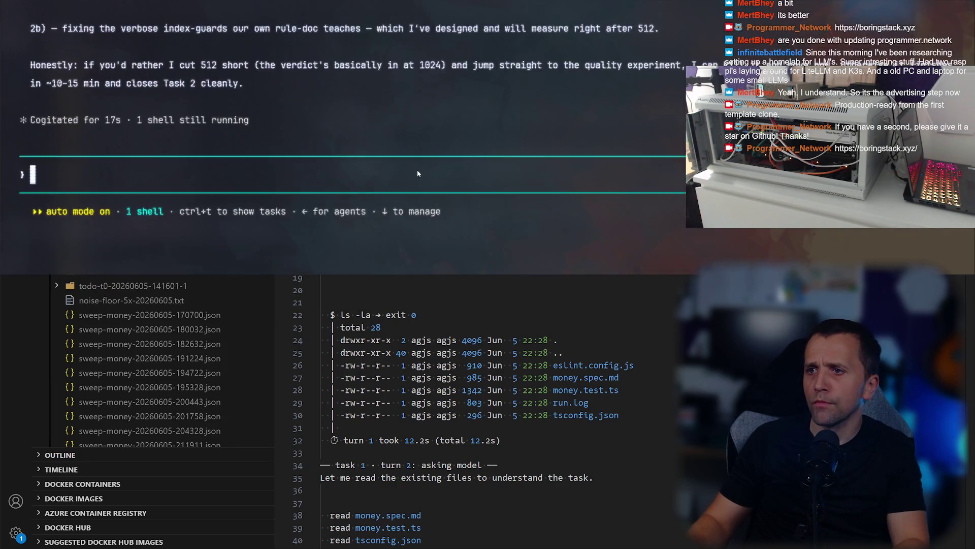
text(alri)
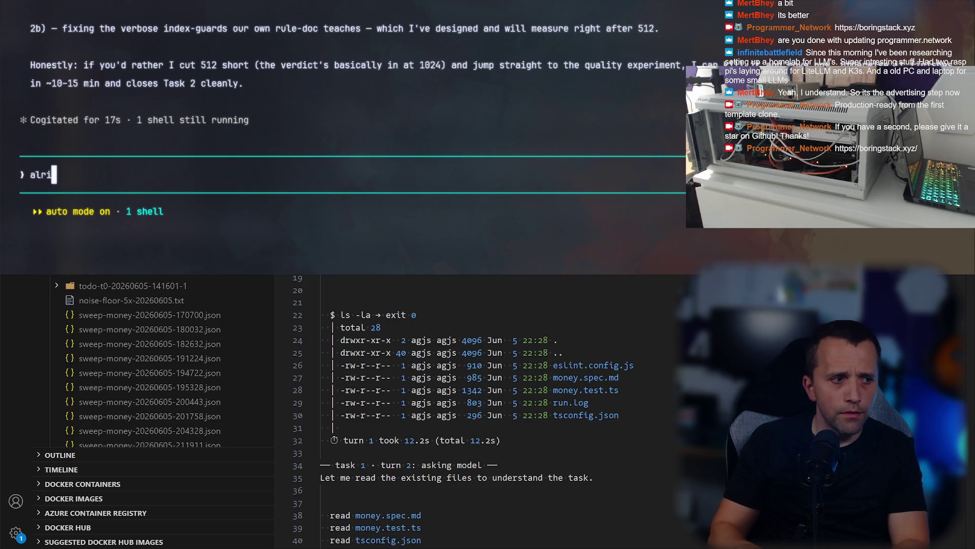
text(ght agr)
key(BackSpace)
text(, lets stop it once this one ()
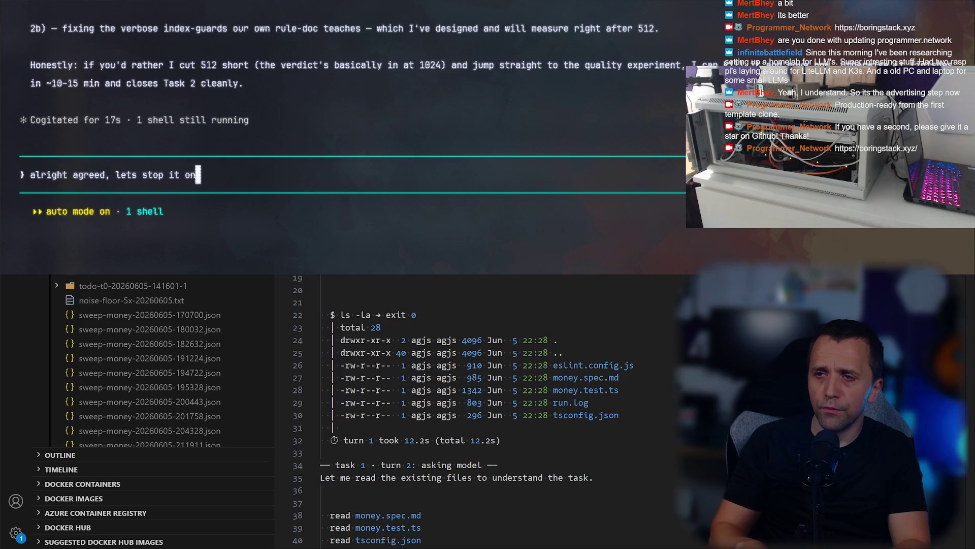
text(third one)
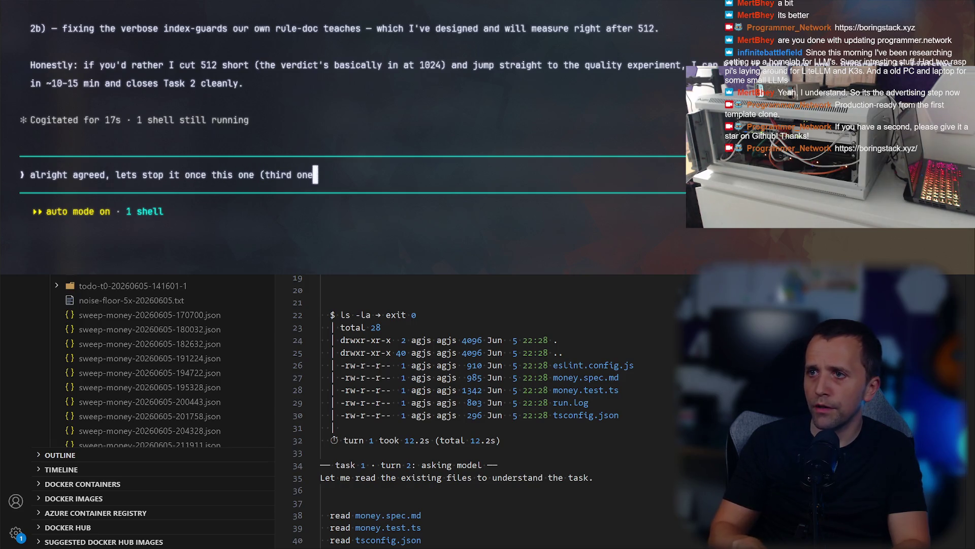
text() finishes,then proceed with the)
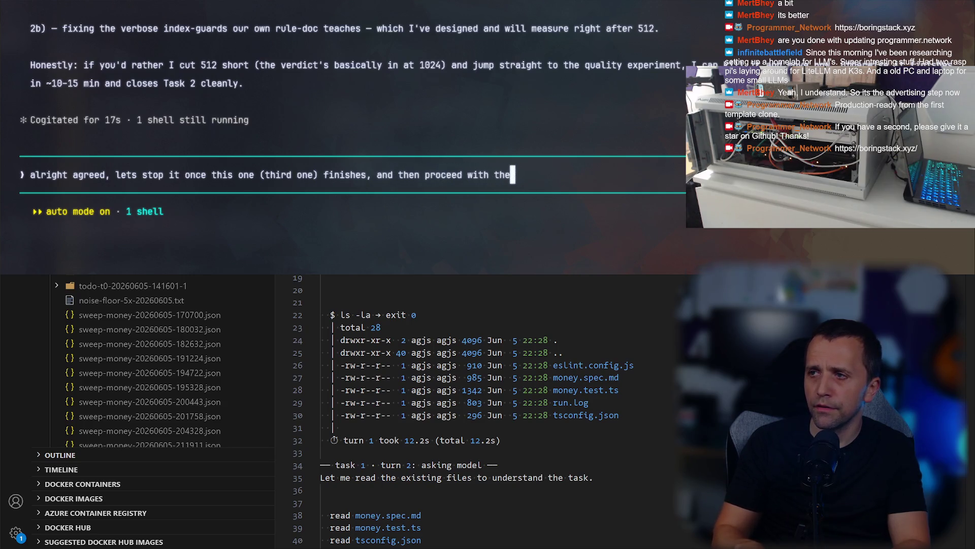
text(hat)
text( comin)
text(t)
key(Return)
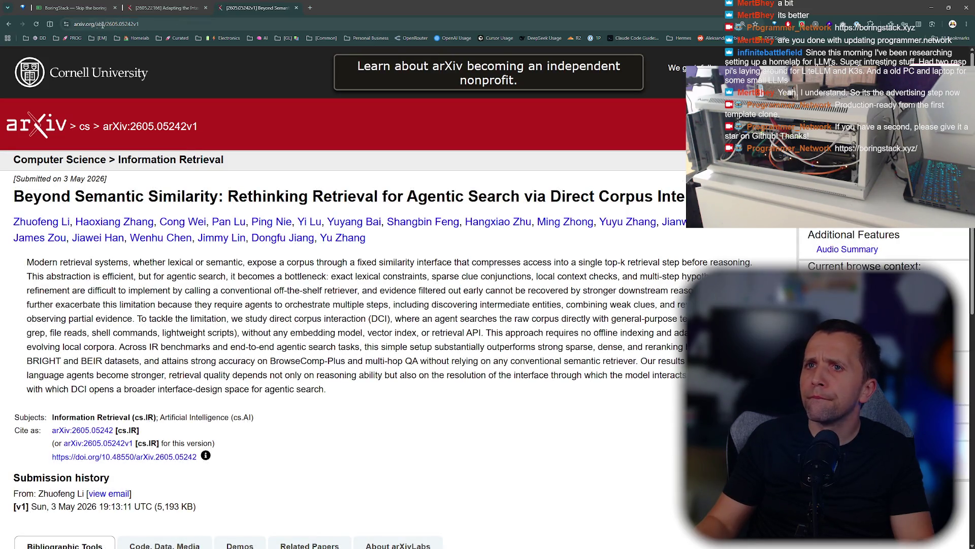
View the Beyond Semantic Similarity paper as a PDF, scrolling around its title.
click(6, 24)
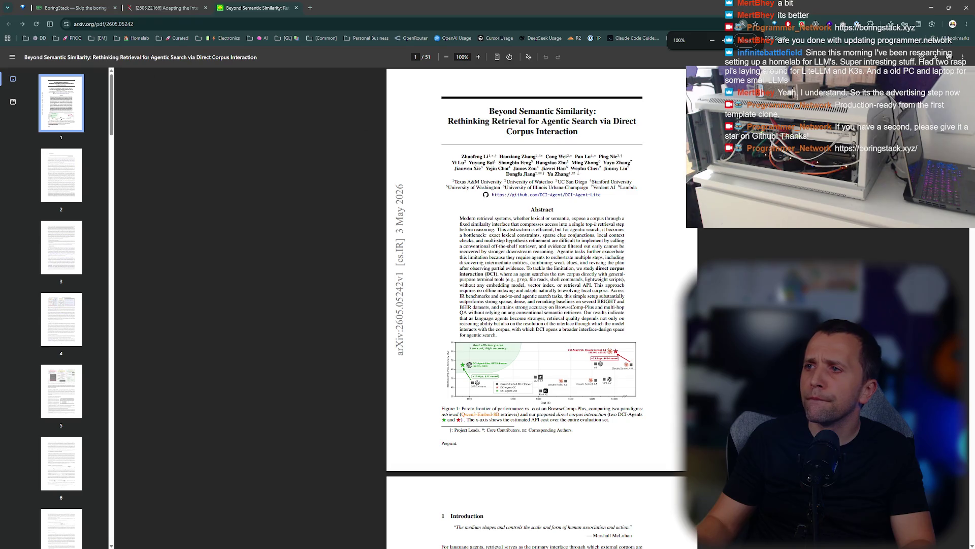
ctrl+scroll(578, 173, up, 5)
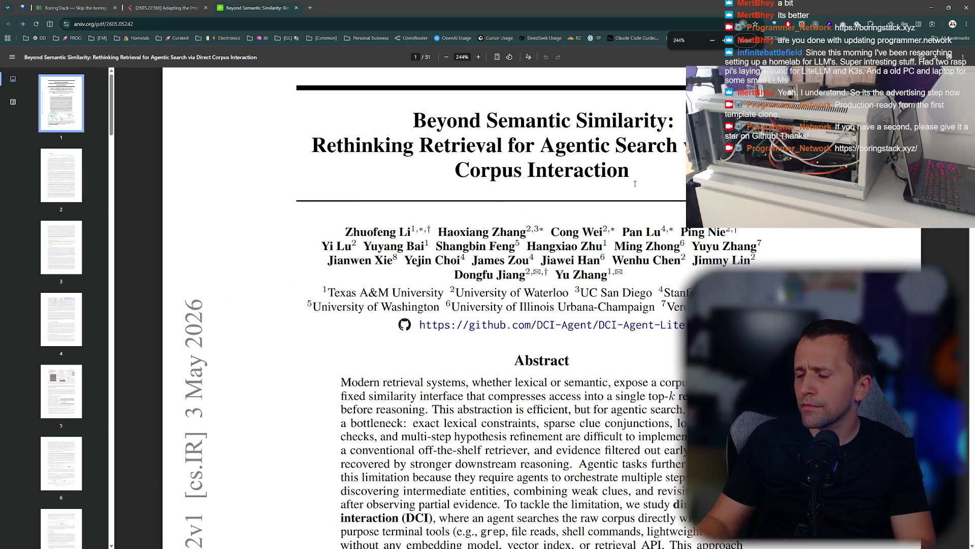
ctrl+scroll(635, 184, down, 1)
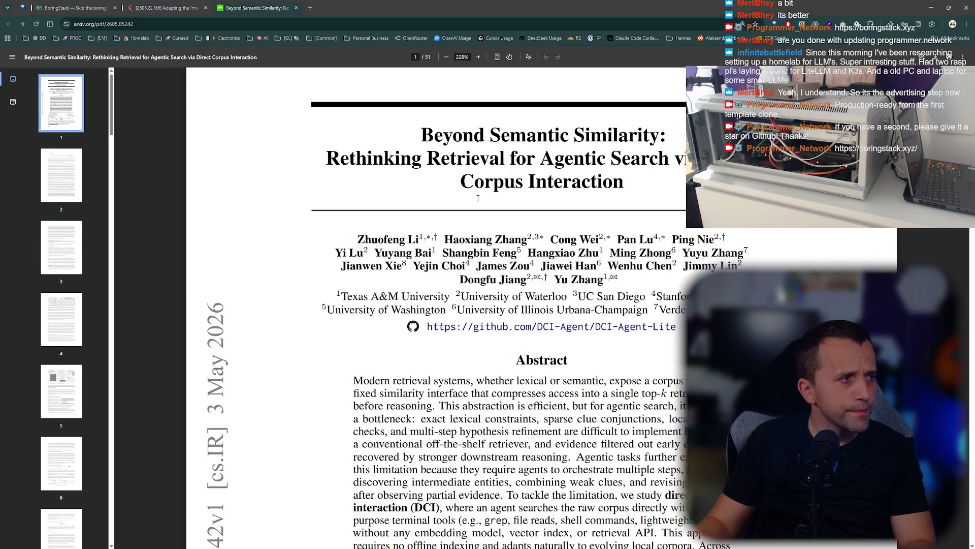
ctrl+scroll(478, 198, down, 2)
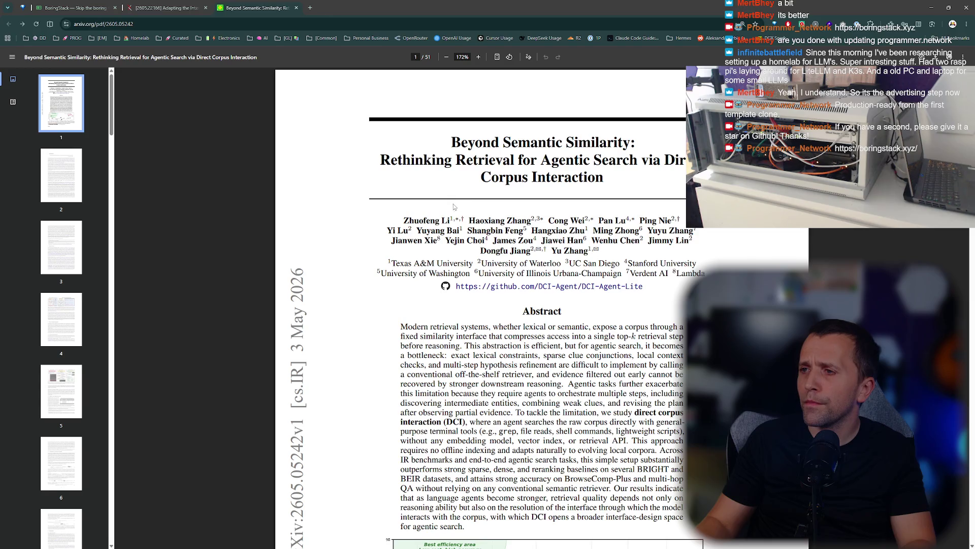
Download it to the Desktop as 2605.05242v1.pdf and open the local copy with its outline.
click(939, 57)
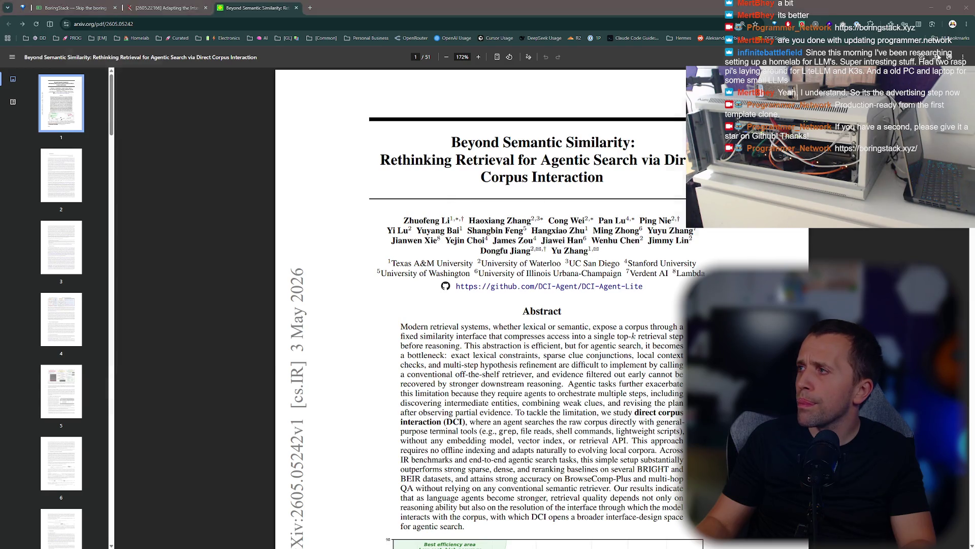
key(Return)
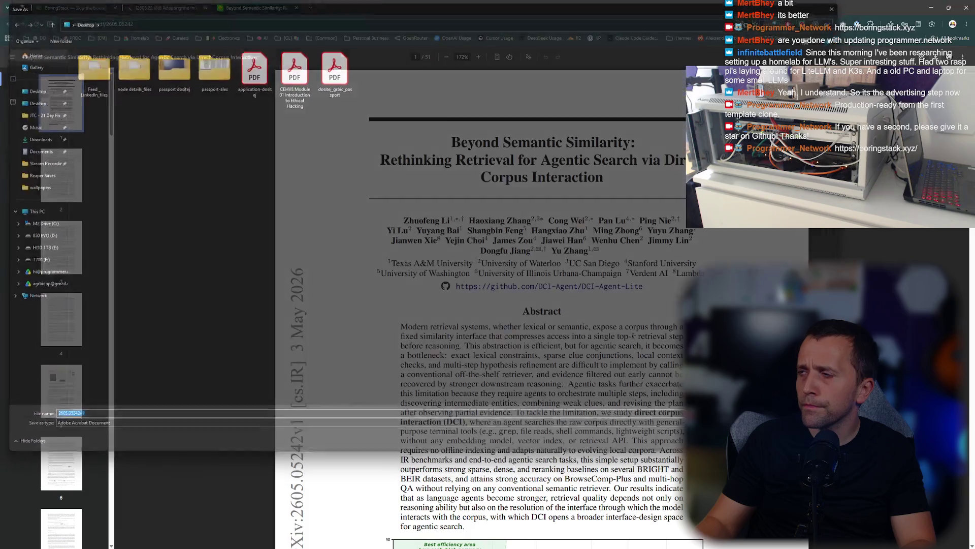
click(862, 44)
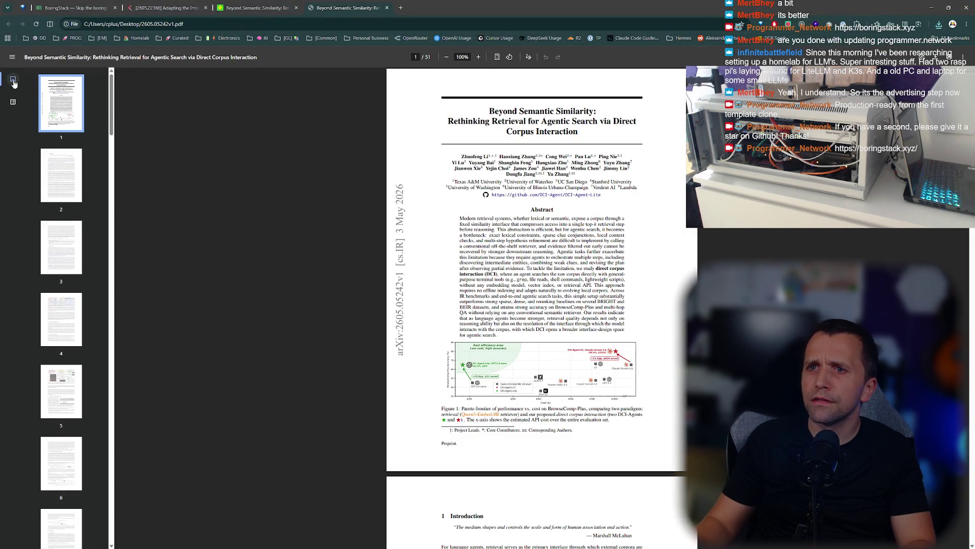
click(13, 101)
Return to page thumbnails and highlight the abstract's lines on top-k retrieval and the bottleneck while reading.
click(14, 80)
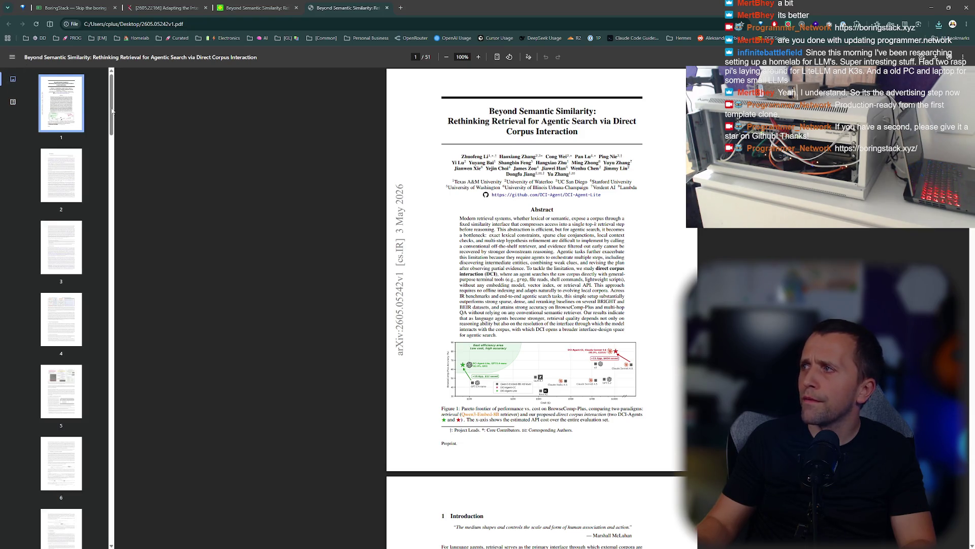
ctrl+scroll(633, 273, up, 5)
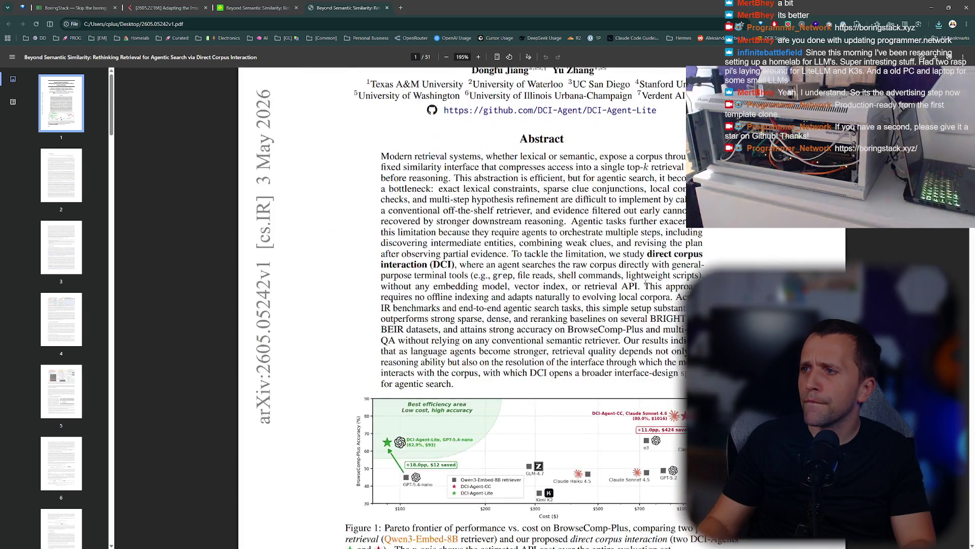
scroll(634, 273, up, 5)
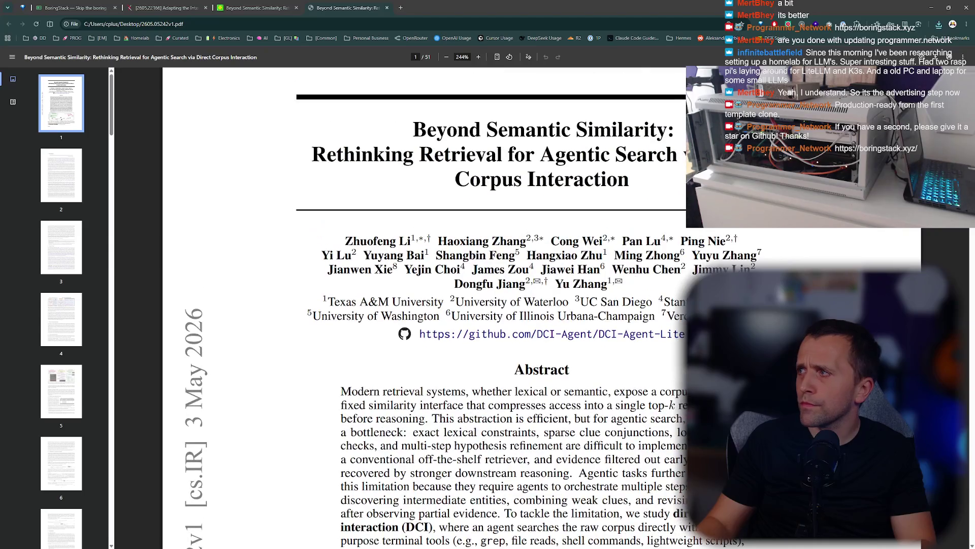
scroll(530, 322, down, 3)
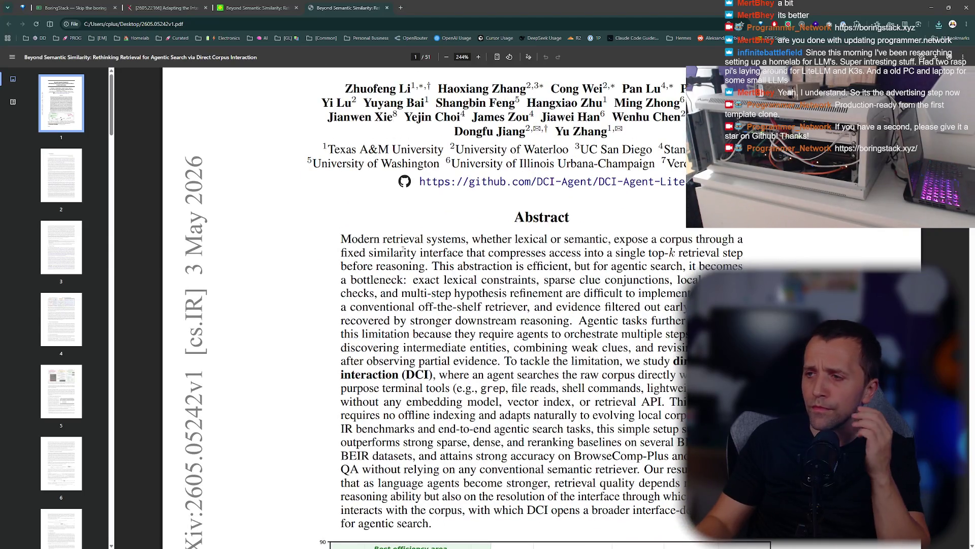
mouse_move(473, 239)
mouse_down()
mouse_move(694, 239)
mouse_move(752, 230)
mouse_move(745, 269)
mouse_move(745, 256)
mouse_up()
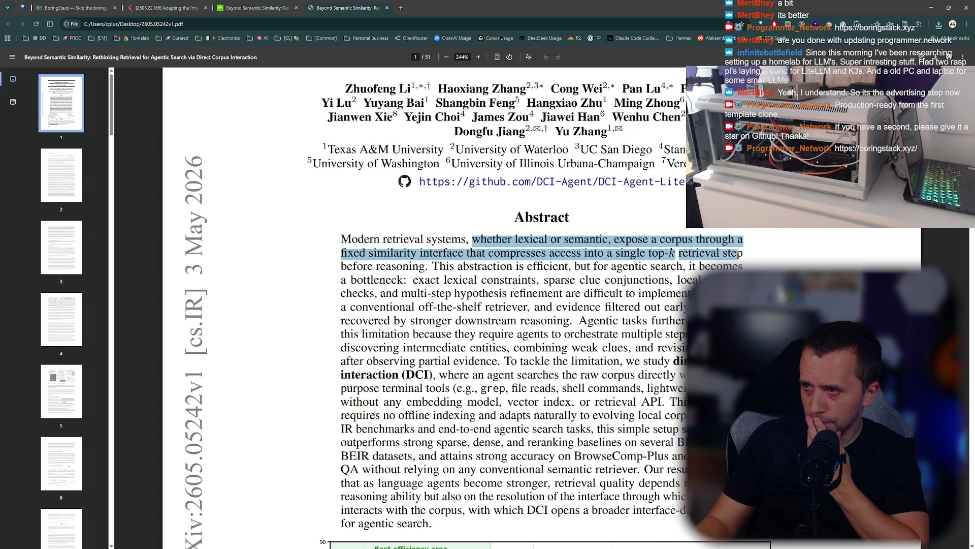
click(709, 265)
mouse_move(626, 253)
mouse_down()
mouse_move(743, 254)
mouse_move(699, 282)
mouse_up()
drag(575, 281, 562, 285)
mouse_move(475, 264)
mouse_down()
mouse_move(754, 265)
mouse_move(752, 279)
mouse_up()
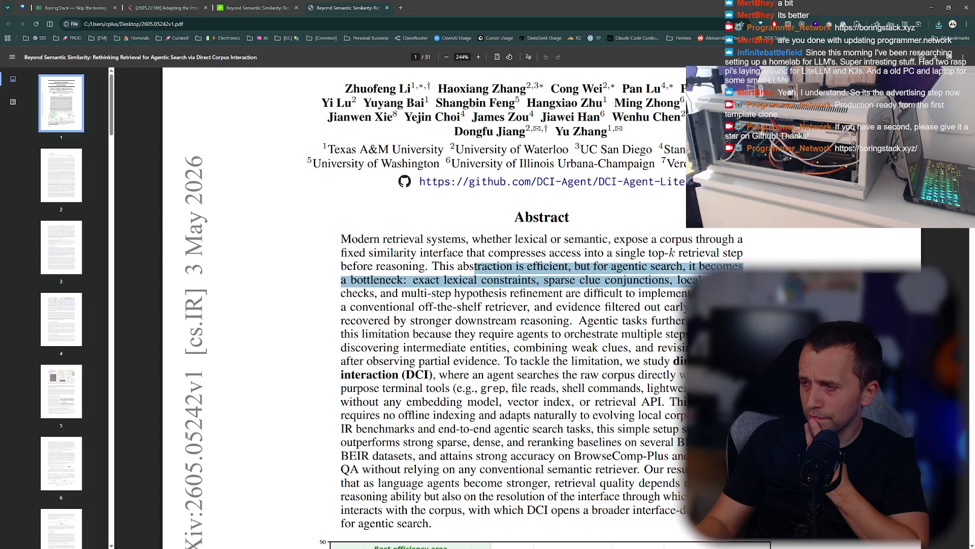
drag(752, 280, 752, 293)
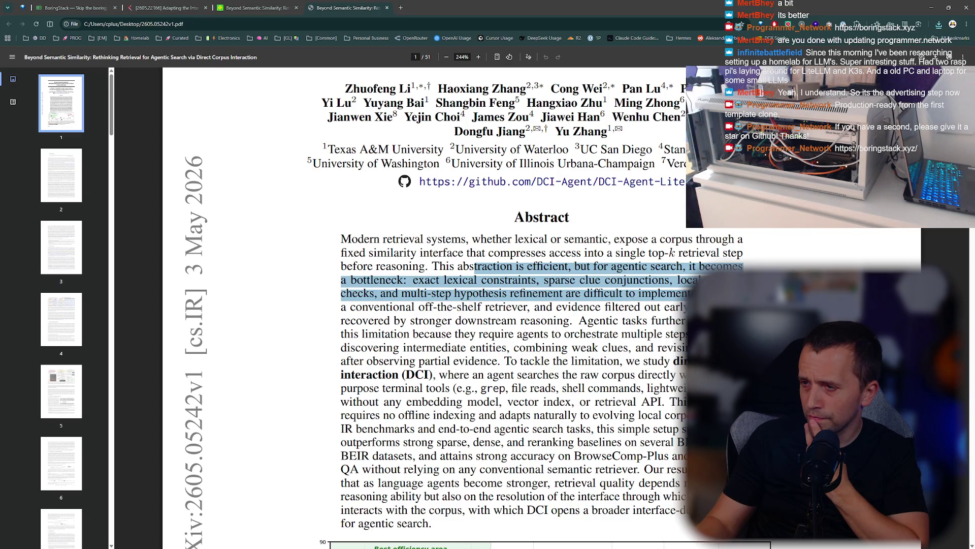
click(752, 293)
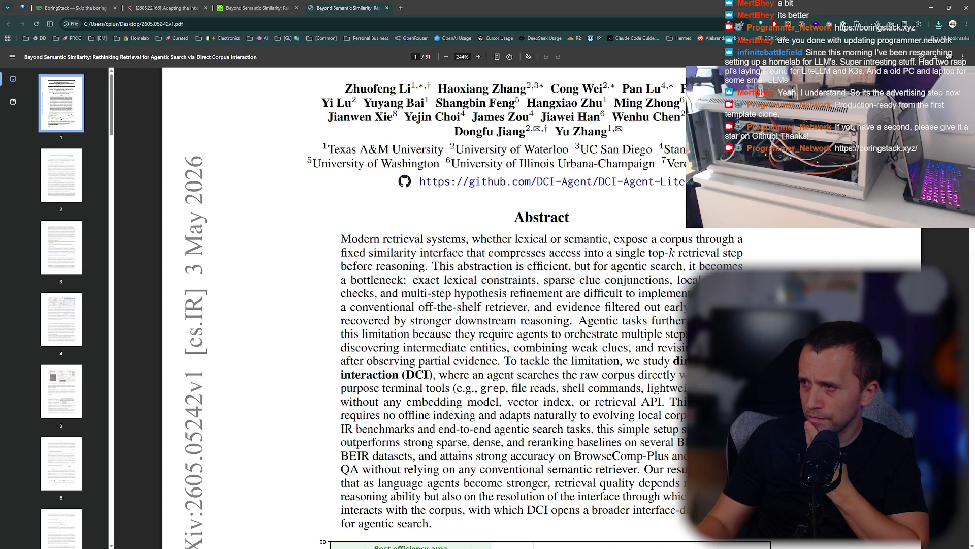
Highlight the off-the-shelf retriever and downstream reasoning sentences, then clear the selection.
triple_click(752, 307)
mouse_move(534, 307)
mouse_down()
mouse_move(591, 307)
mouse_move(341, 307)
mouse_move(685, 320)
mouse_move(685, 334)
mouse_up()
scroll(441, 286, down, 2)
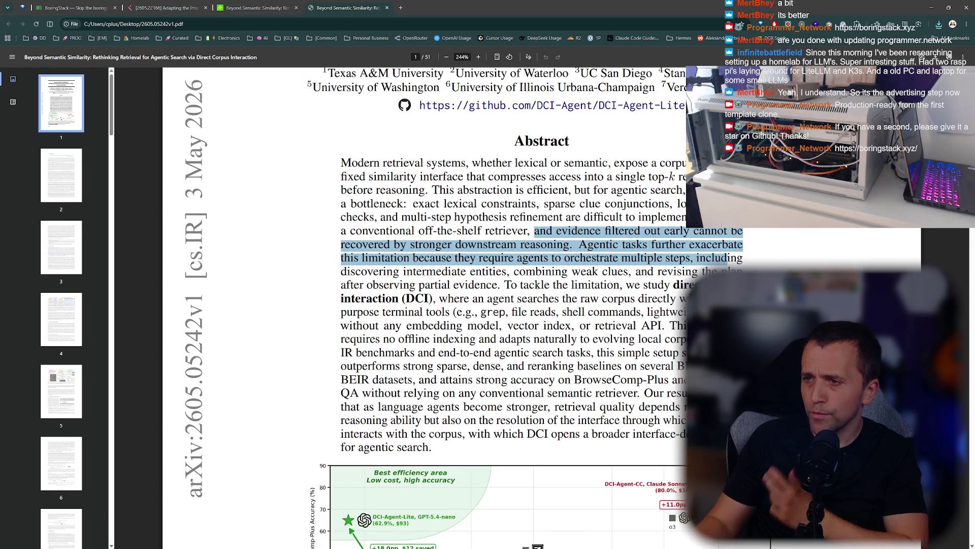
mouse_move(501, 244)
mouse_down()
mouse_move(558, 246)
mouse_move(561, 259)
mouse_move(774, 258)
mouse_move(671, 286)
mouse_up()
click(562, 271)
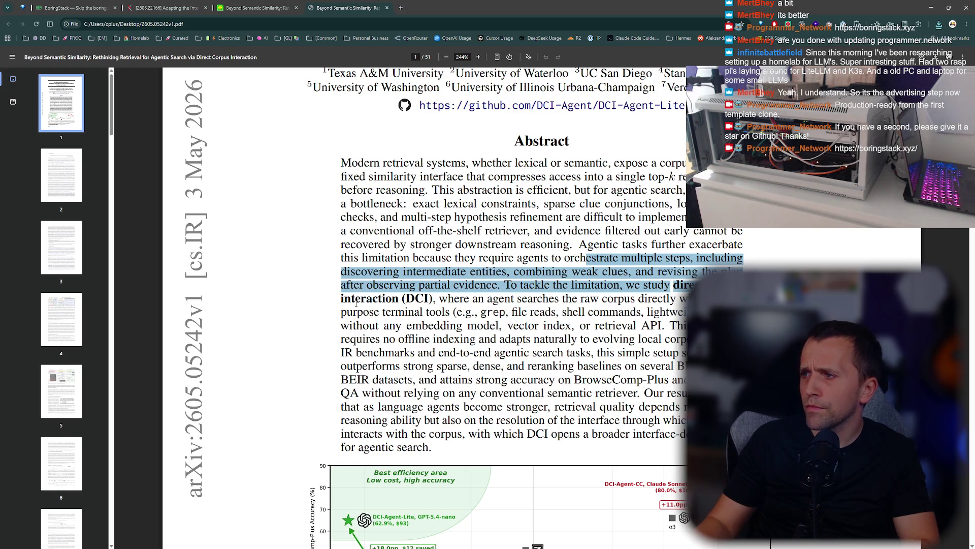
ctrl+scroll(356, 303, up, 2)
click(439, 260)
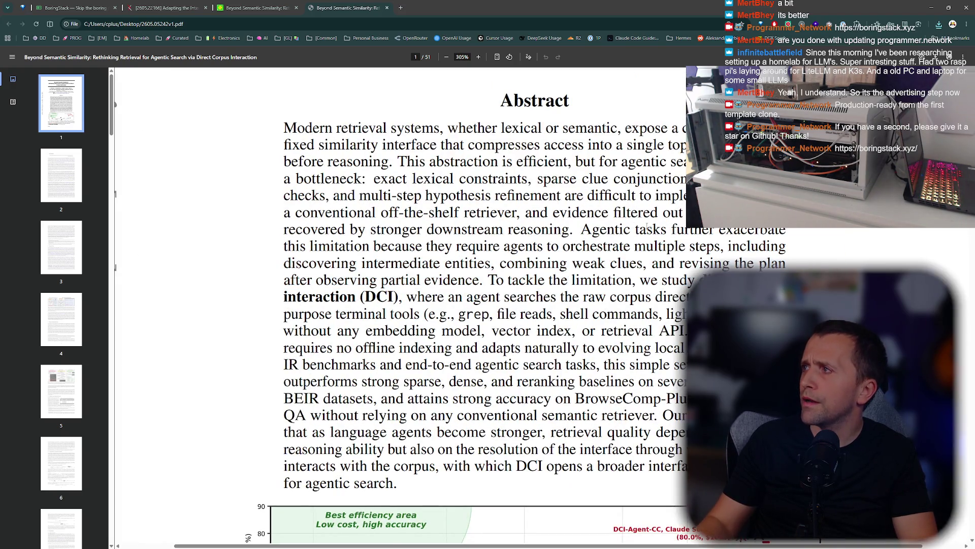
Snap the PDF window to the left half of the screen and widen it rightward.
key(super+Down)
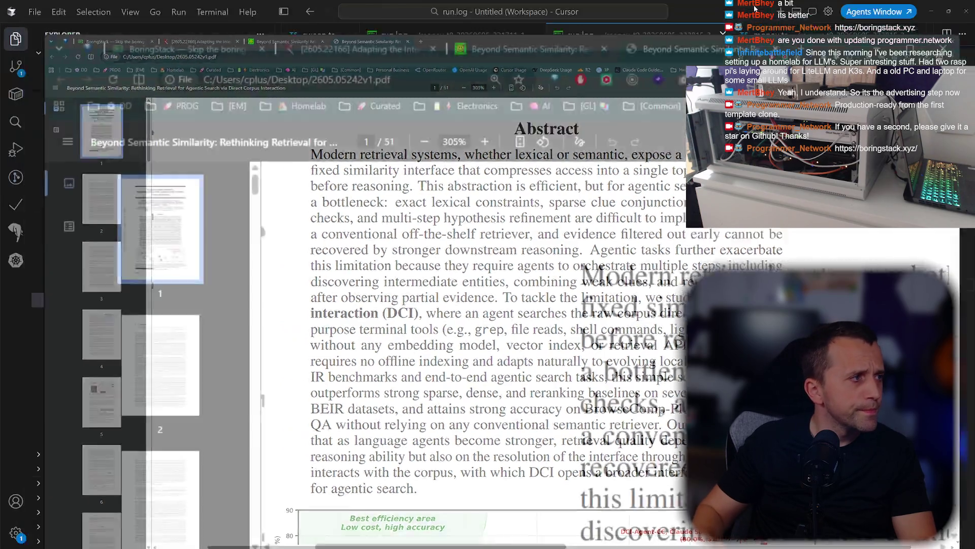
key(super+Left)
click(275, 250)
ctrl+scroll(275, 250, down, 5)
ctrl+scroll(282, 248, up, 5)
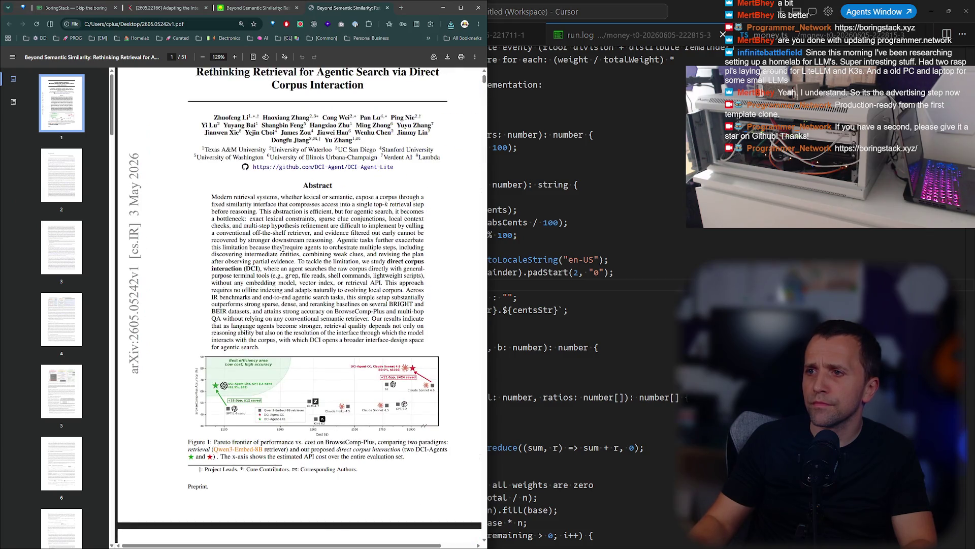
ctrl+scroll(284, 248, down, 2)
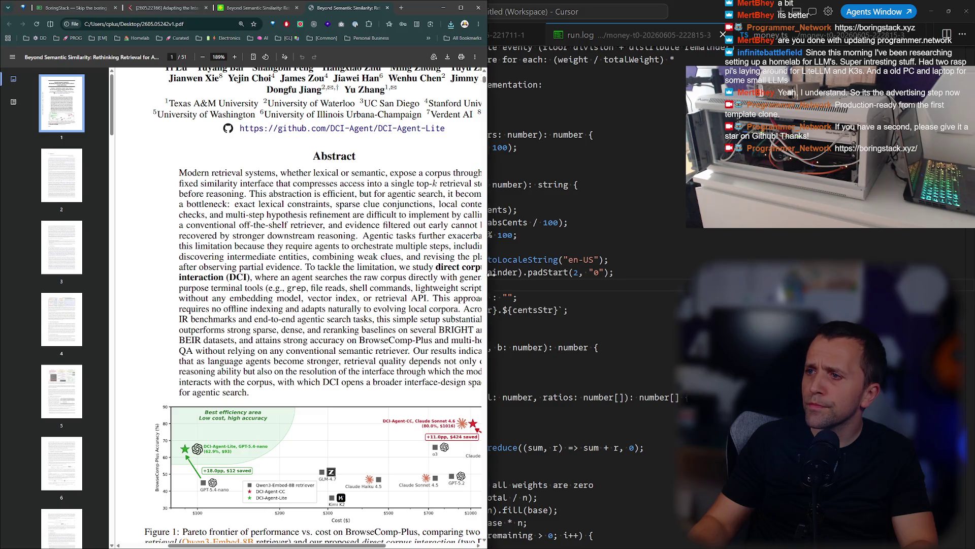
drag(491, 273, 562, 274)
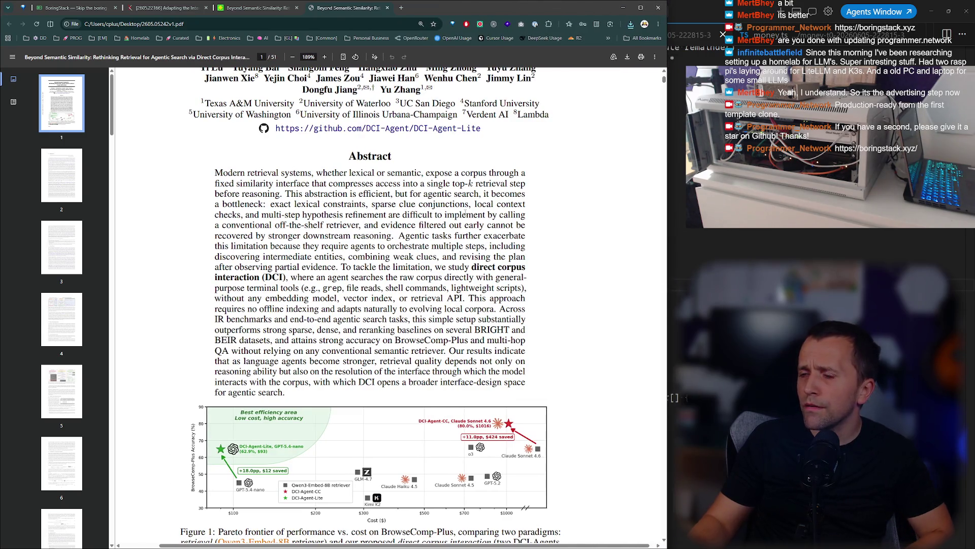
Scroll back to the title on direct corpus interaction and select the PDF's address.
scroll(462, 215, up, 4)
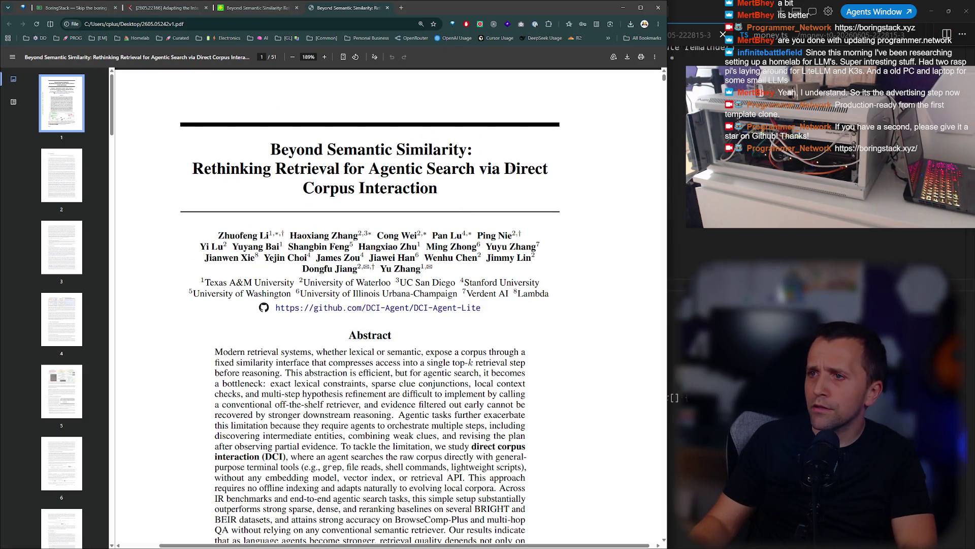
drag(506, 169, 529, 186)
click(457, 198)
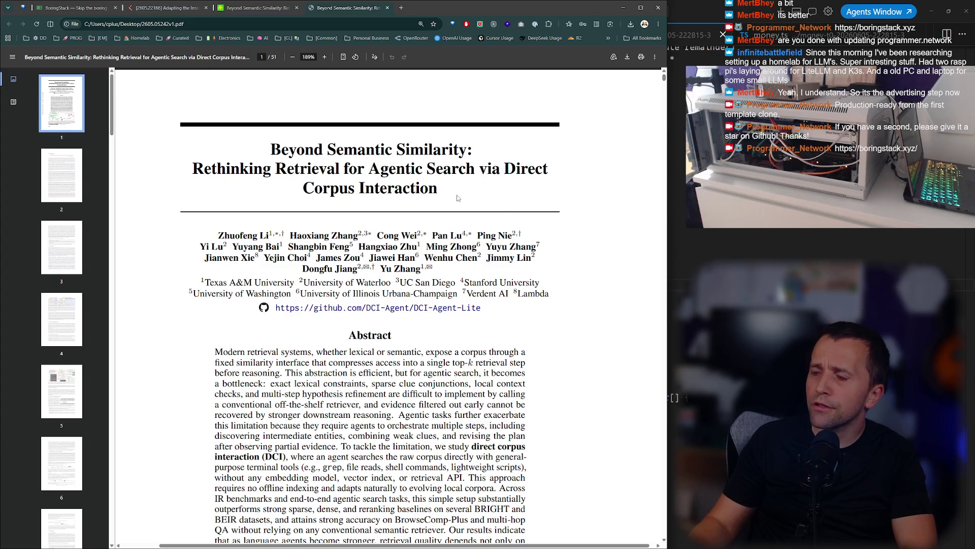
scroll(460, 208, down, 2)
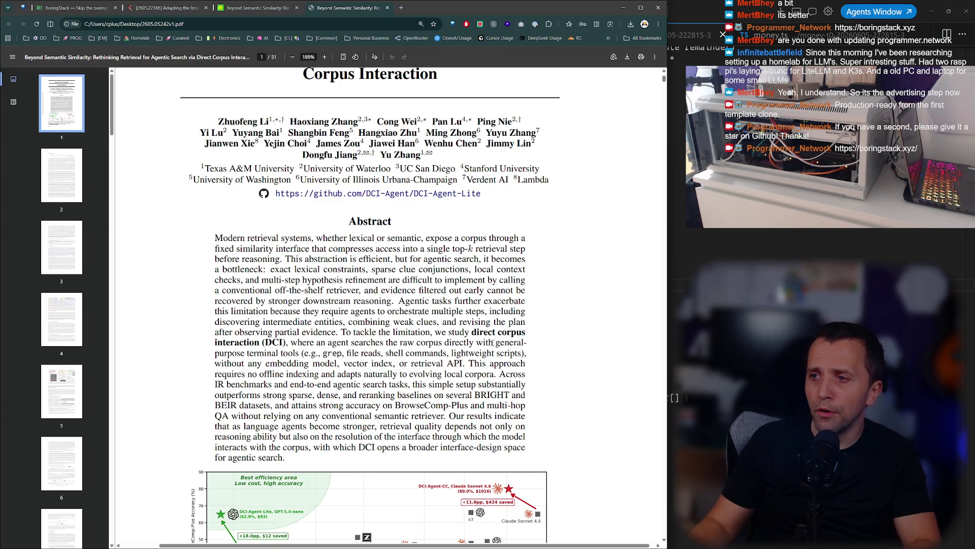
ctrl+scroll(467, 342, up, 3)
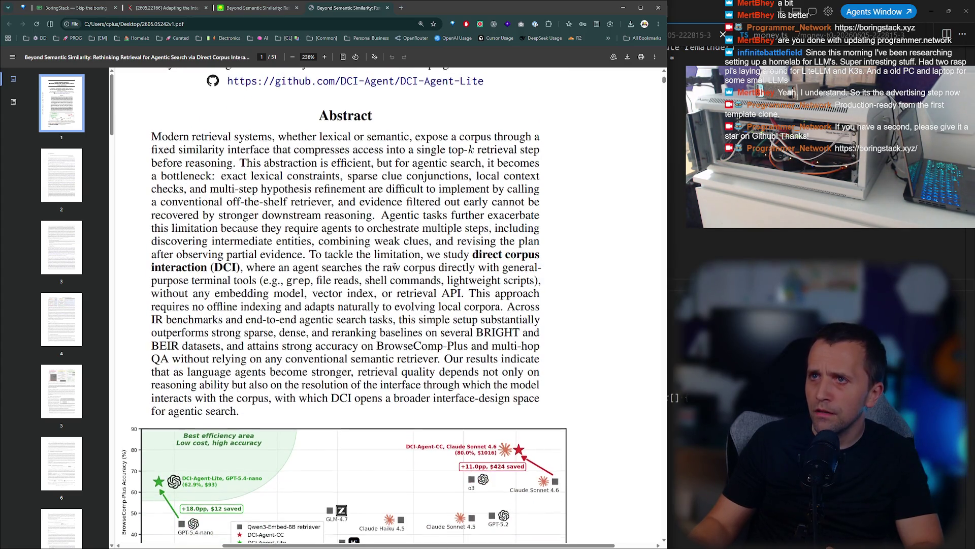
scroll(459, 301, up, 2)
click(312, 21)
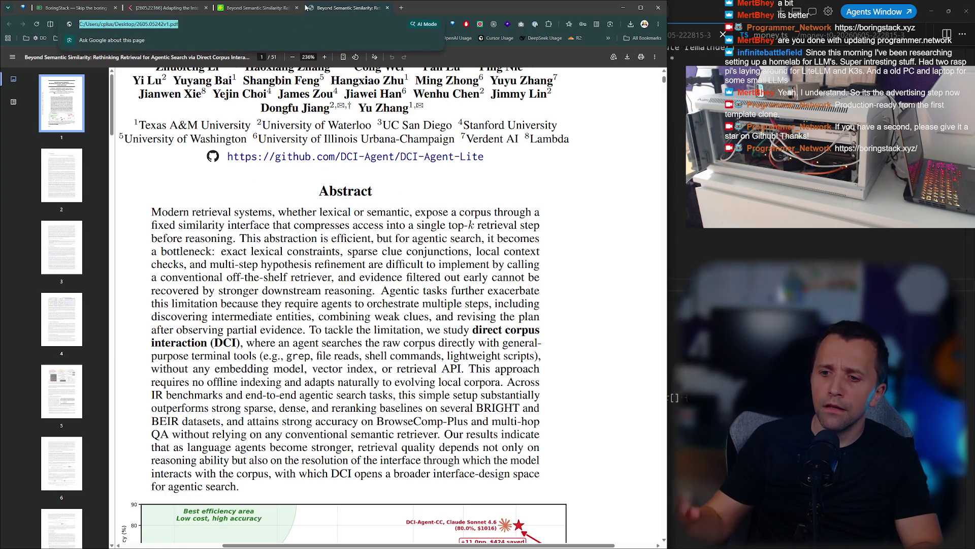
Open chatgpt.com in a new tab and collapse its sidebar.
key(ctrl+t)
text(cha)
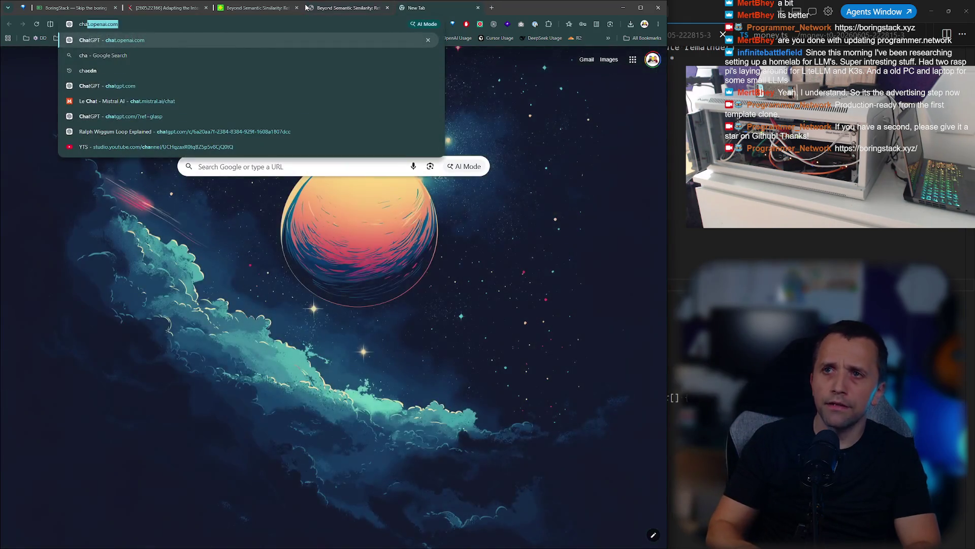
key(Return)
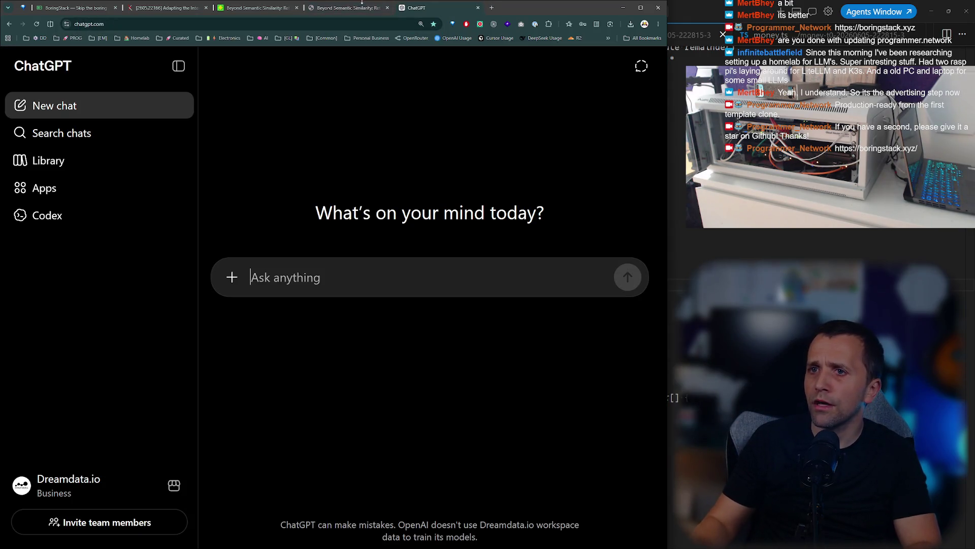
click(173, 66)
Drag 2605.05242v1.pdf onto the ChatGPT prompt box to attach it.
key(ctrl+shift+Tab)
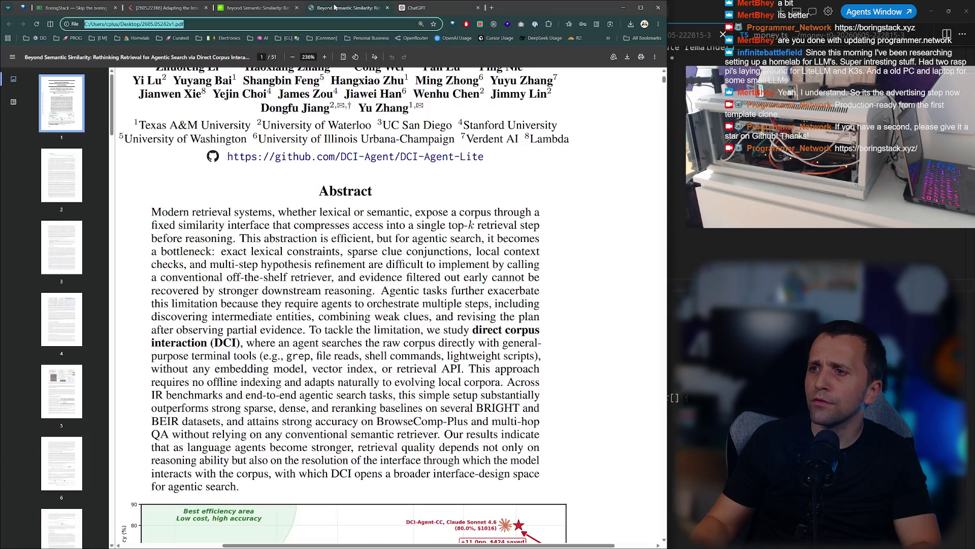
click(630, 24)
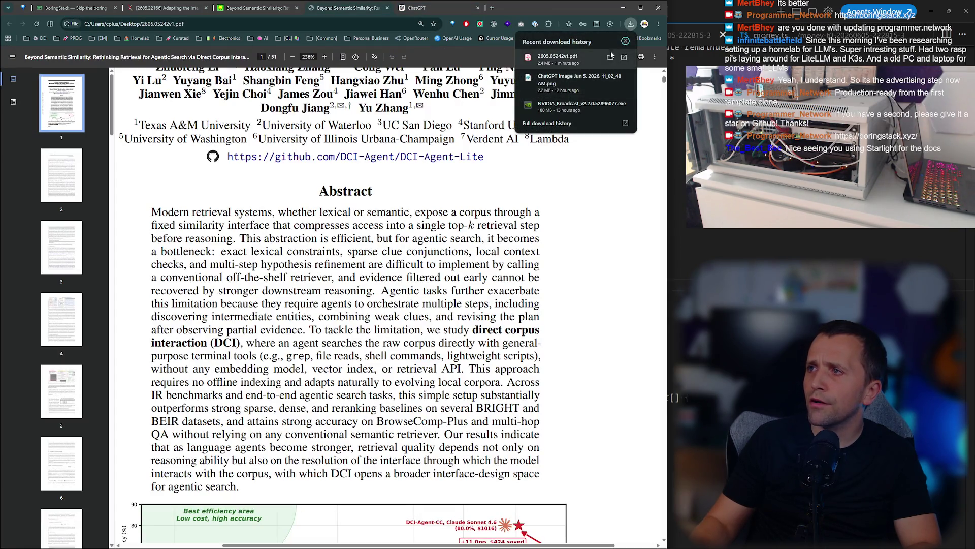
click(610, 60)
click(431, 14)
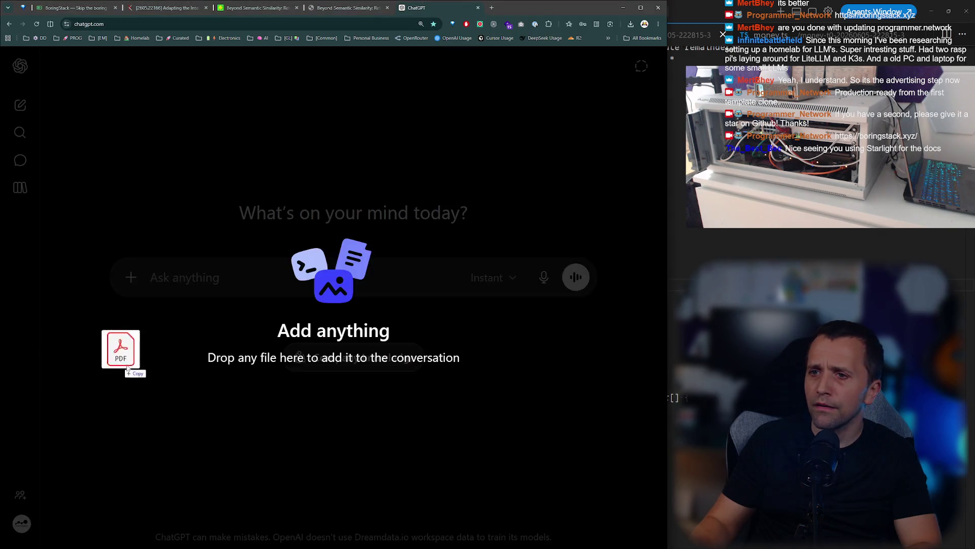
drag(121, 350, 355, 290)
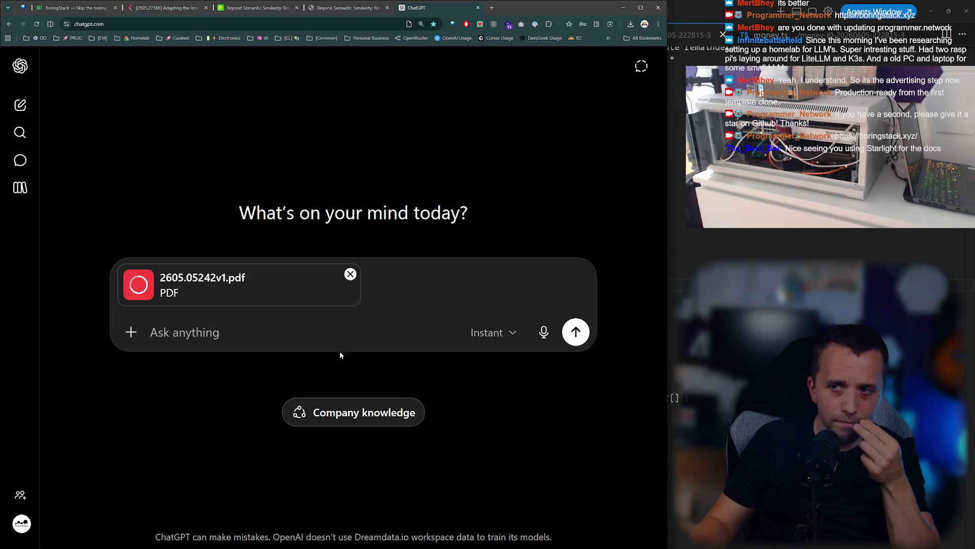
click(385, 323)
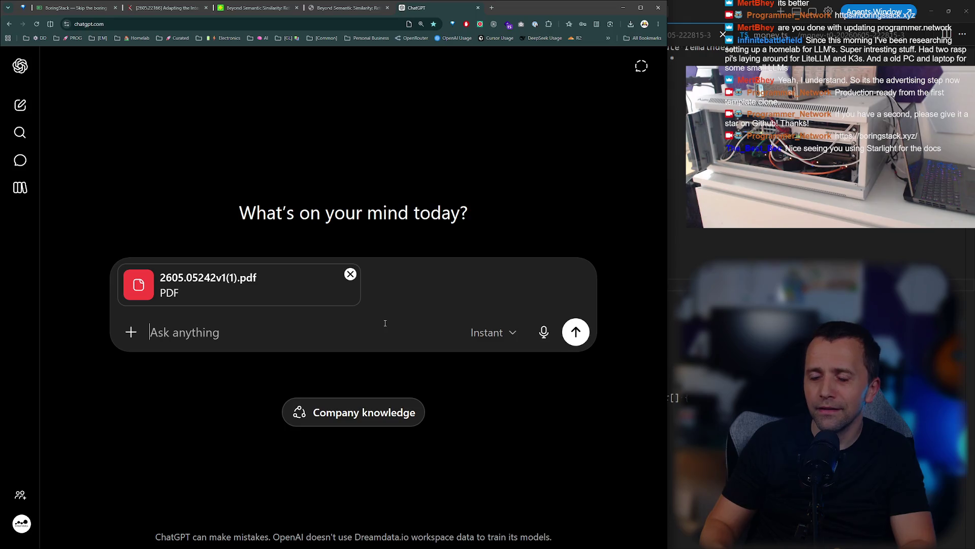
Send the prompt asking to understand the paper top down, overview and principles first, then Socratic interrogation.
text(Let's understand this documen)
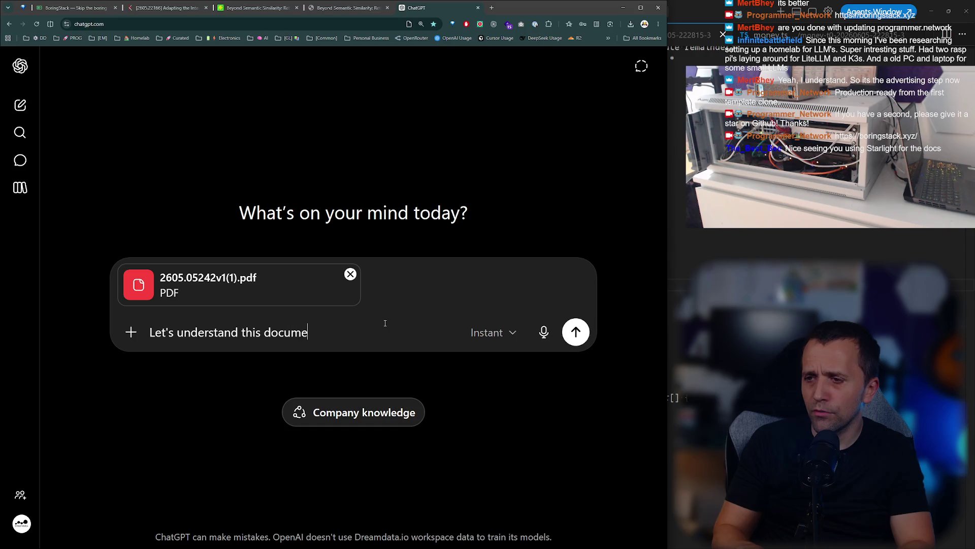
text(t top down)
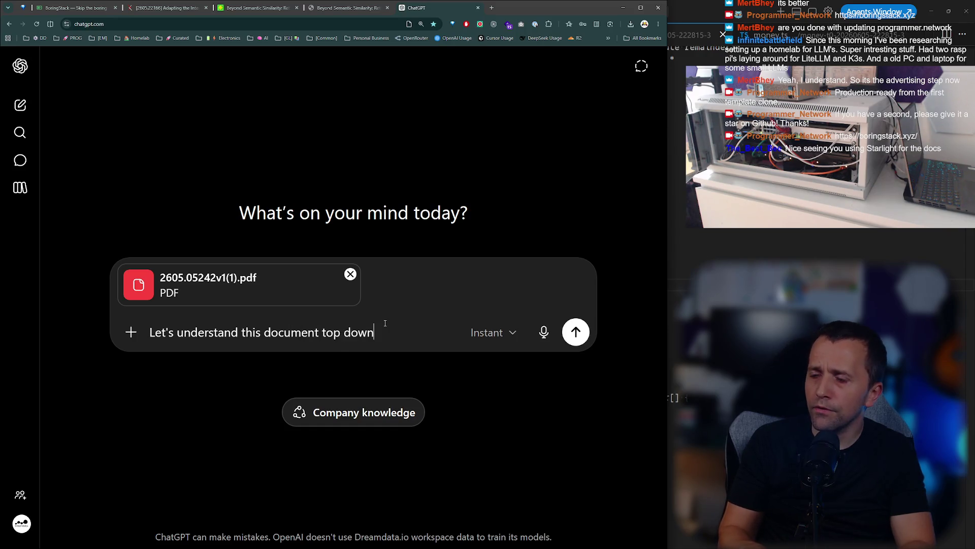
text(, first understand the overview, )
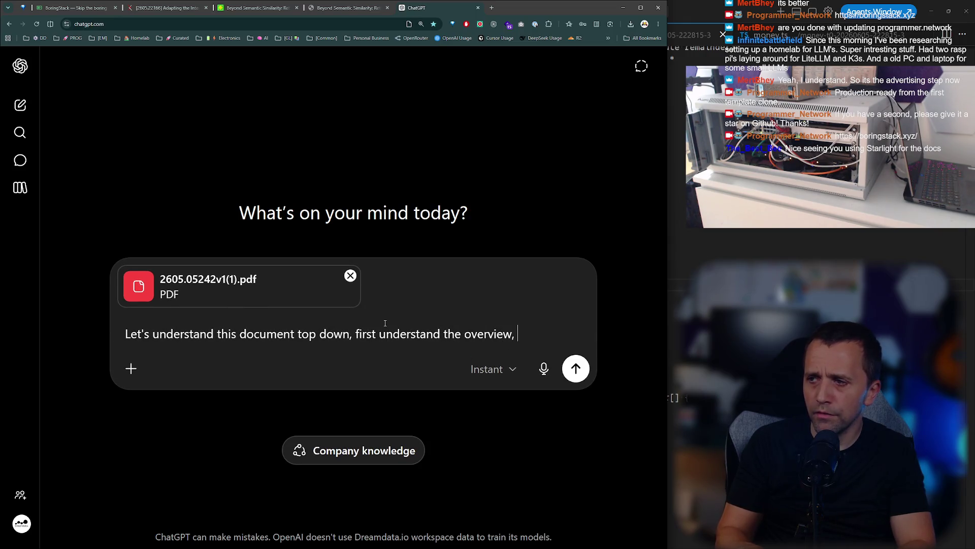
text(the principles, the concepts, and then be )
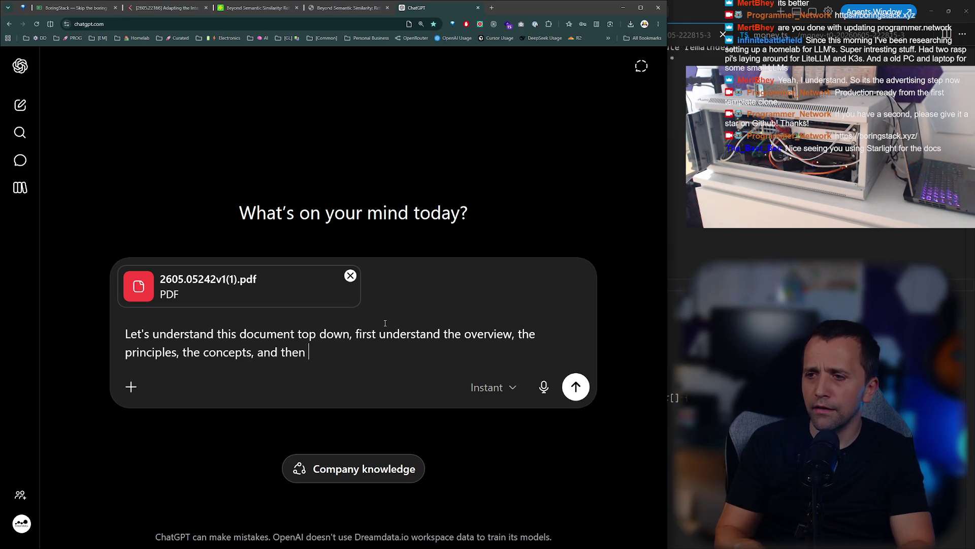
text(my socratic interega)
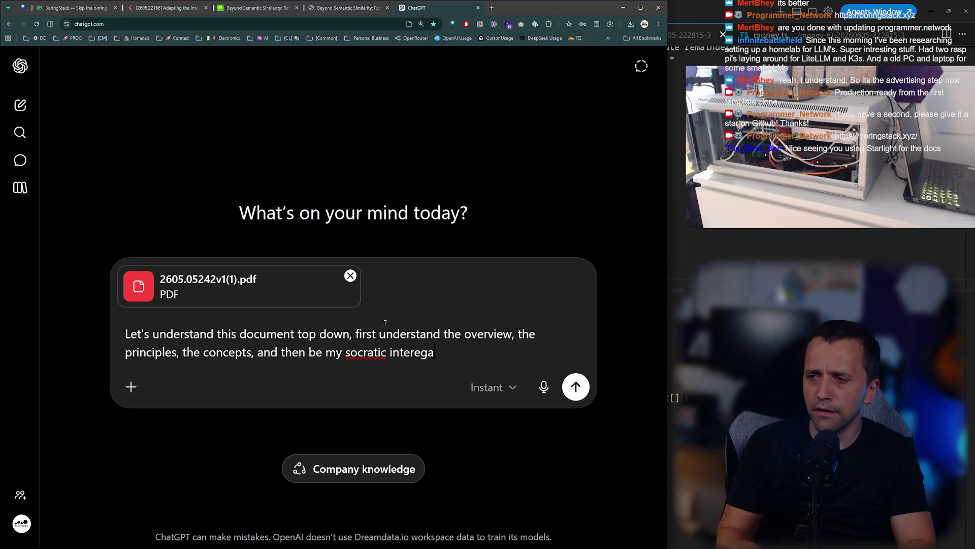
text(tor)
right_click(363, 351)
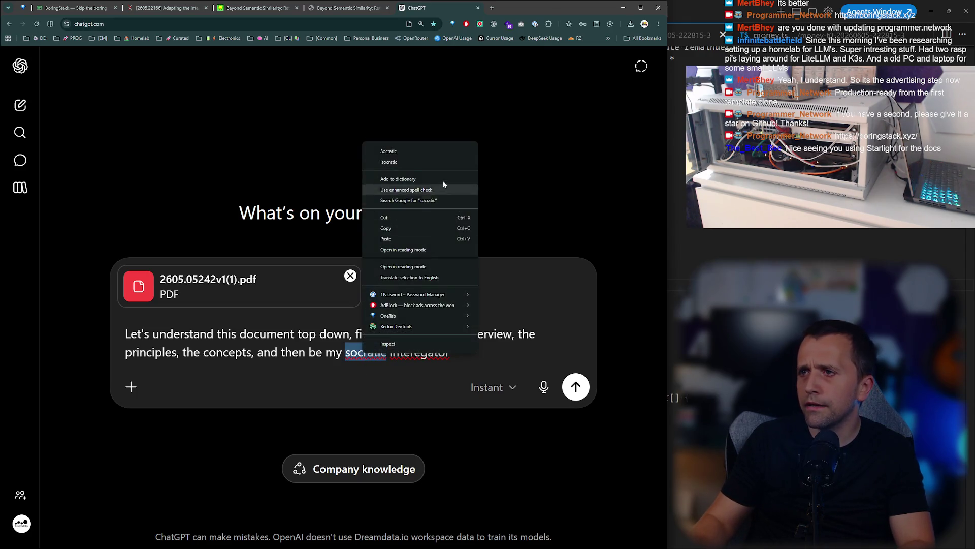
click(446, 151)
right_click(422, 353)
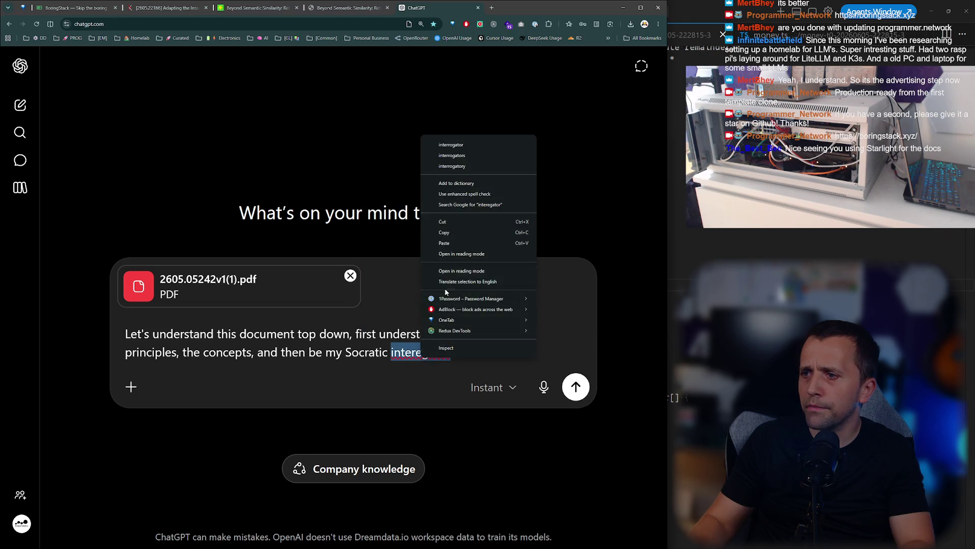
click(479, 144)
text(and lets get t)
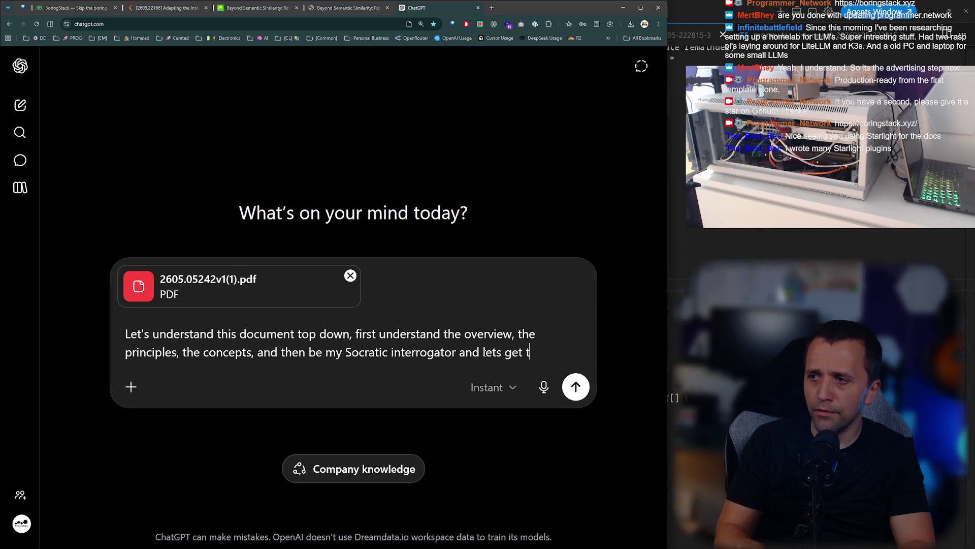
text(pure unders)
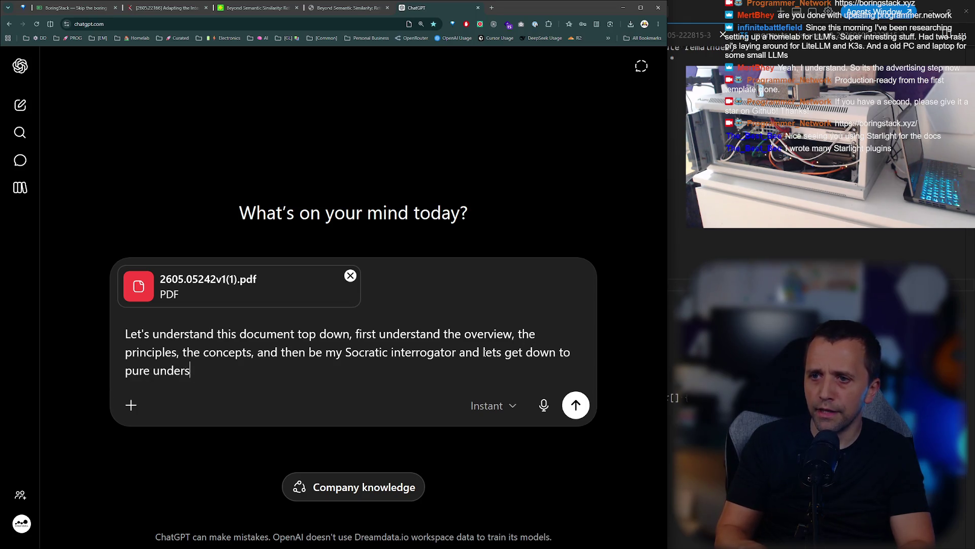
text(tanding through )
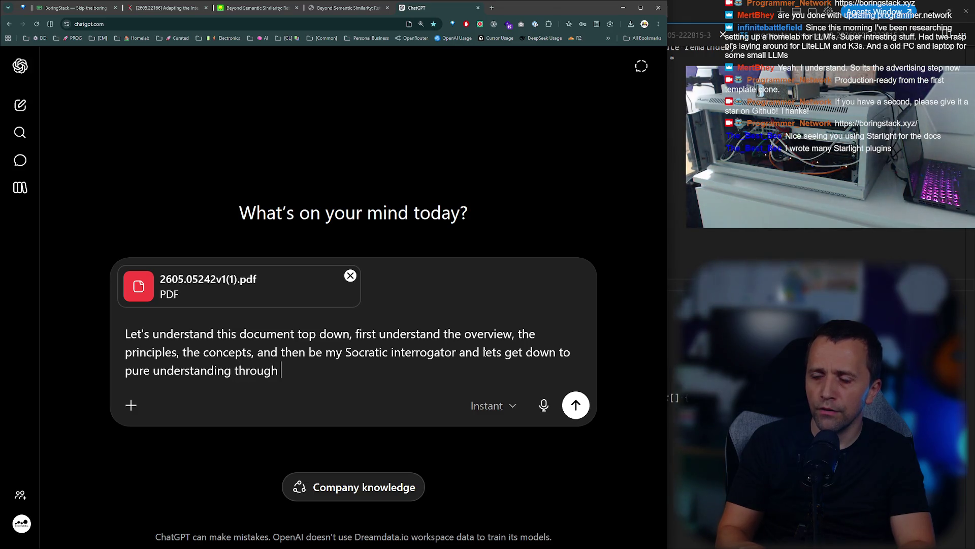
text(reason and )
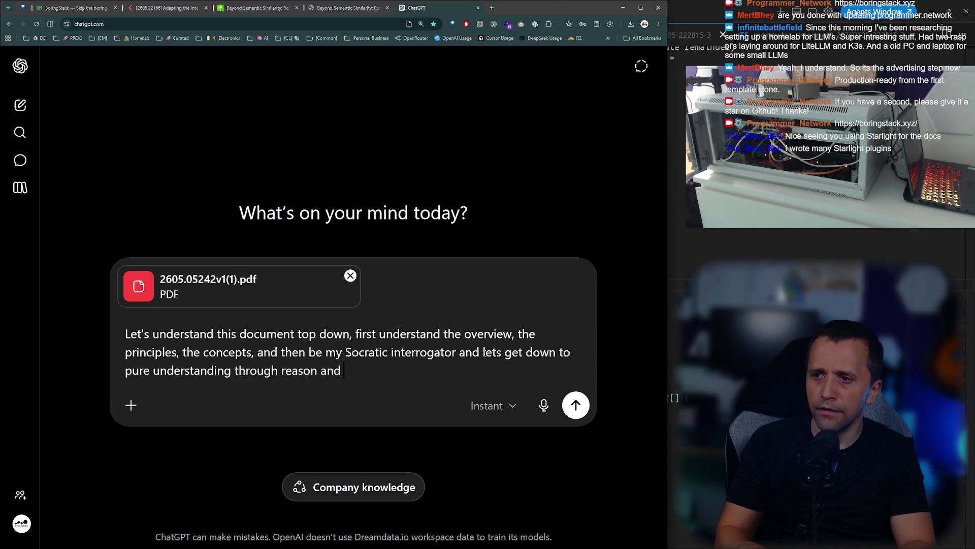
text(questioning)
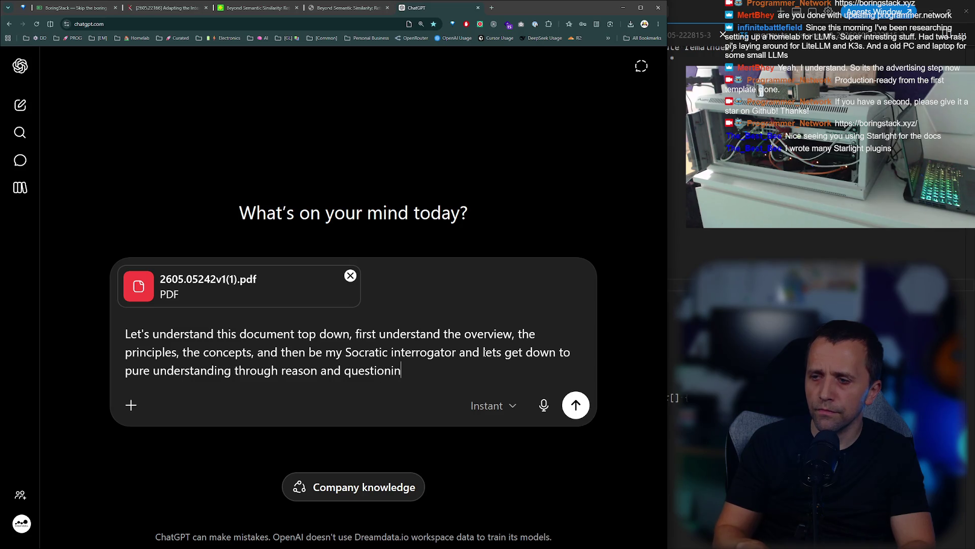
key(Return)
key(ctrl+t)
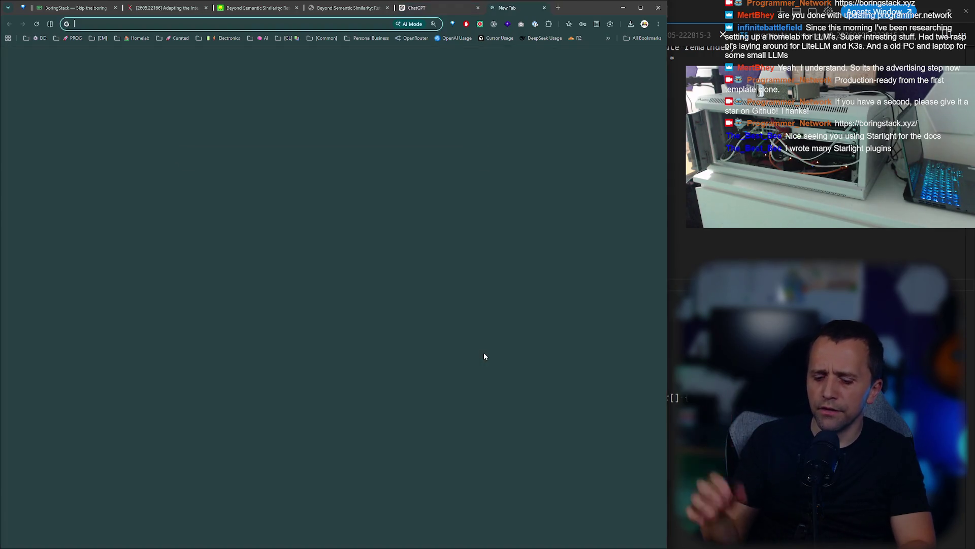
Load ultralearning.io, scroll to its 'Built for Real Learning' techniques, then close the tab.
text(ultralearning.io)
key(Return)
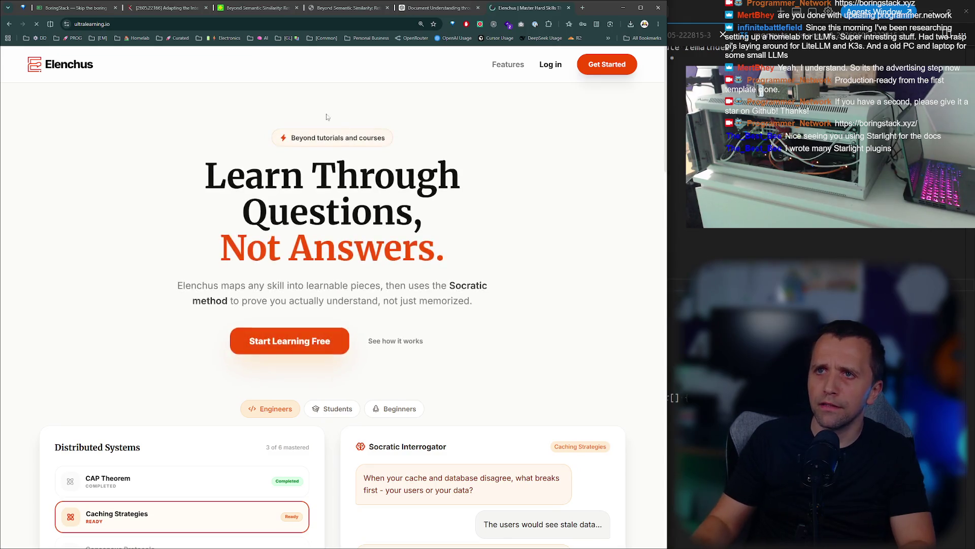
drag(666, 98, 668, 279)
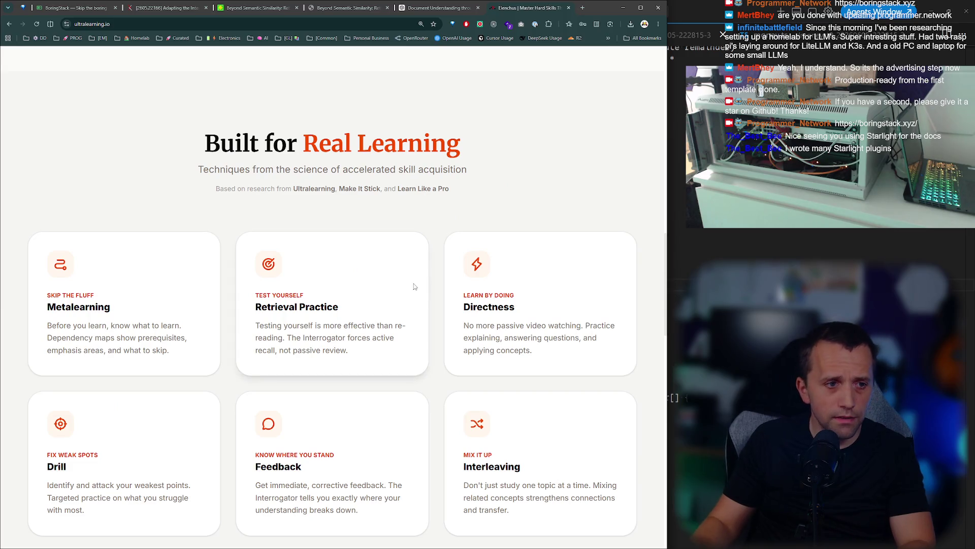
key(ctrl+w)
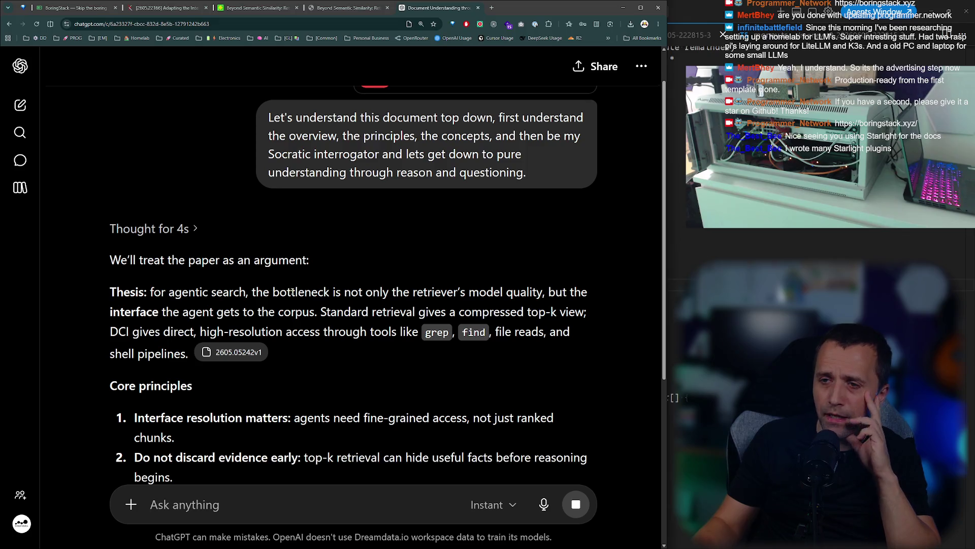
Ask ChatGPT to be wary of terminology and avoid academic jargon in favour of plain language.
drag(217, 292, 315, 292)
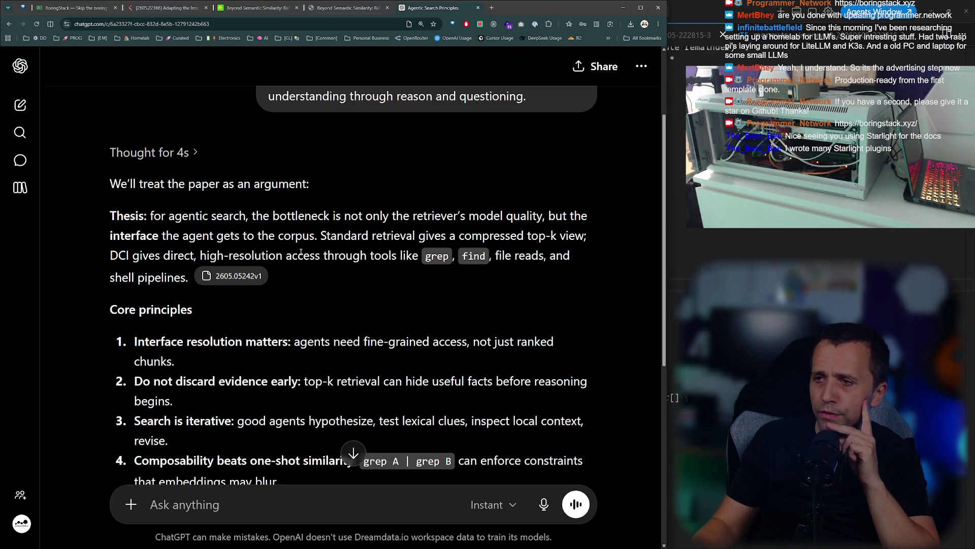
scroll(301, 252, down, 7)
text(Before we proceed, let's be vary of the ter)
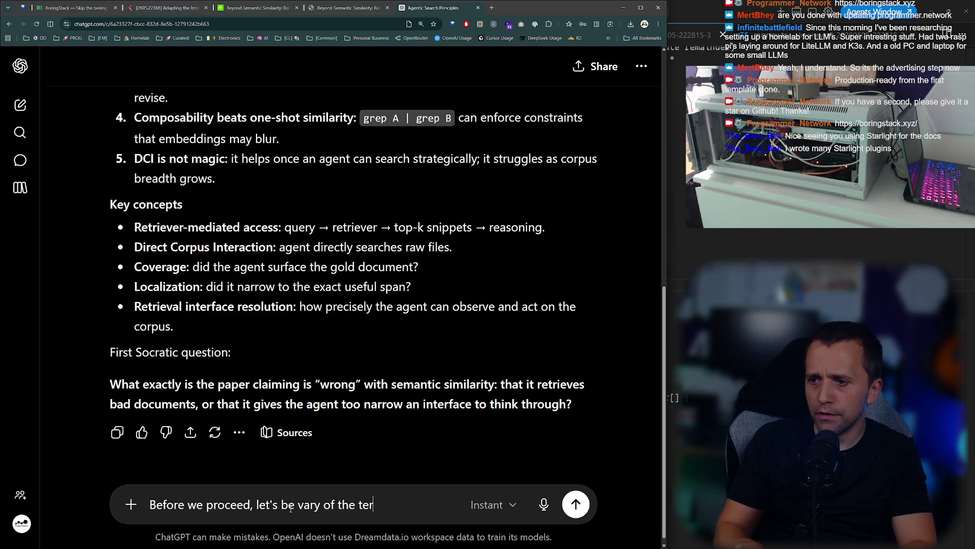
text(minology we use, a)
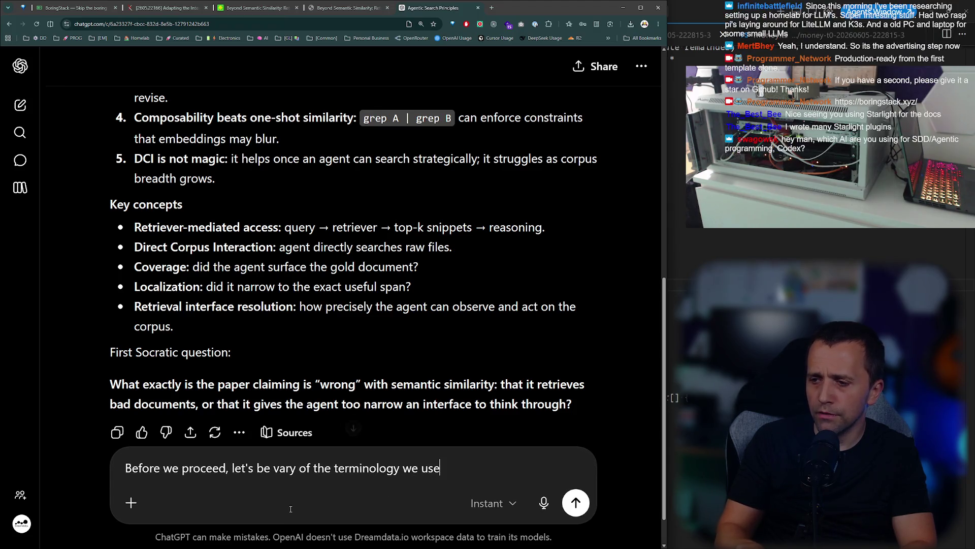
text(ka, lets avoid academic)
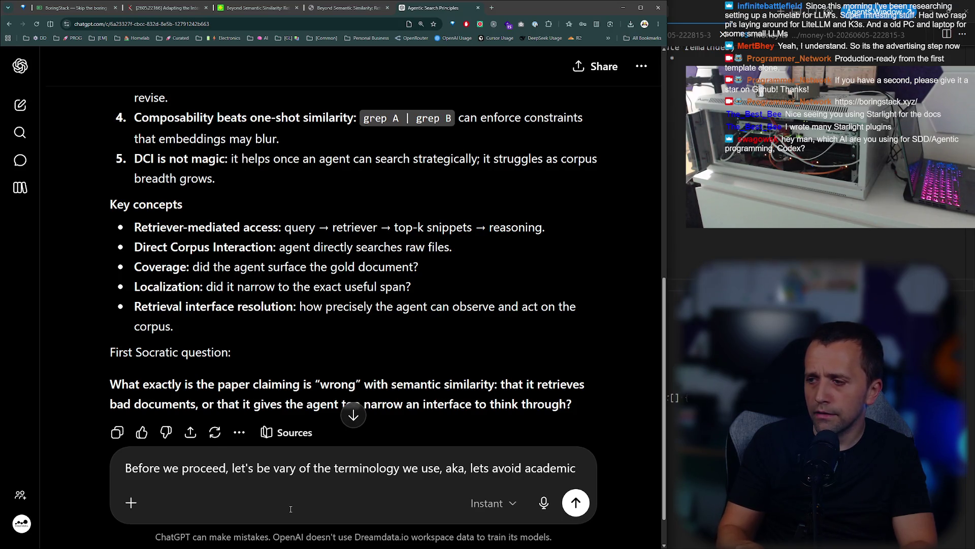
text( terminology, a)
text(nd let's spe)
text(ak like humans)
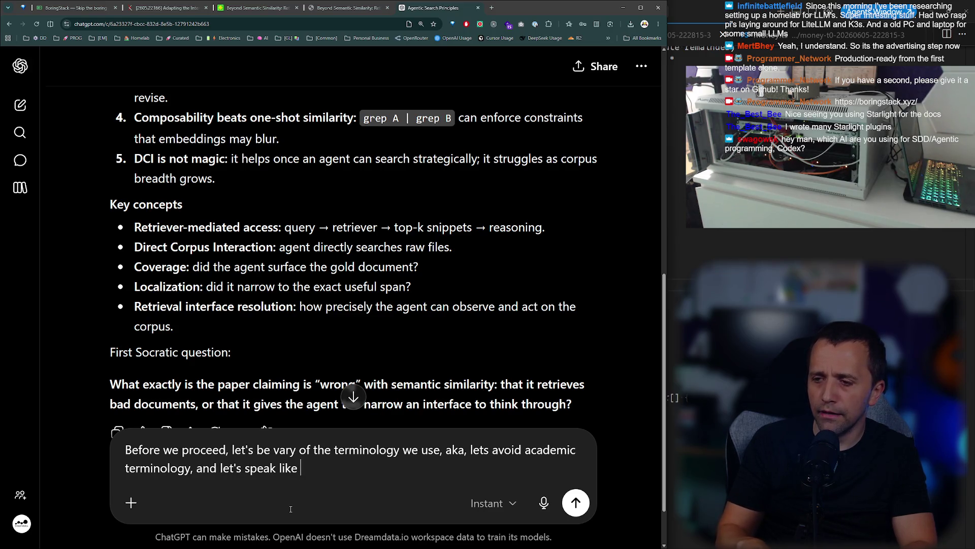
key(Return)
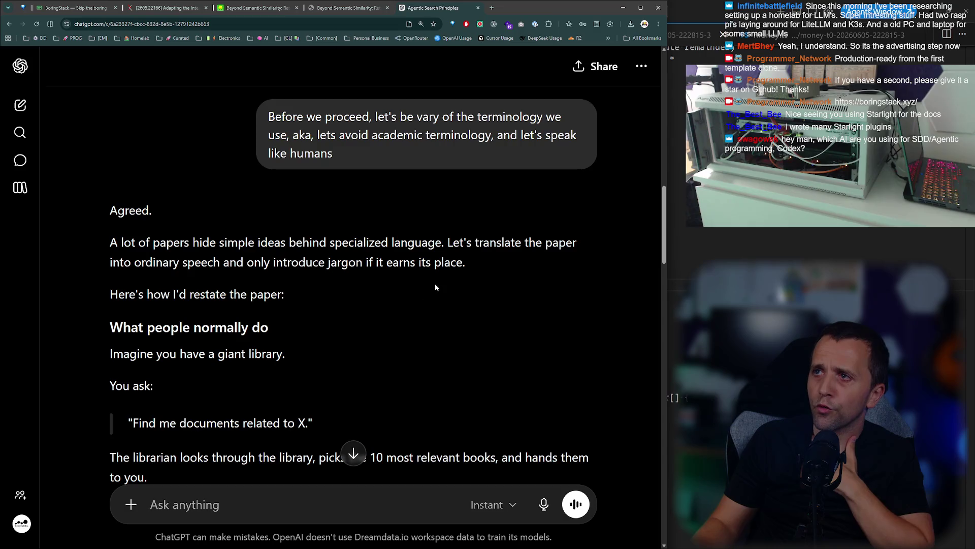
key(ctrl+t)
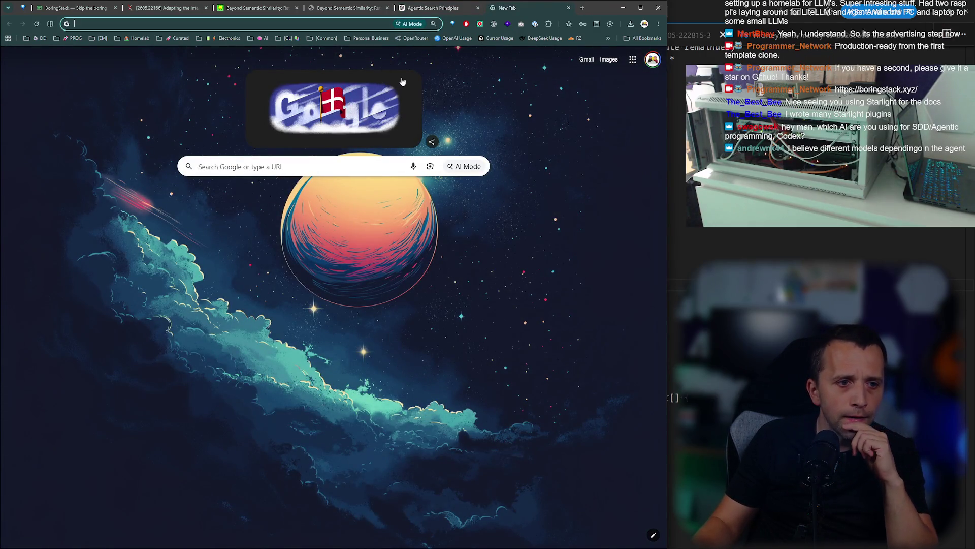
Check the $17.20 OpenRouter credit balance, then open Cursor's usage dashboard showing $509.21 on-demand.
click(420, 38)
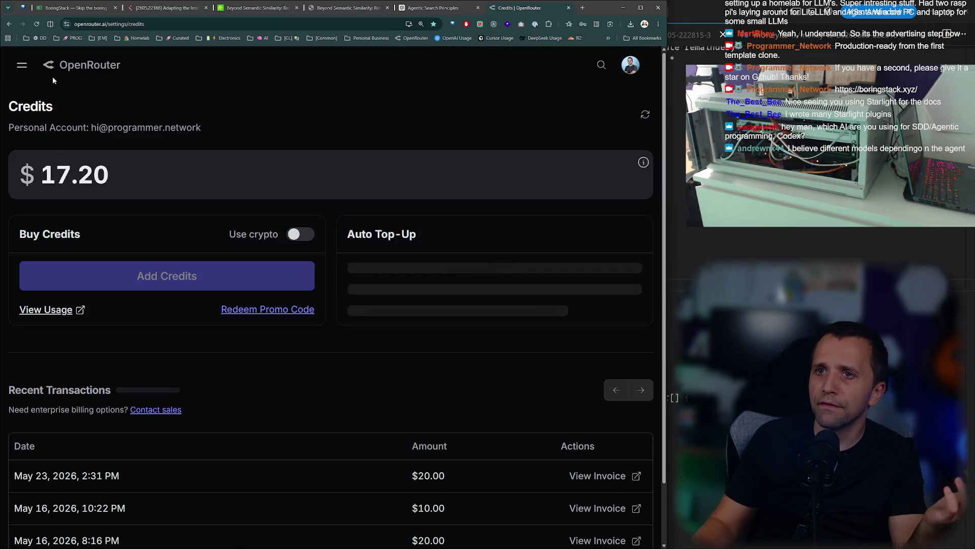
click(71, 65)
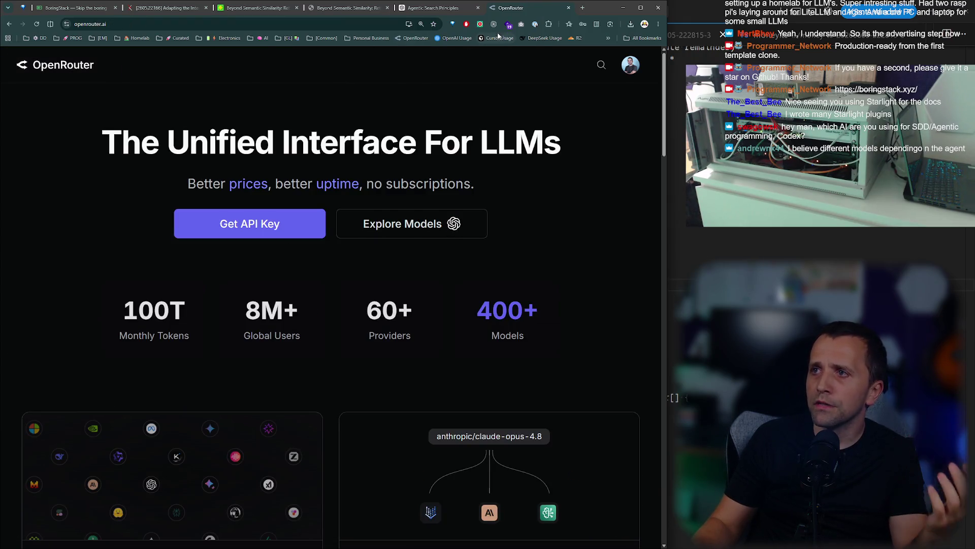
click(496, 40)
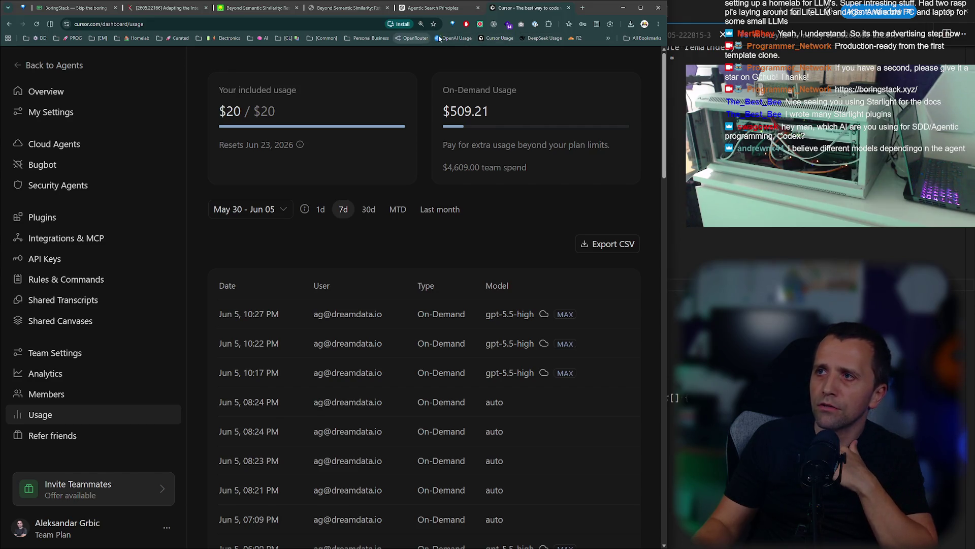
Check June's usage and balance on DeepSeek Platform, then close that tab.
click(542, 39)
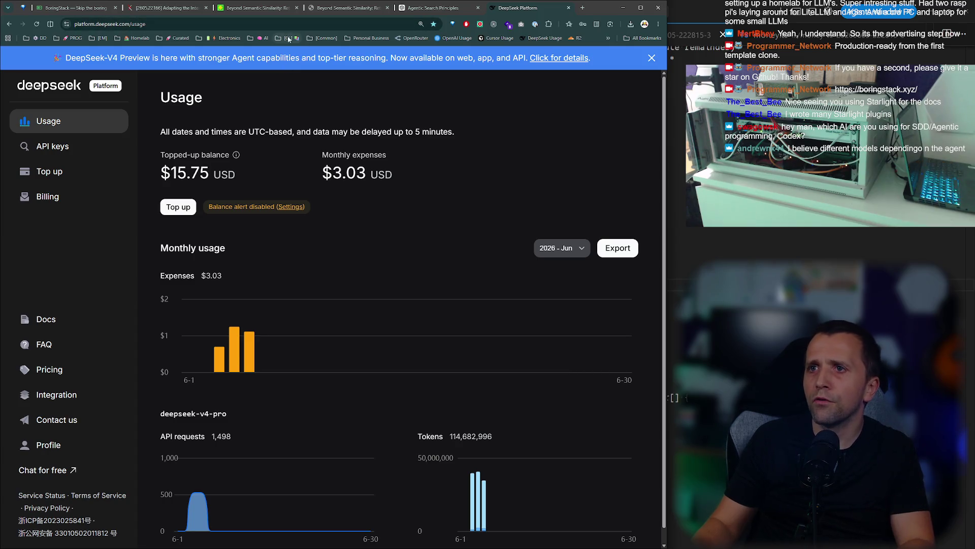
key(alt+Tab)
key(alt+Tab)
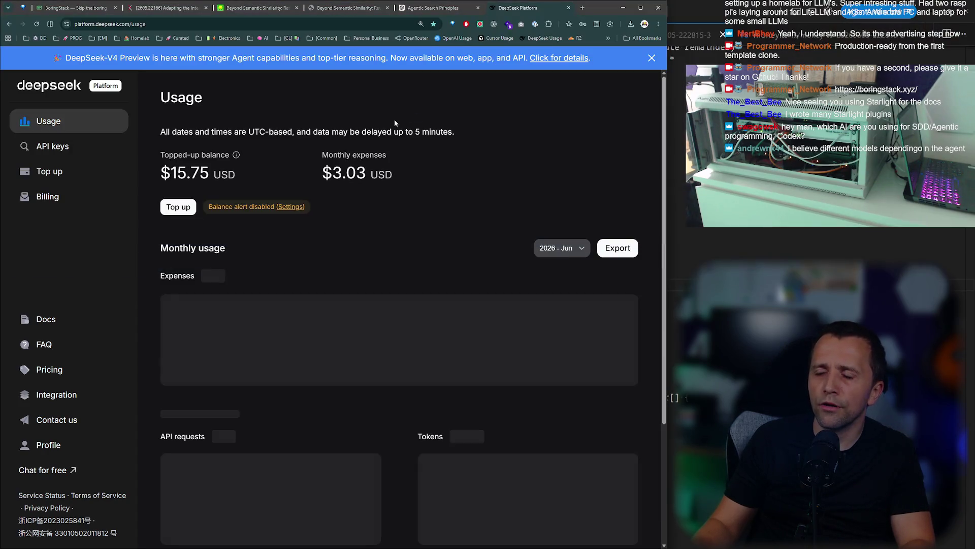
key(ctrl+w)
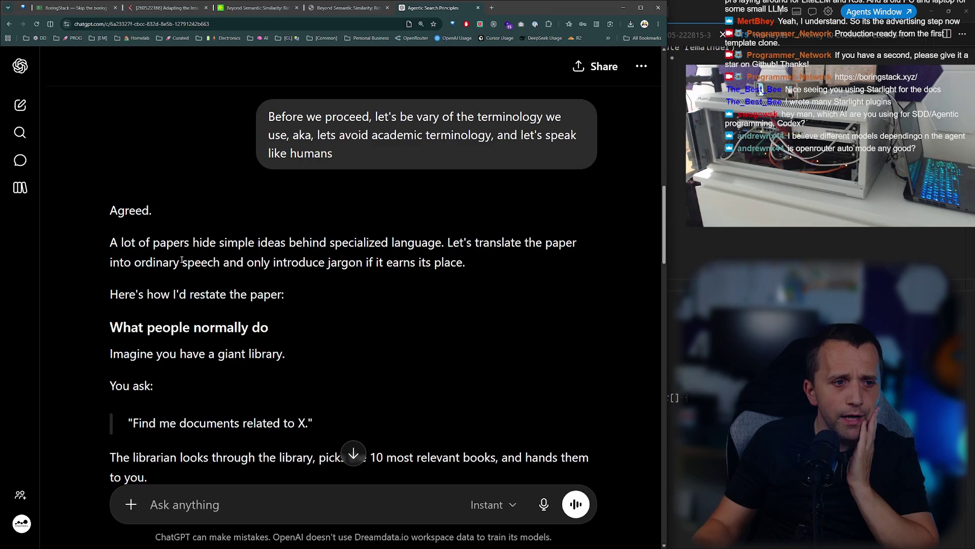
scroll(261, 235, down, 2)
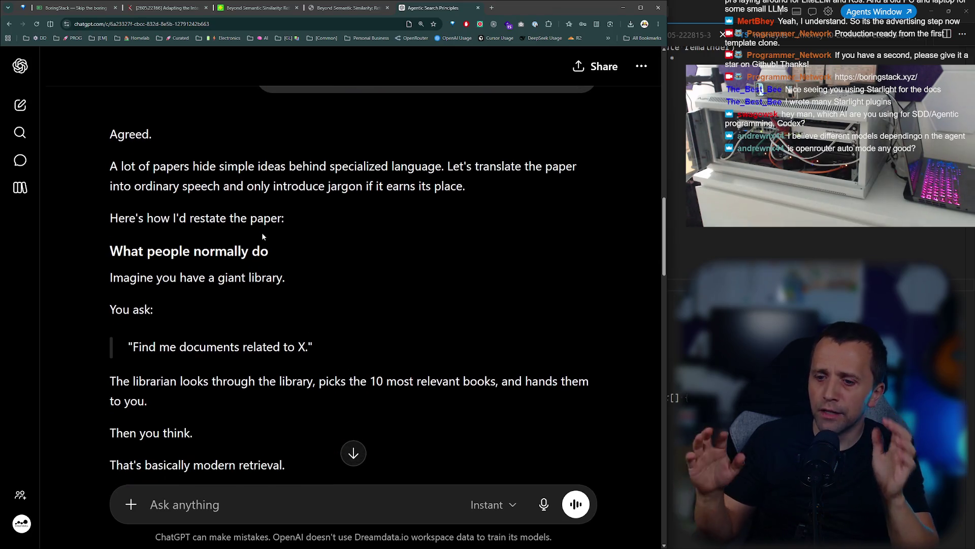
Load the OpenRouter homepage (openrouter.ai) in a new tab.
key(ctrl+t)
text(open)
key(Return)
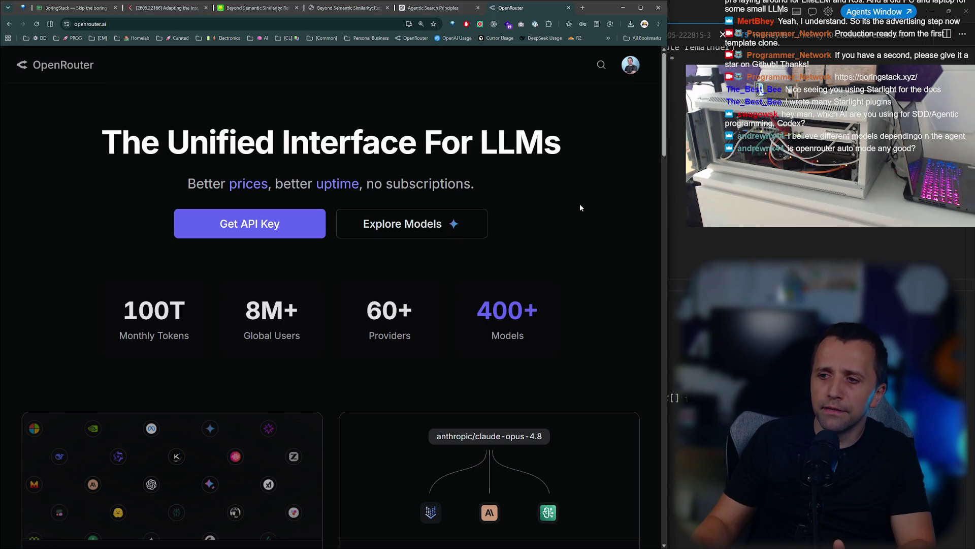
Maximize the browser and search Google for 'dgx spark' to see DGX Spark prices.
click(647, 10)
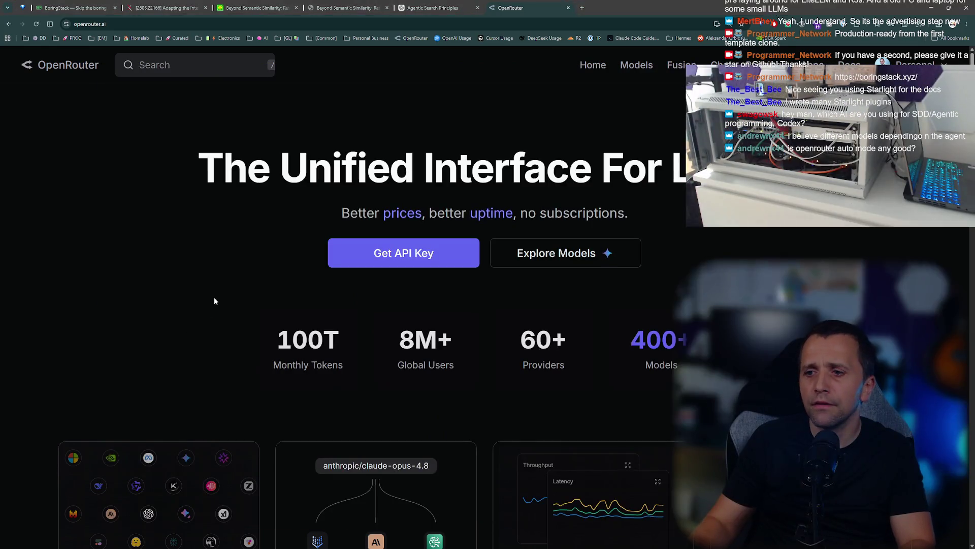
key(ctrl+t)
text(dgx spark)
key(Return)
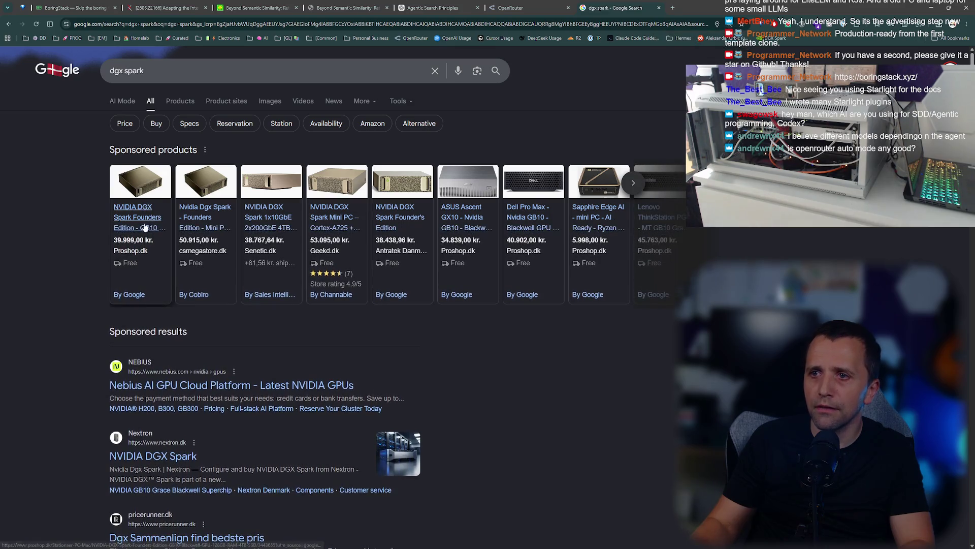
click(112, 70)
Convert 45000 Danish kroner to US dollars with a 'dkk to usd' search, then close that tab.
key(ctrl+a)
text(dkk )
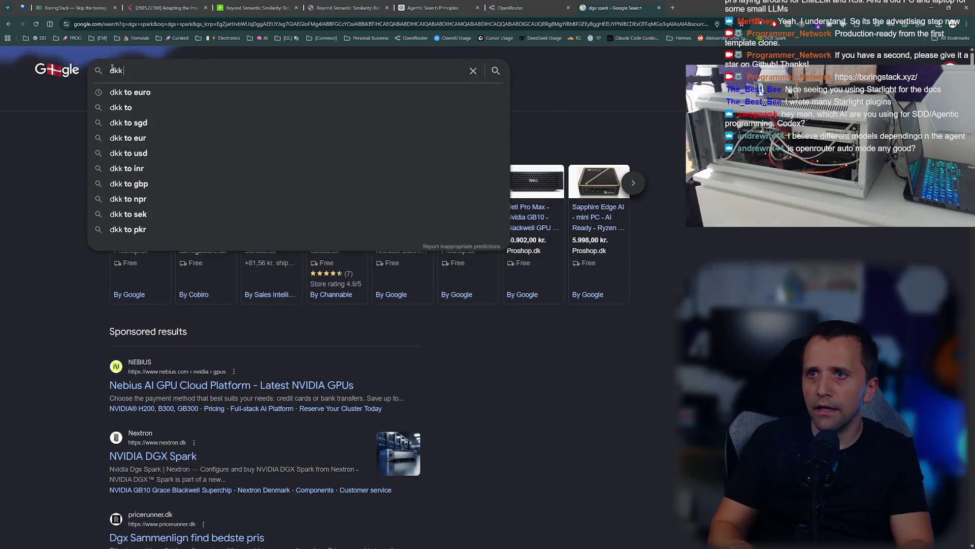
text(to usd)
key(Return)
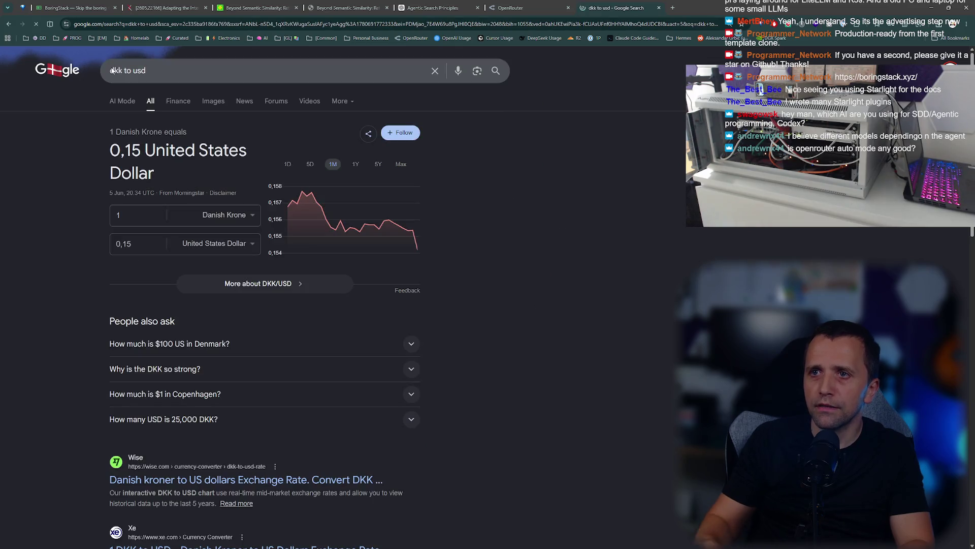
click(145, 219)
key(BackSpace)
text(45000)
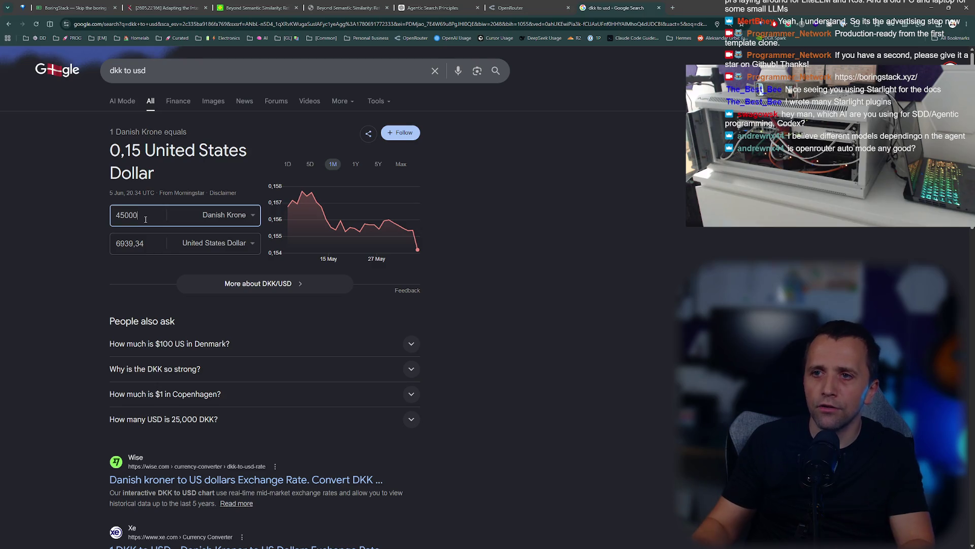
key(ctrl+w)
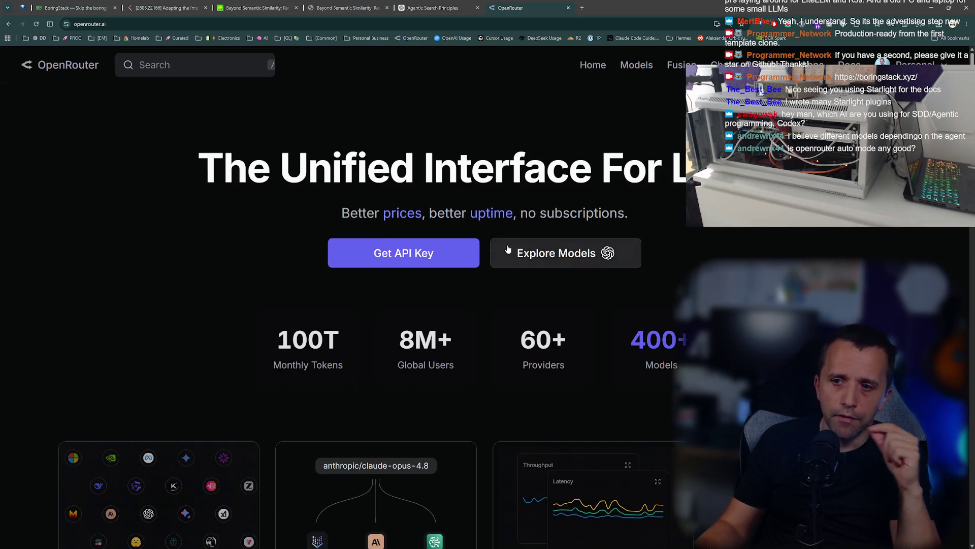
click(200, 58)
Look up the Kimi K2.6 and DeepSeek V4 Pro model pages on OpenRouter.
text(kimi 2.6)
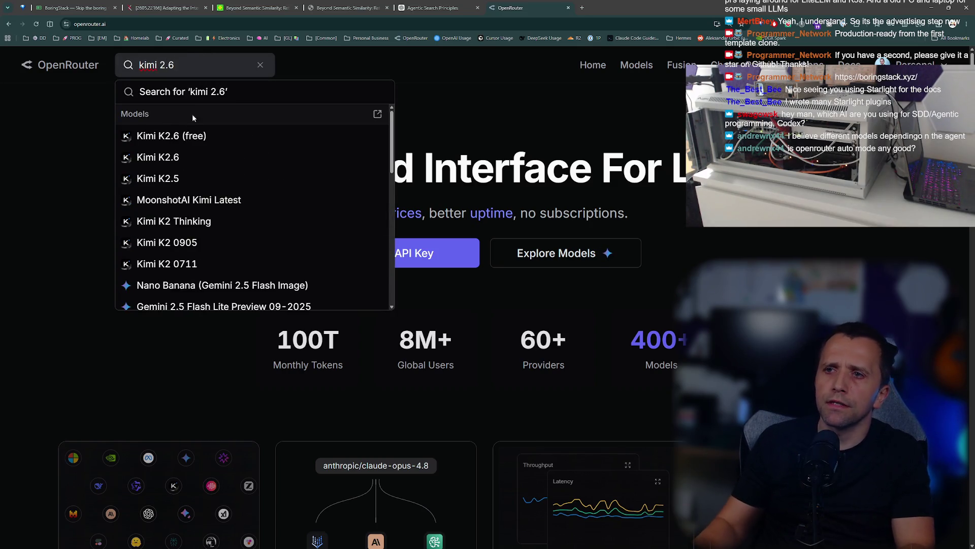
click(183, 155)
click(183, 65)
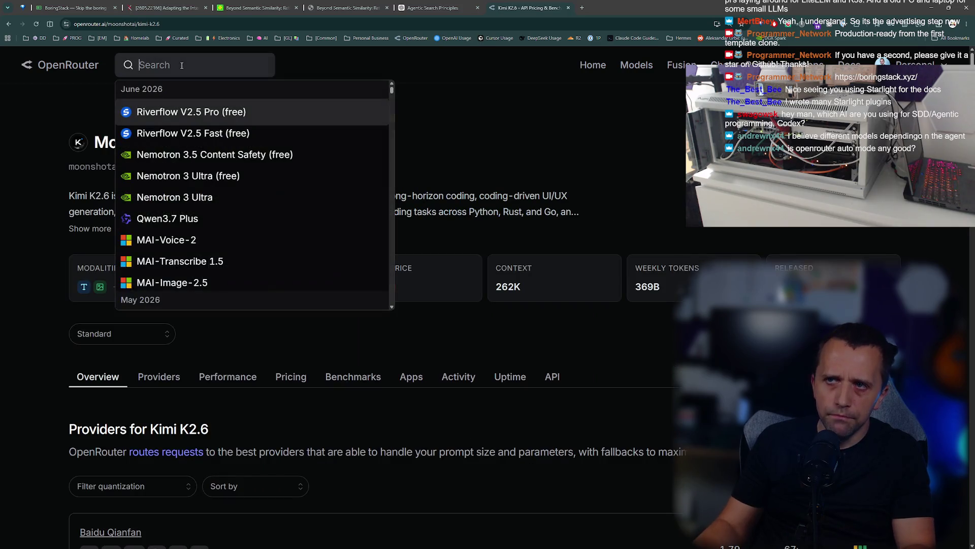
text(deepse)
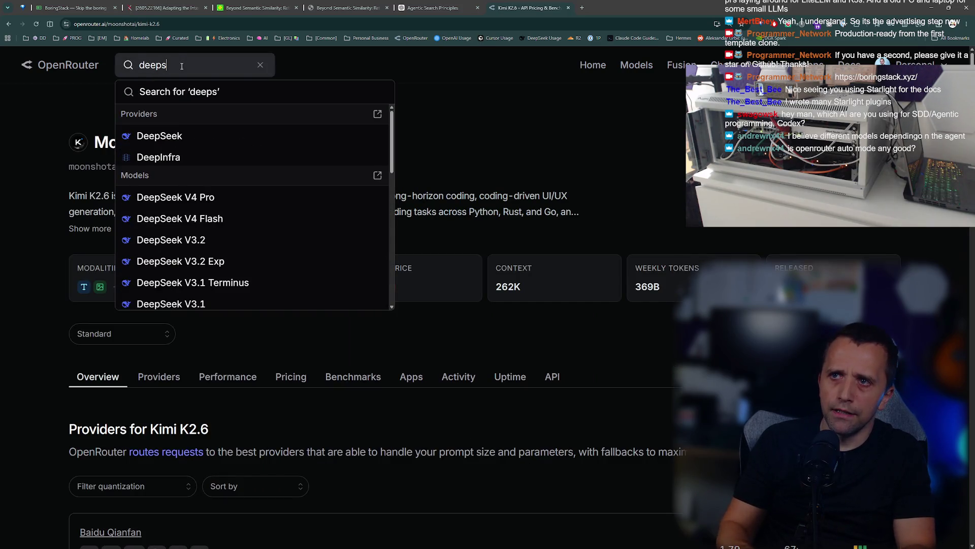
text(ek 4)
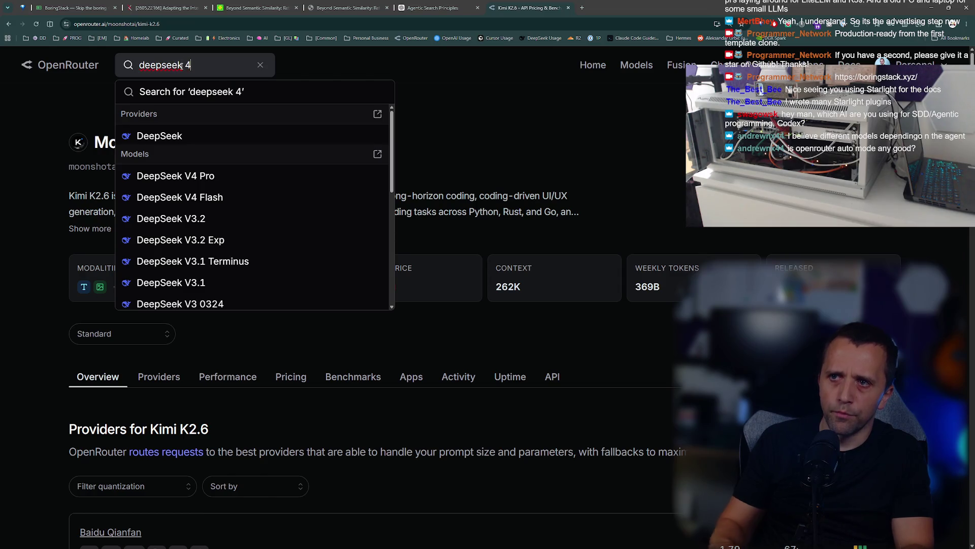
click(182, 176)
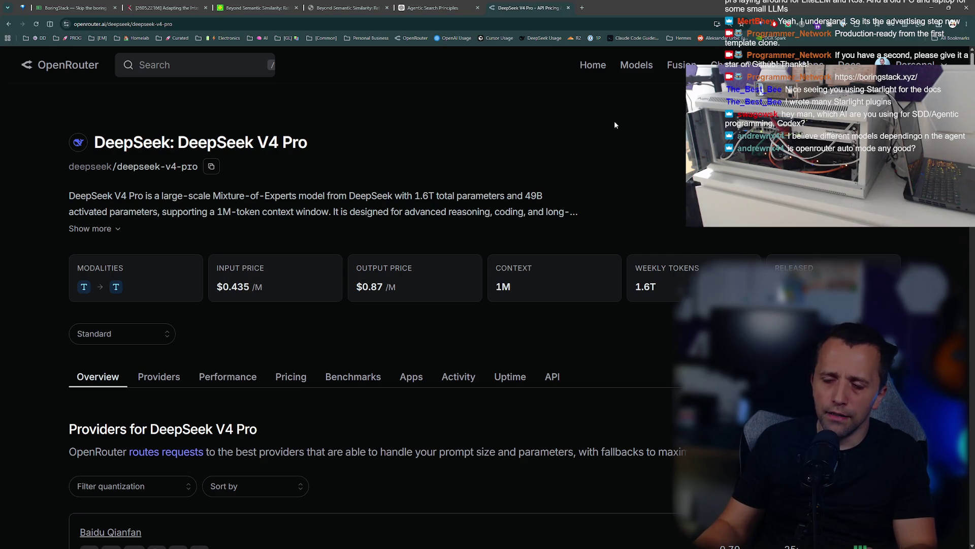
Review DeepSeek V4 Pro pricing, copy its page address, and open the DeepSeek Platform usage page.
scroll(580, 81, down, 10)
scroll(580, 82, up, 10)
scroll(580, 81, down, 1)
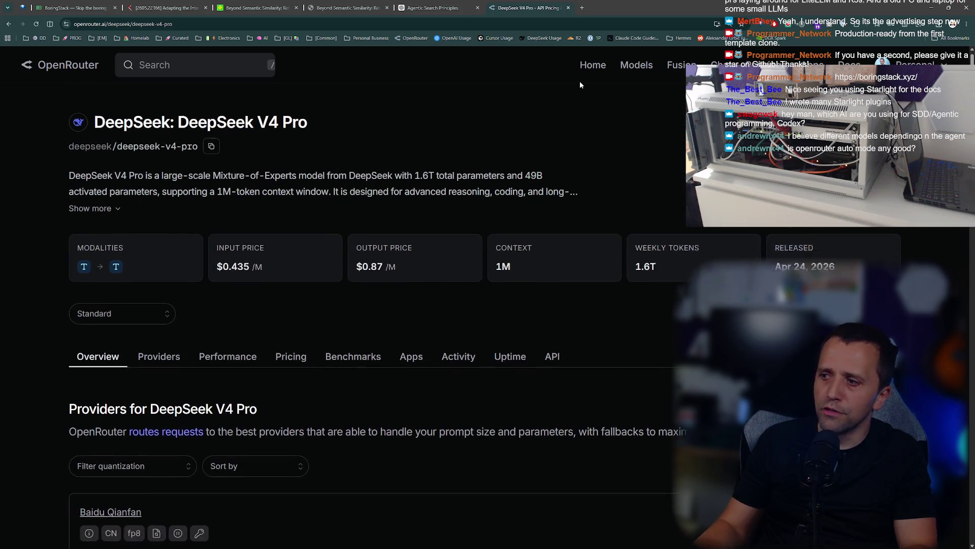
key(ctrl+l)
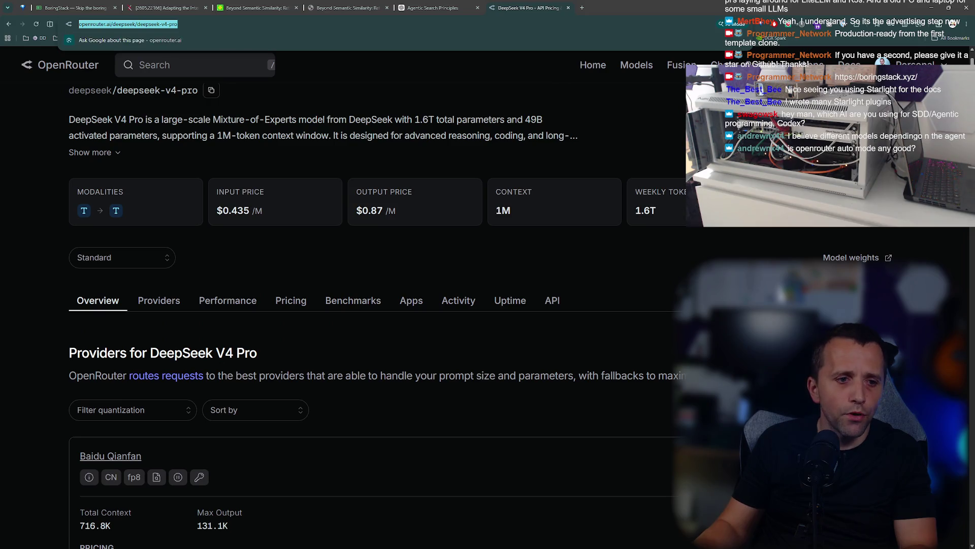
key(Escape)
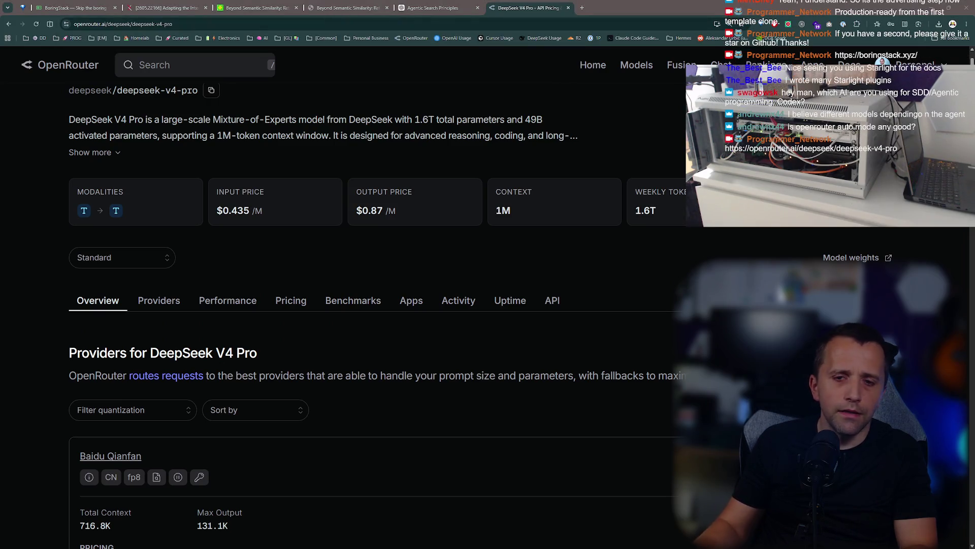
scroll(453, 347, down, 2)
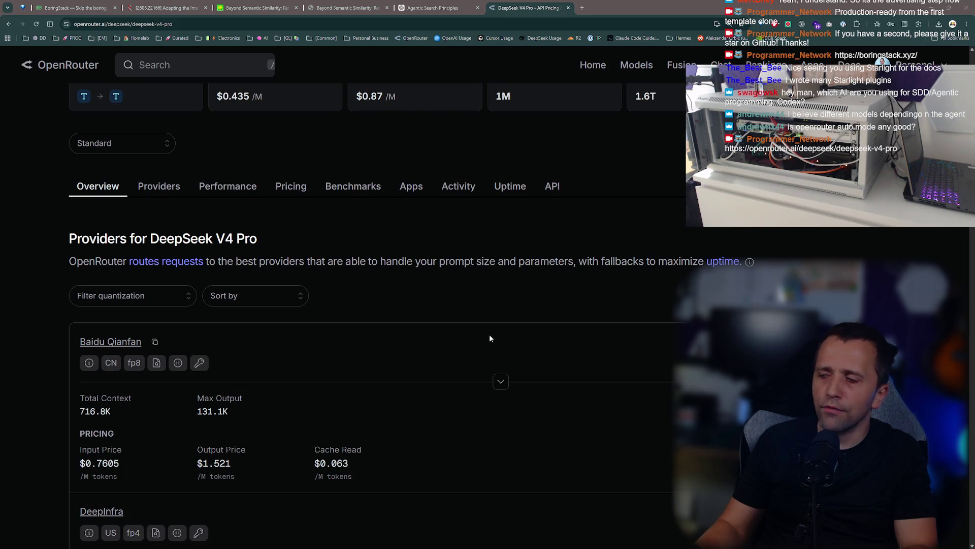
scroll(490, 338, up, 2)
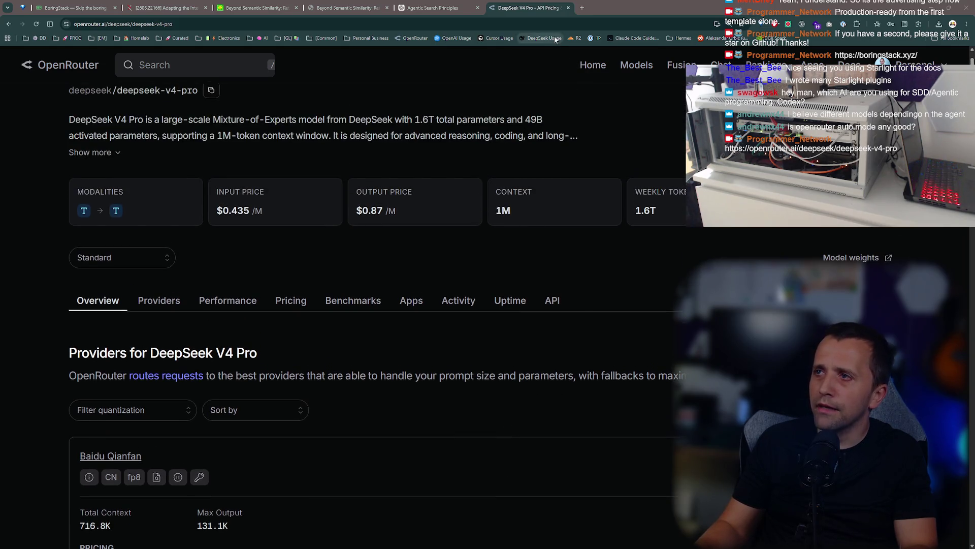
click(555, 40)
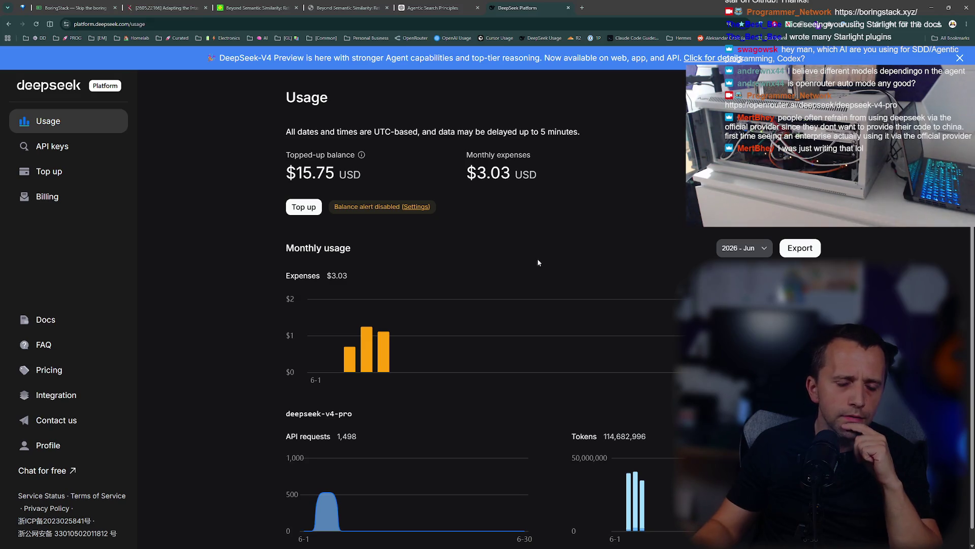
Highlight the $3.03 monthly expenses, then briefly view BoringStack's Quickstart docs and GitHub repo.
drag(315, 285, 288, 275)
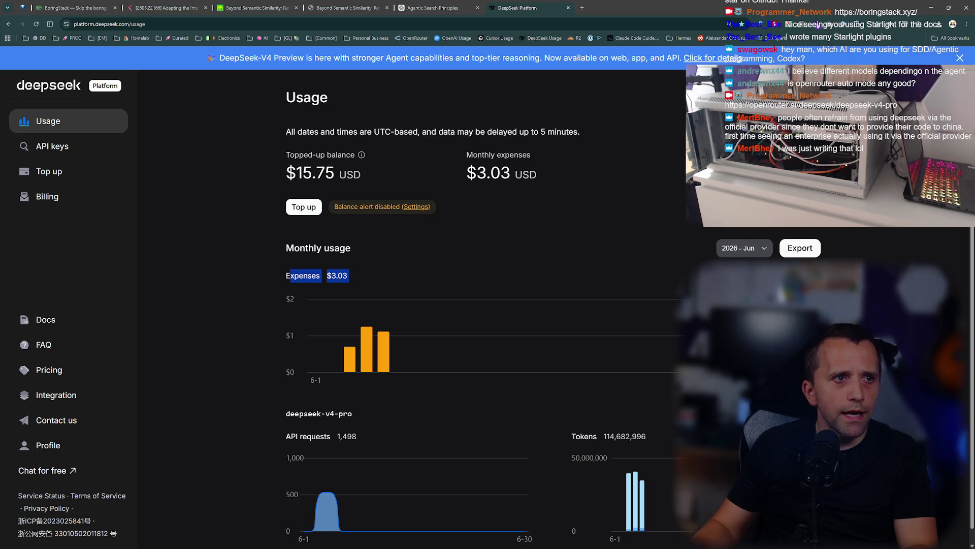
key(ctrl+t)
text(bor)
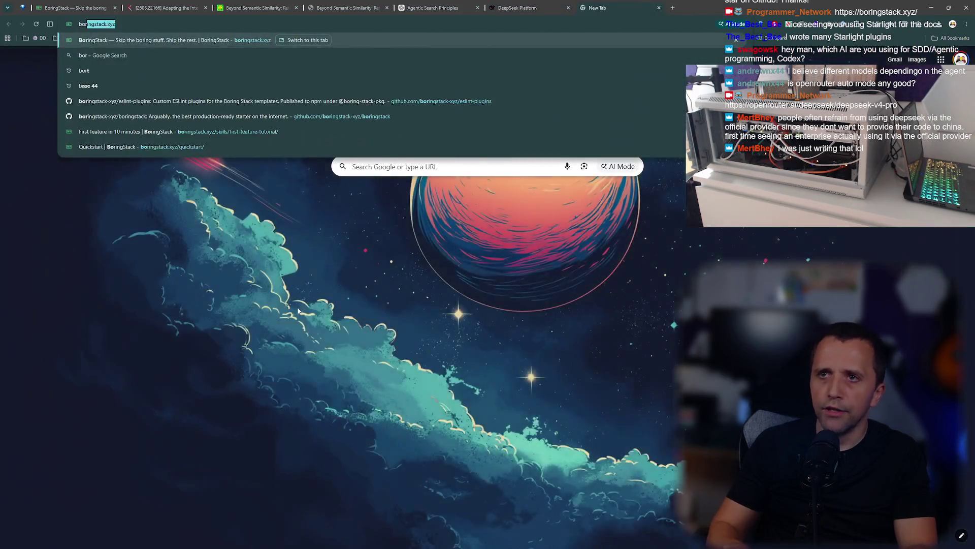
key(Return)
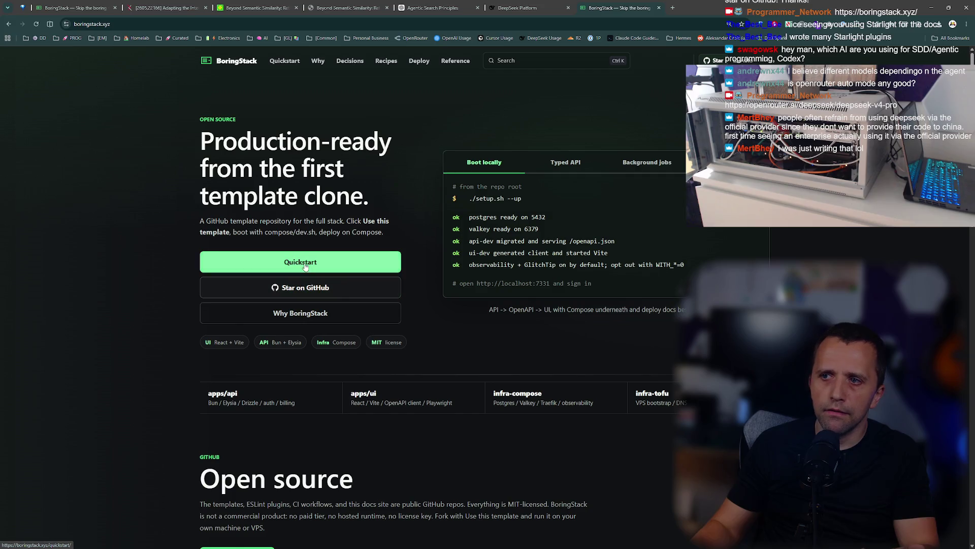
click(304, 265)
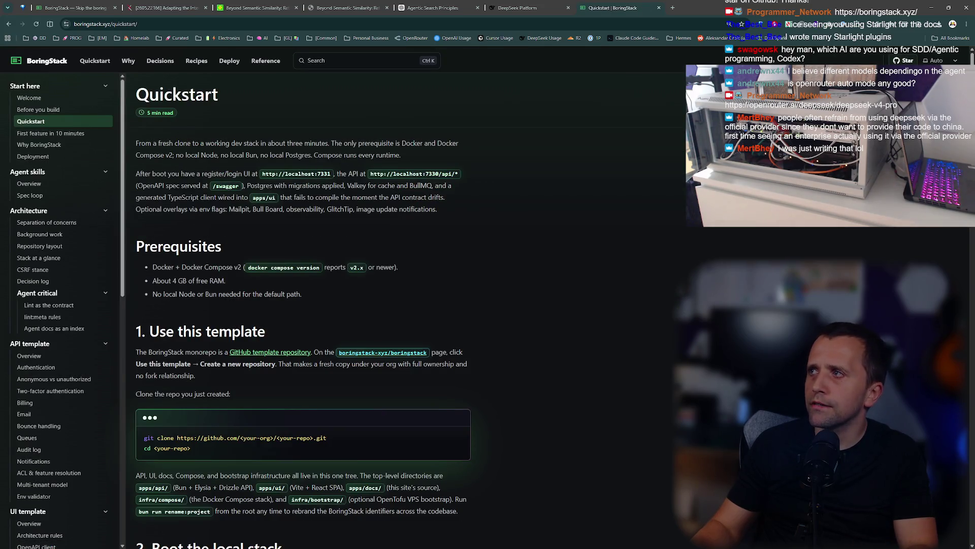
click(270, 352)
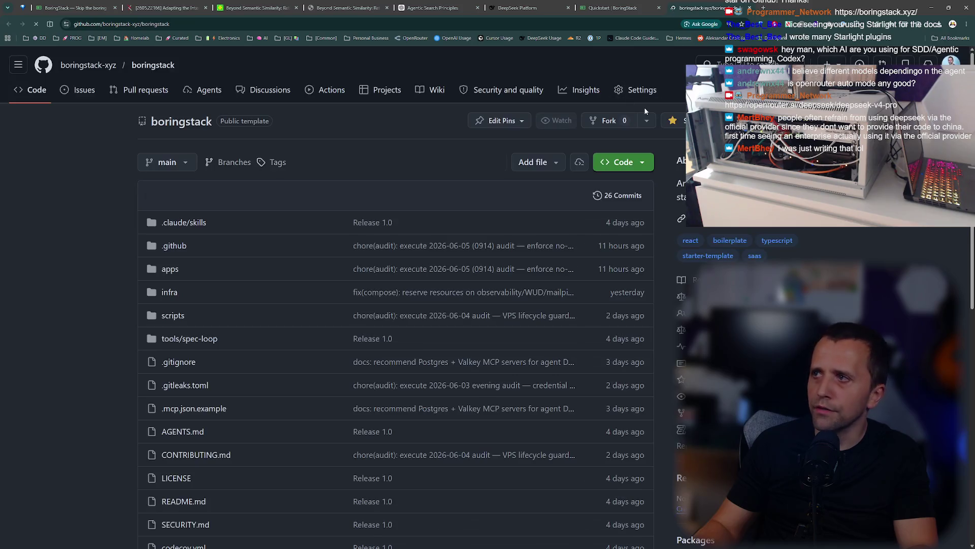
key(ctrl+w)
key(ctrl+w)
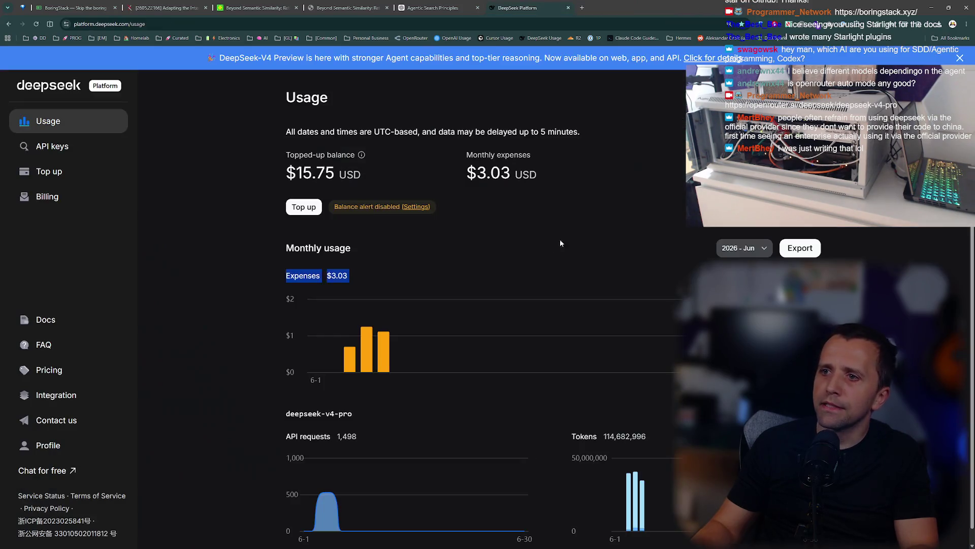
Clear the expenses highlight and close the DeepSeek Platform usage page.
click(554, 239)
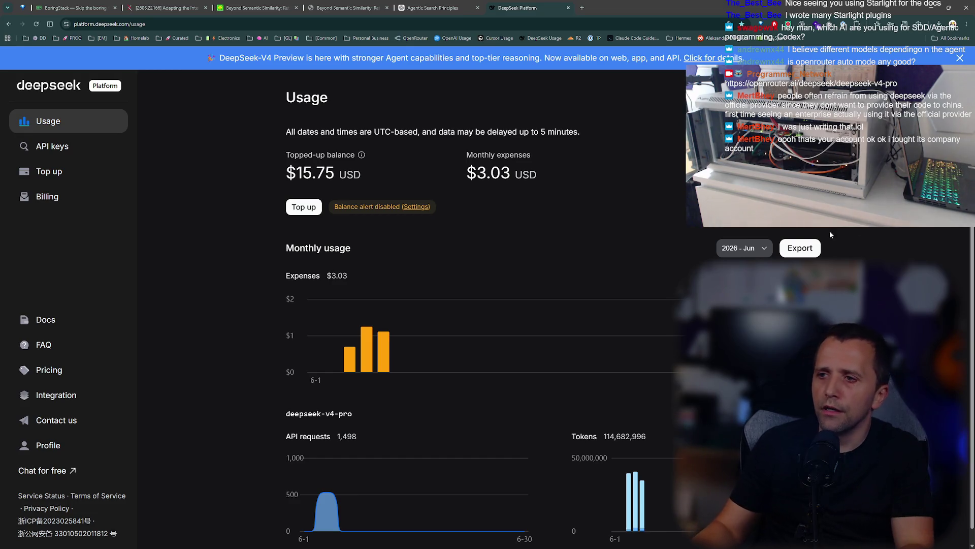
scroll(487, 304, up, 1)
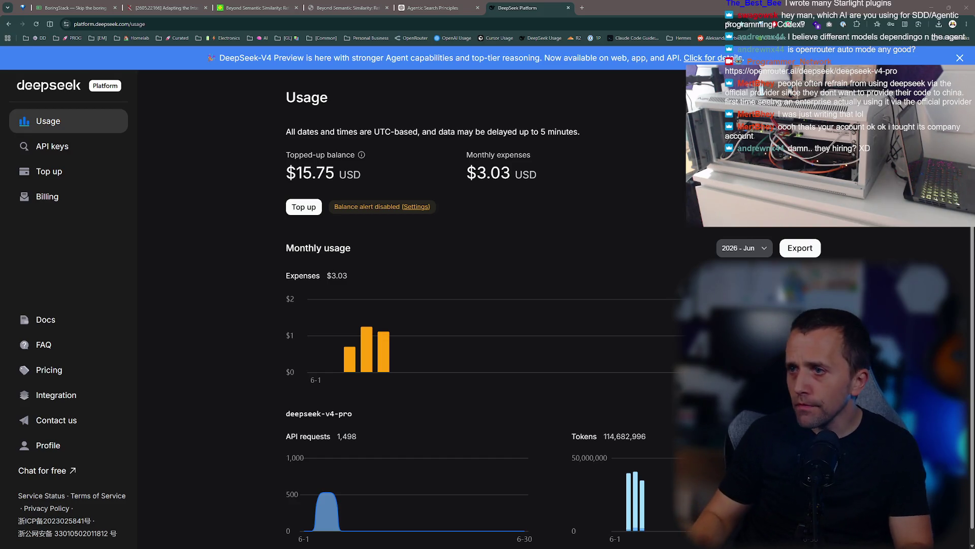
key(ctrl+w)
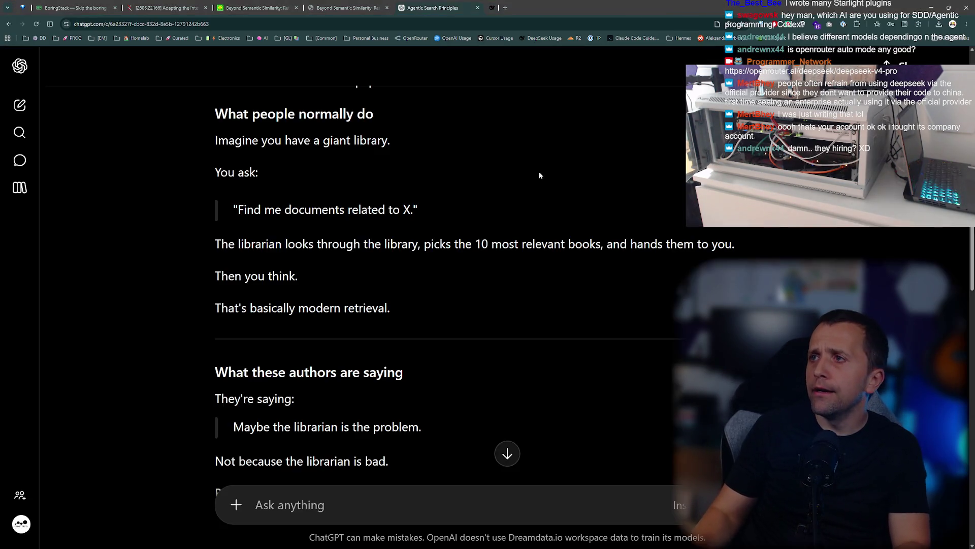
scroll(390, 127, up, 5)
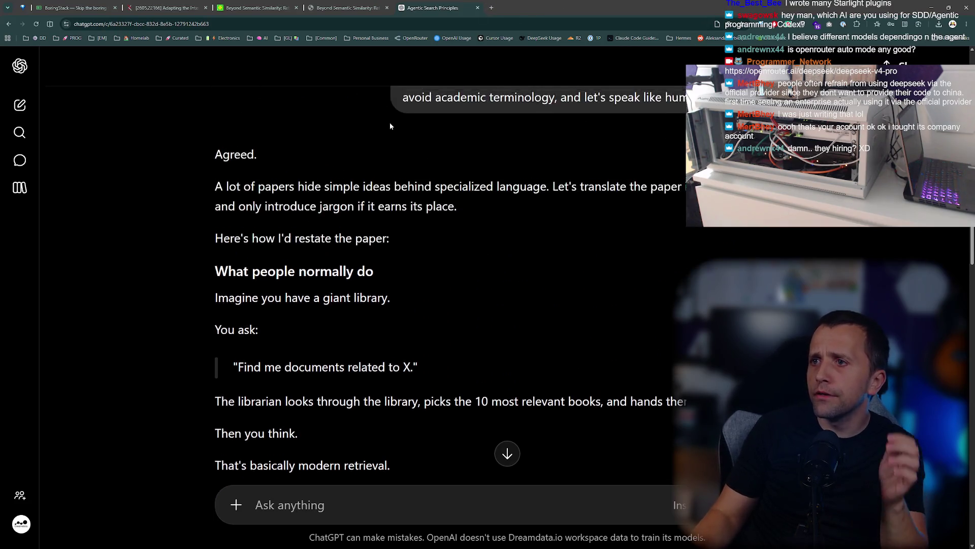
scroll(392, 122, up, 5)
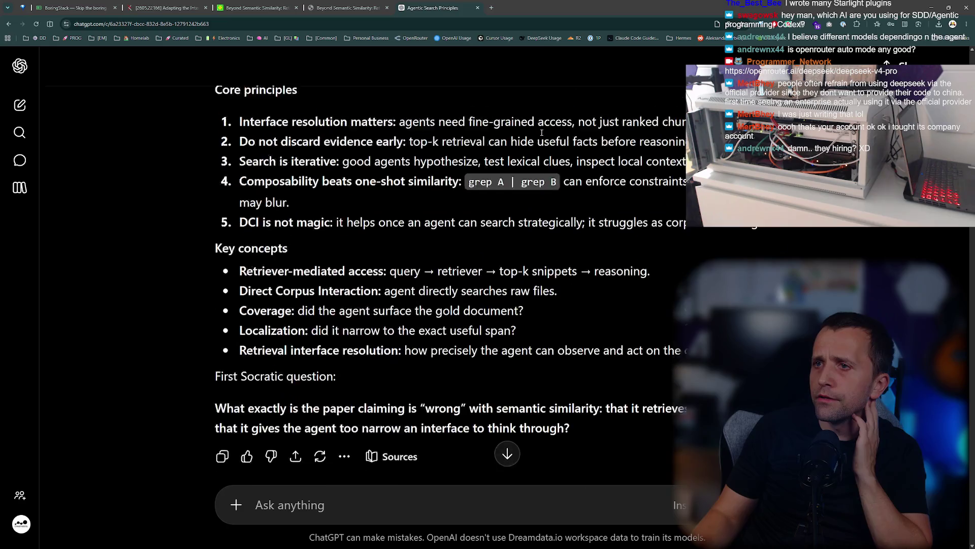
click(359, 4)
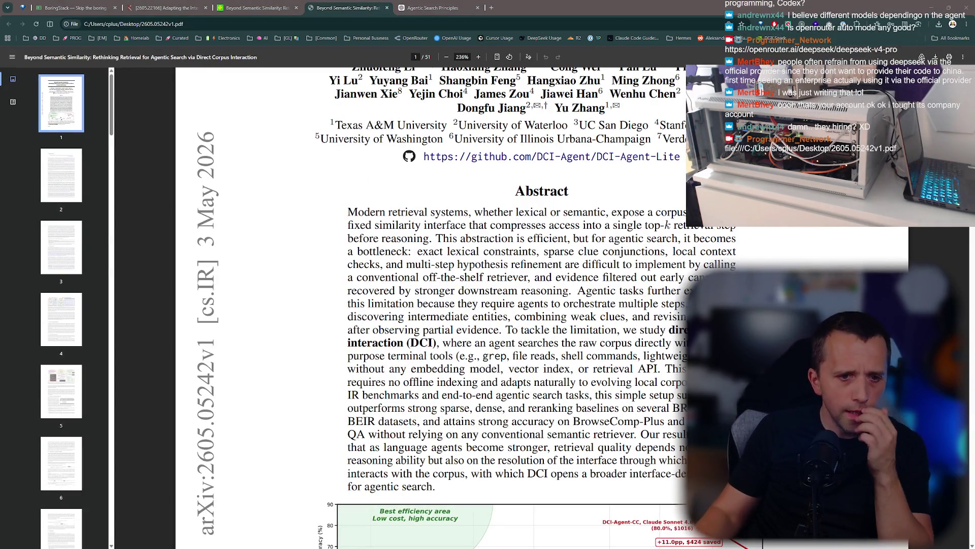
click(430, 5)
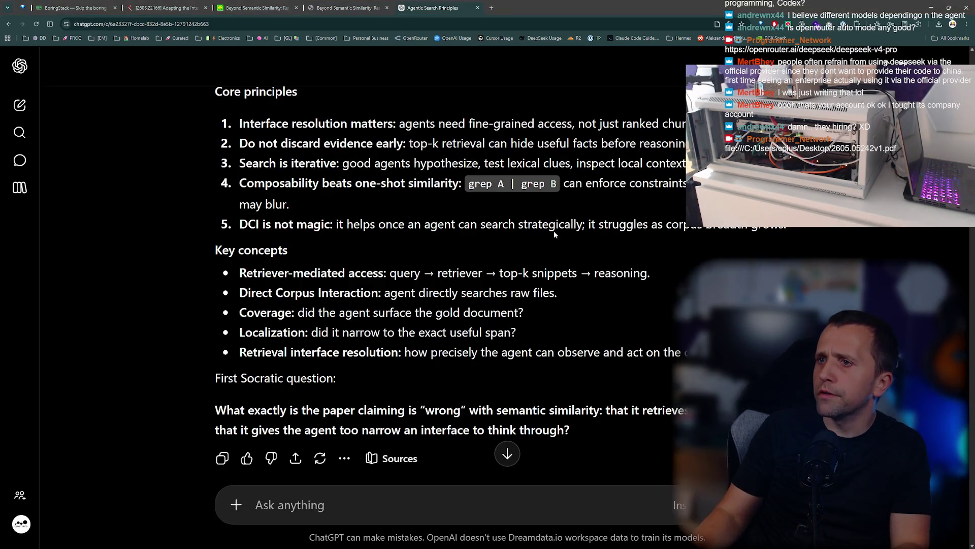
scroll(554, 233, up, 5)
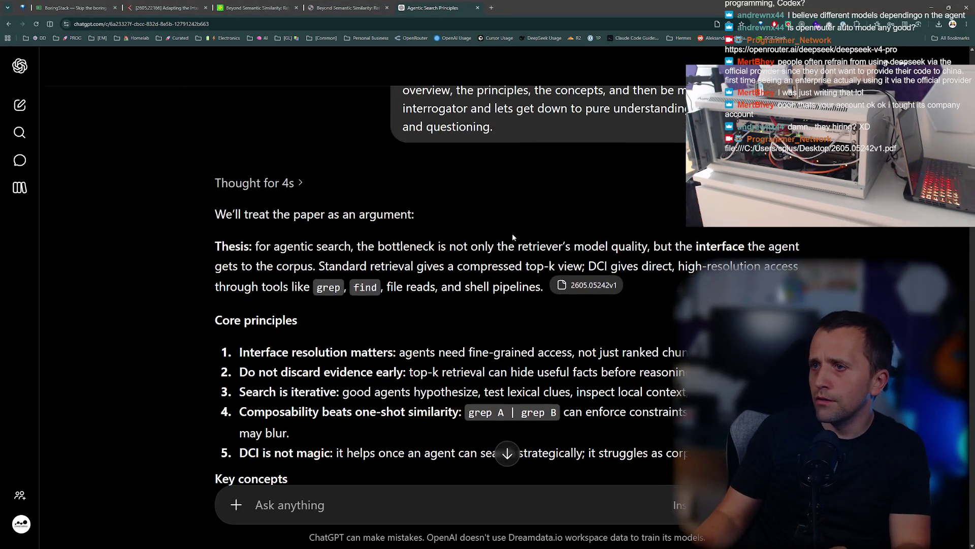
scroll(512, 235, up, 3)
scroll(507, 235, down, 7)
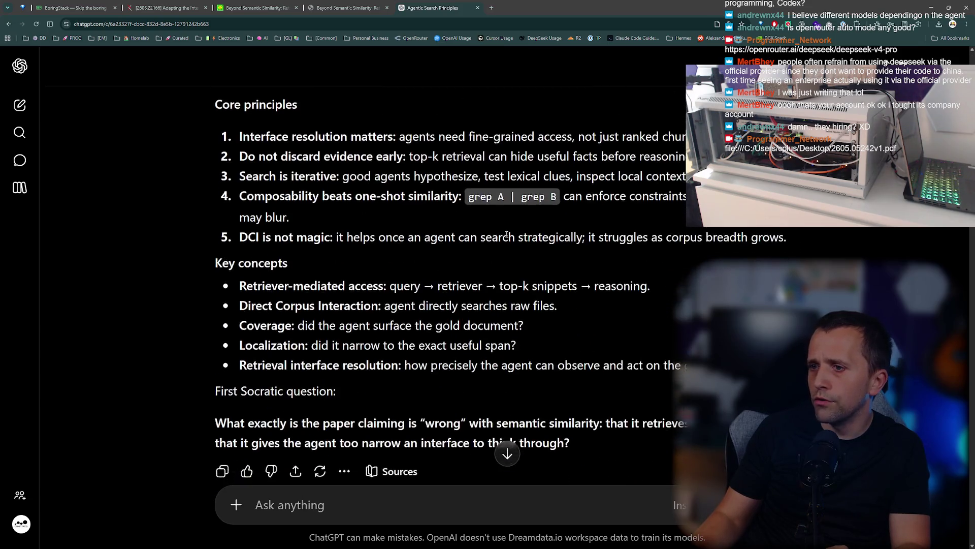
scroll(507, 234, down, 7)
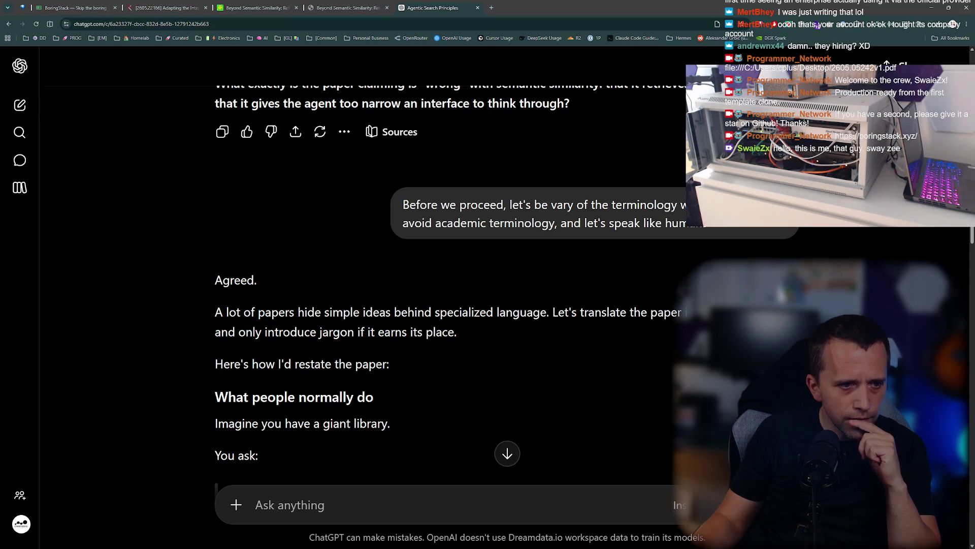
Bring up Streamer.bot and return to the Join the Platform action.
key(alt+Tab)
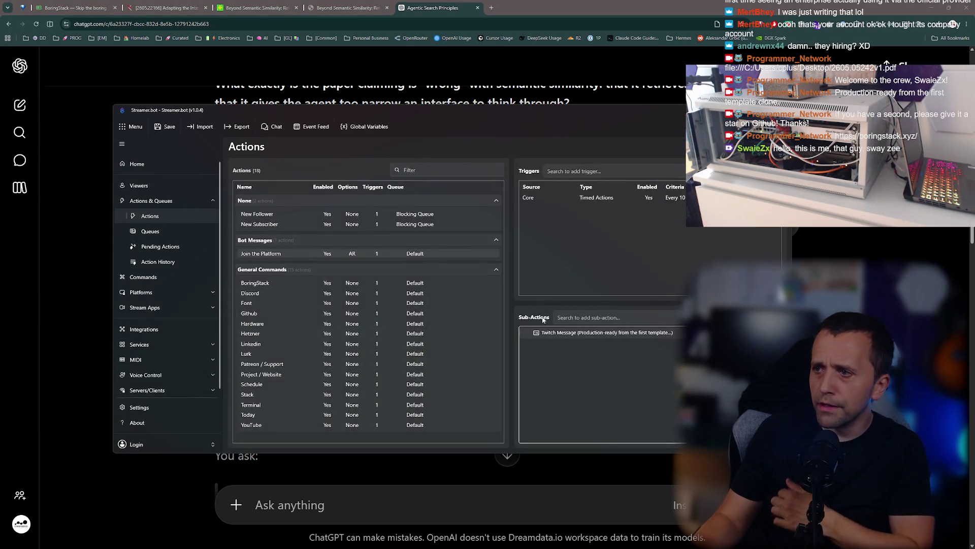
right_click(556, 333)
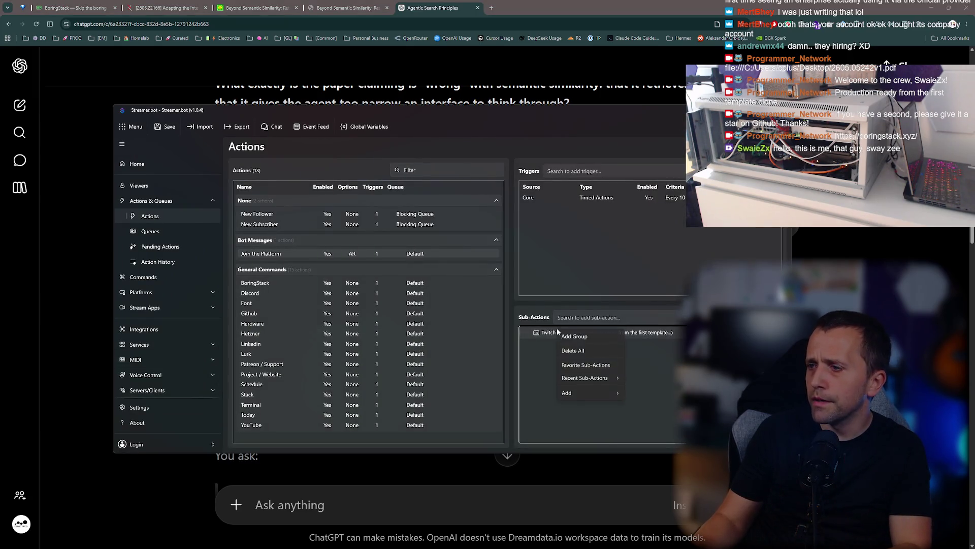
click(537, 346)
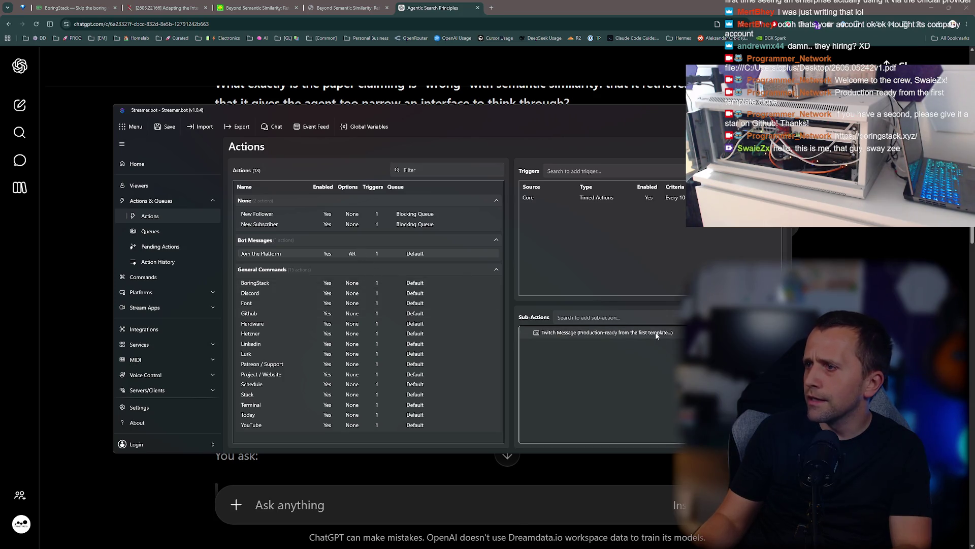
double_click(309, 254)
key(Escape)
click(283, 354)
click(264, 253)
Delete the GitHub star line from the Twitch Message, joining the boringstack link with ' - ', and save.
right_click(591, 337)
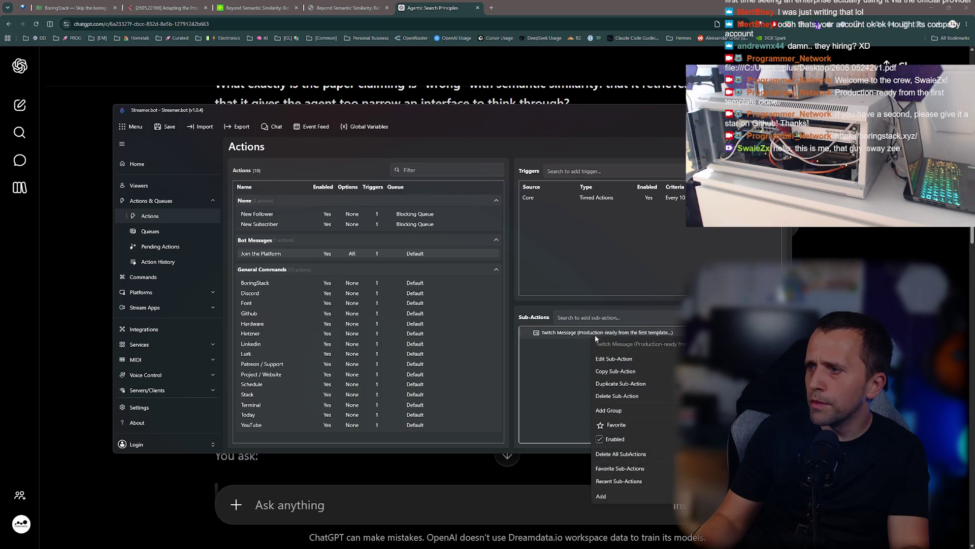
click(592, 354)
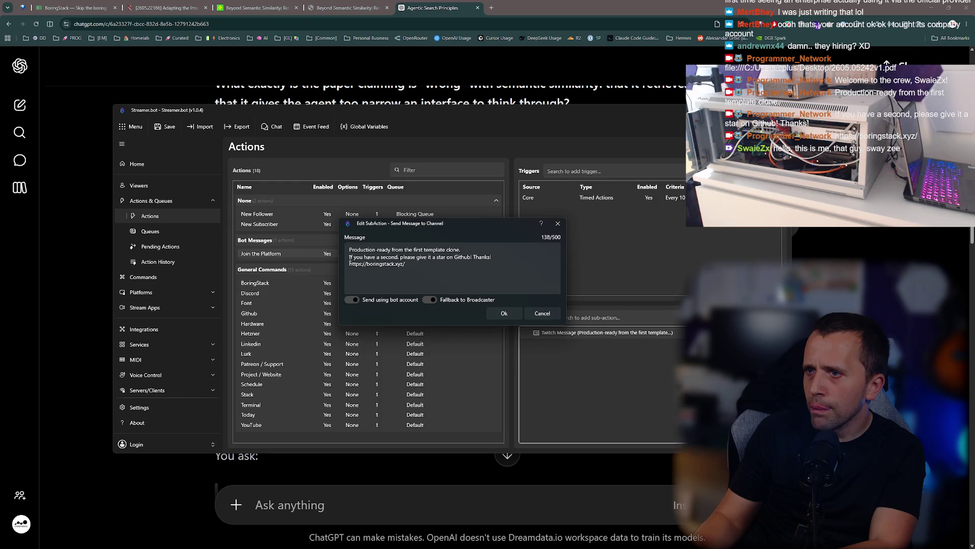
drag(349, 259, 331, 267)
key(BackSpace)
key(BackSpace)
text(- https://boringstack.xyz/)
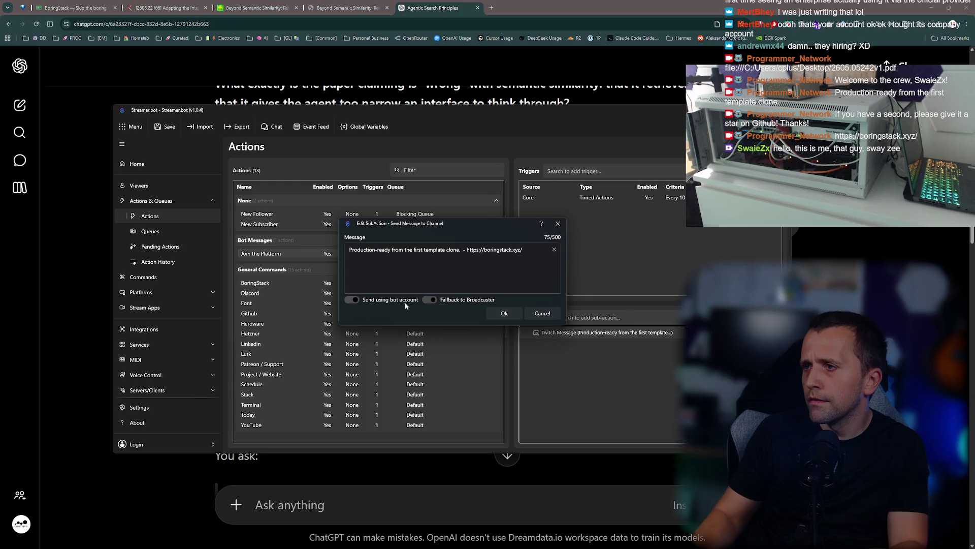
click(504, 313)
key(alt+Tab)
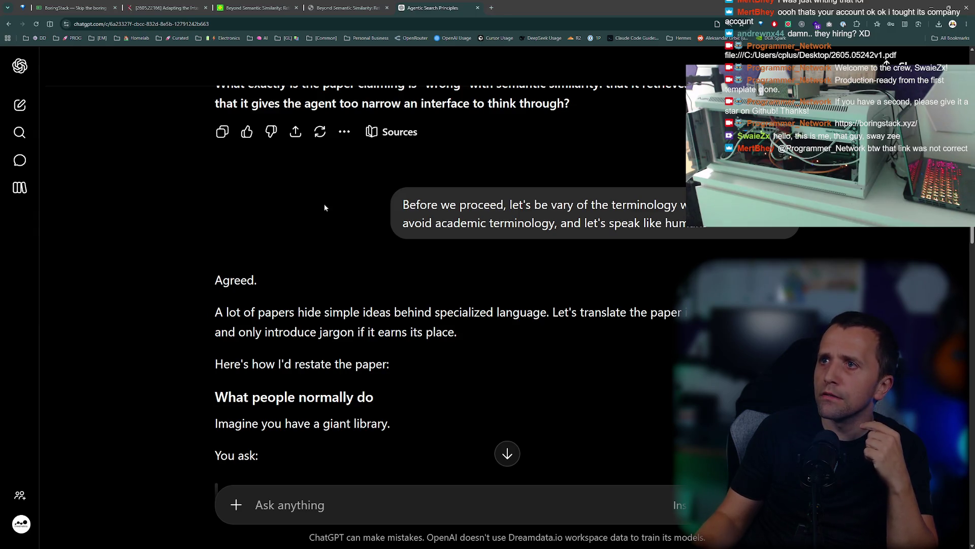
Compare the Adapting the Interface and Beyond Semantic Similarity paper tabs and check recent downloads.
click(192, 3)
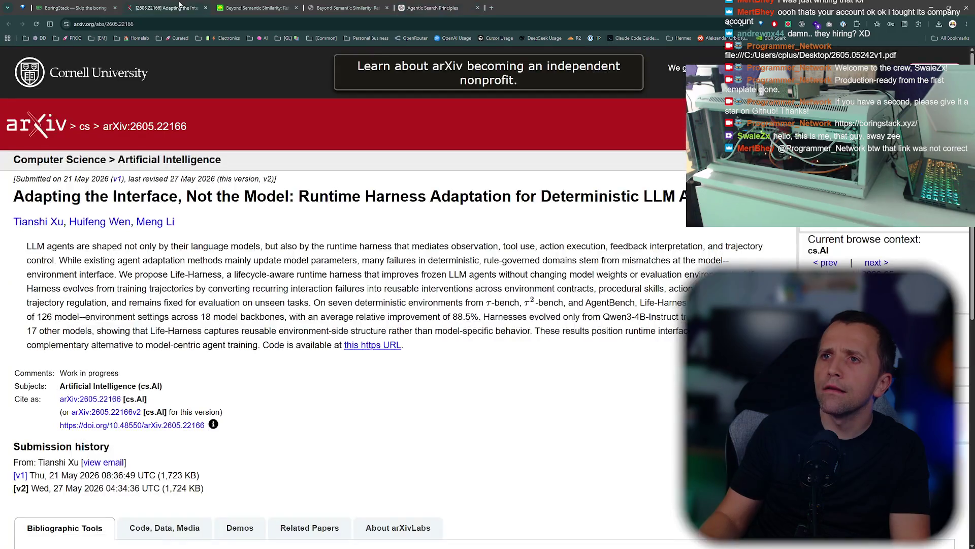
click(325, 3)
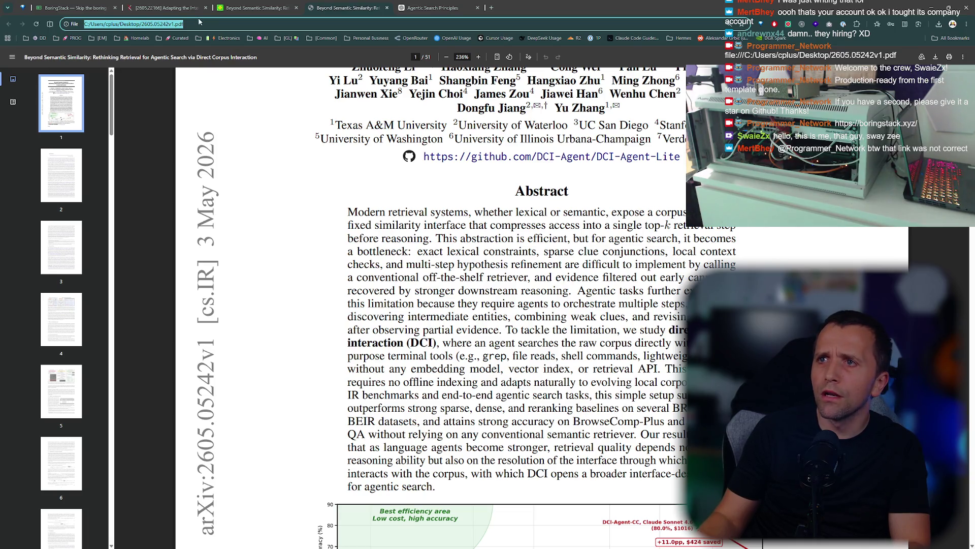
click(184, 4)
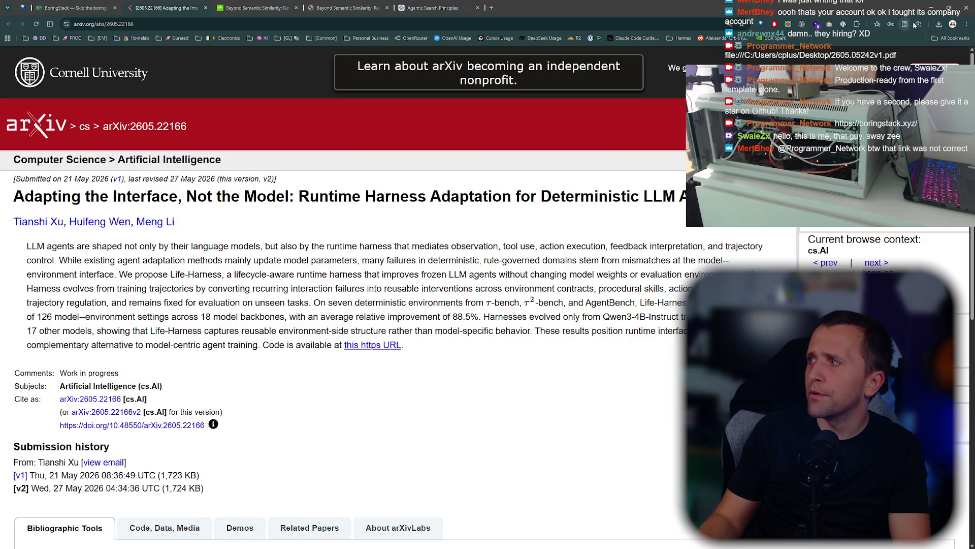
click(939, 24)
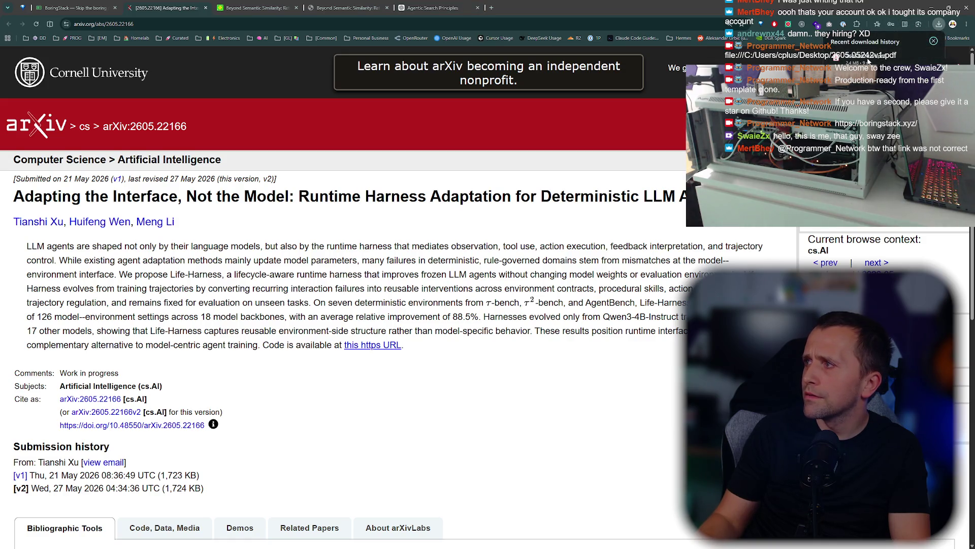
click(548, 222)
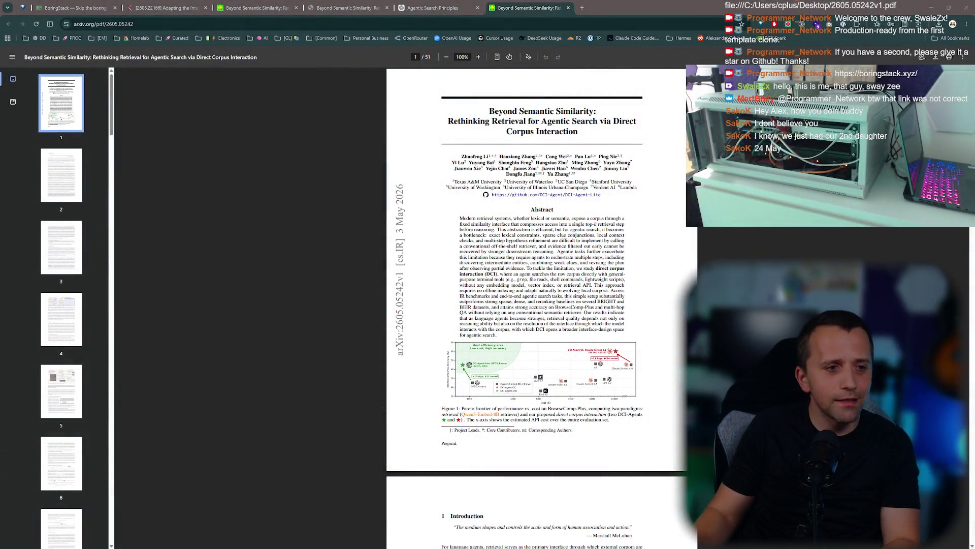
Copy the web address of the Beyond Semantic Similarity PDF.
click(157, 27)
key(ctrl+c)
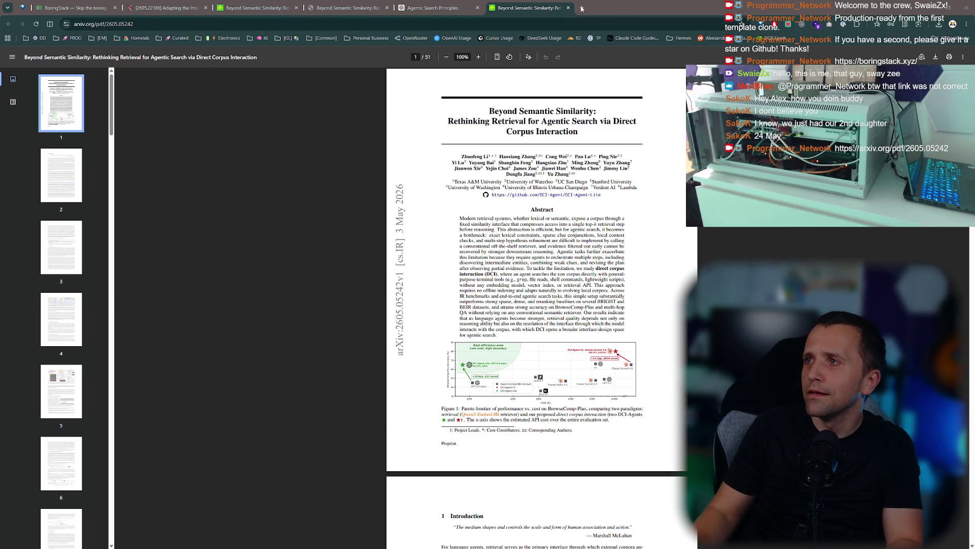
click(427, 9)
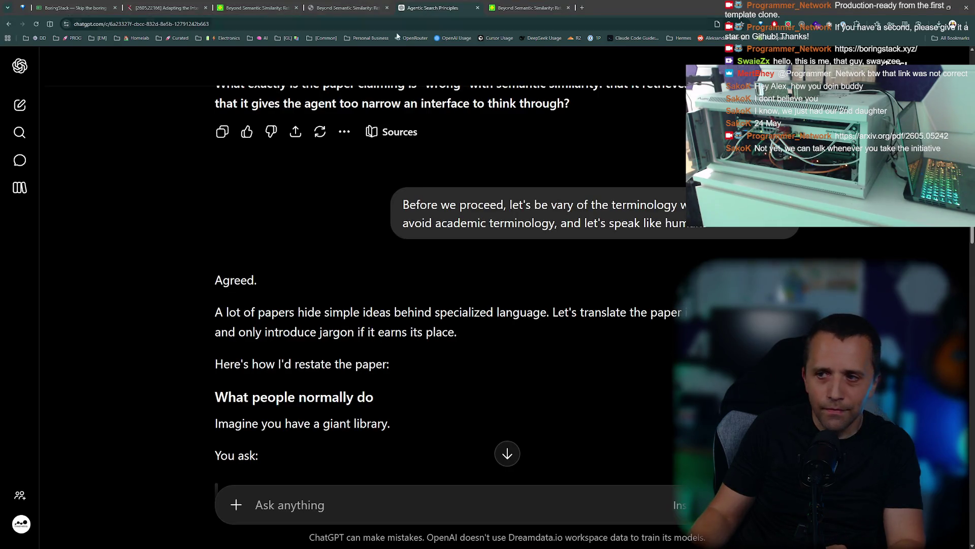
Scroll back through the Agentic Search Principles chat and copy the original top-down Socratic paper prompt.
scroll(417, 115, down, 2)
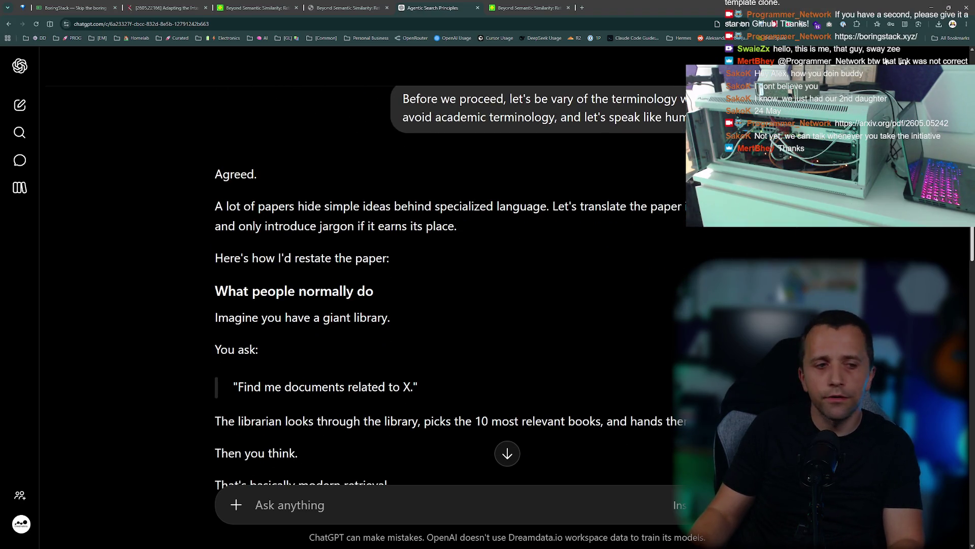
scroll(447, 264, up, 7)
scroll(447, 264, up, 3)
scroll(447, 264, down, 8)
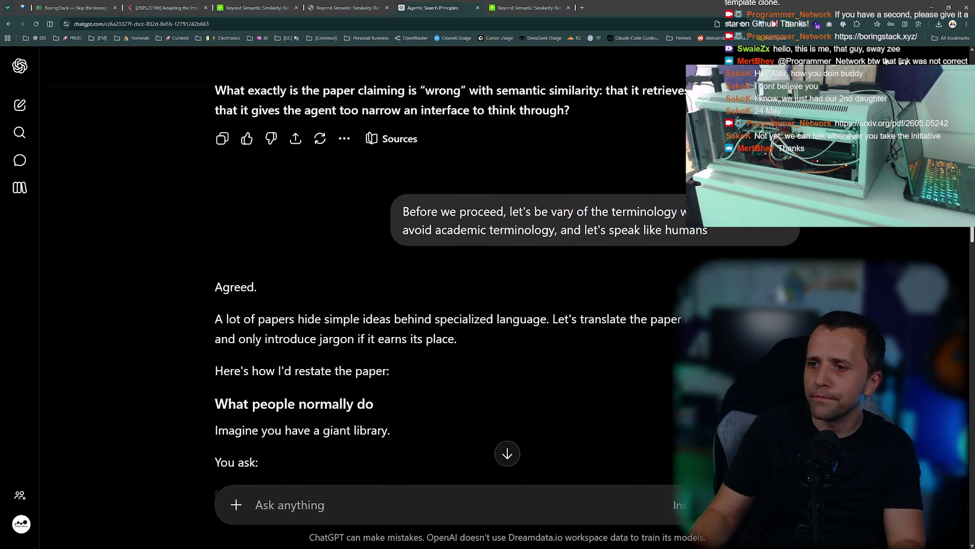
scroll(447, 264, down, 2)
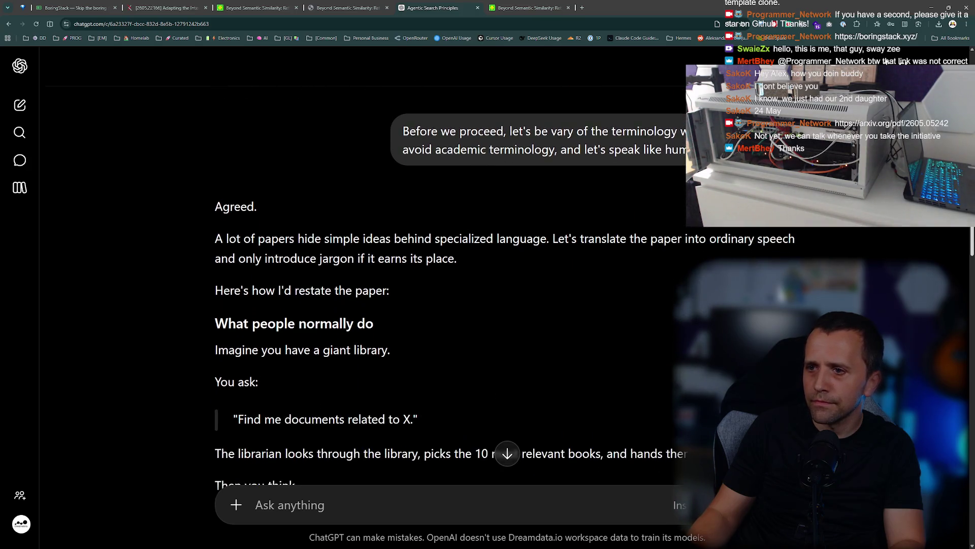
scroll(935, 244, down, 6)
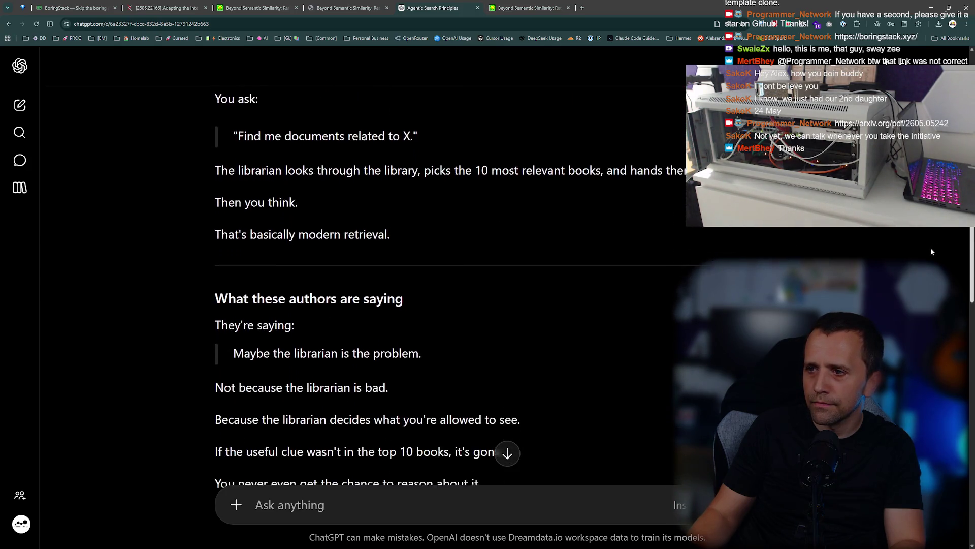
mouse_move(970, 274)
mouse_down()
mouse_move(970, 245)
mouse_move(968, 333)
mouse_up()
scroll(968, 334, down, 9)
scroll(968, 334, down, 6)
scroll(968, 333, up, 15)
scroll(954, 473, down, 15)
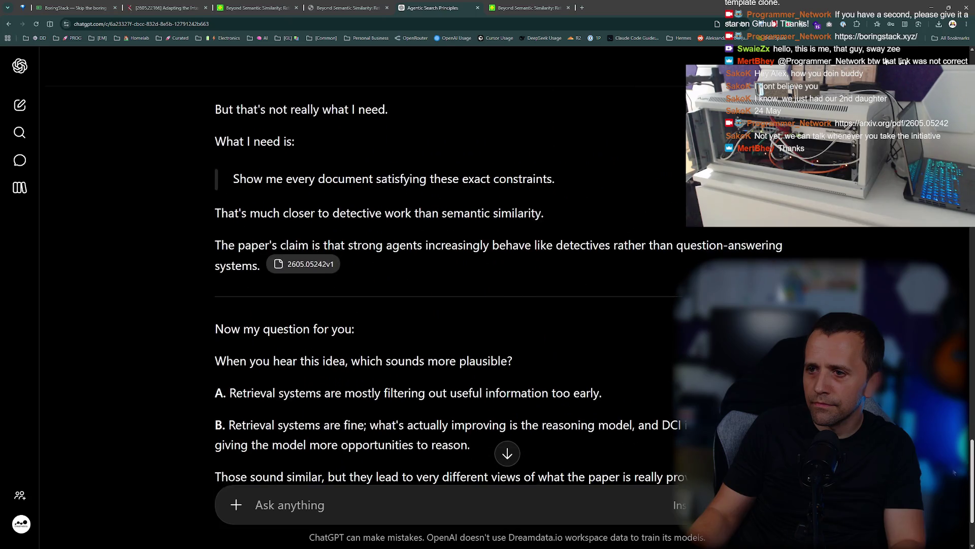
scroll(955, 472, up, 20)
scroll(955, 472, down, 4)
scroll(955, 472, up, 10)
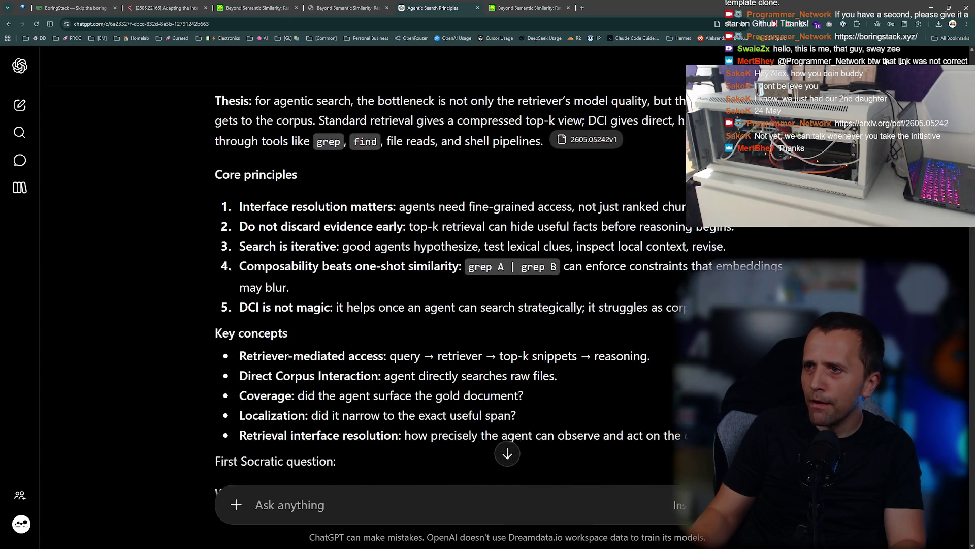
scroll(520, 232, up, 5)
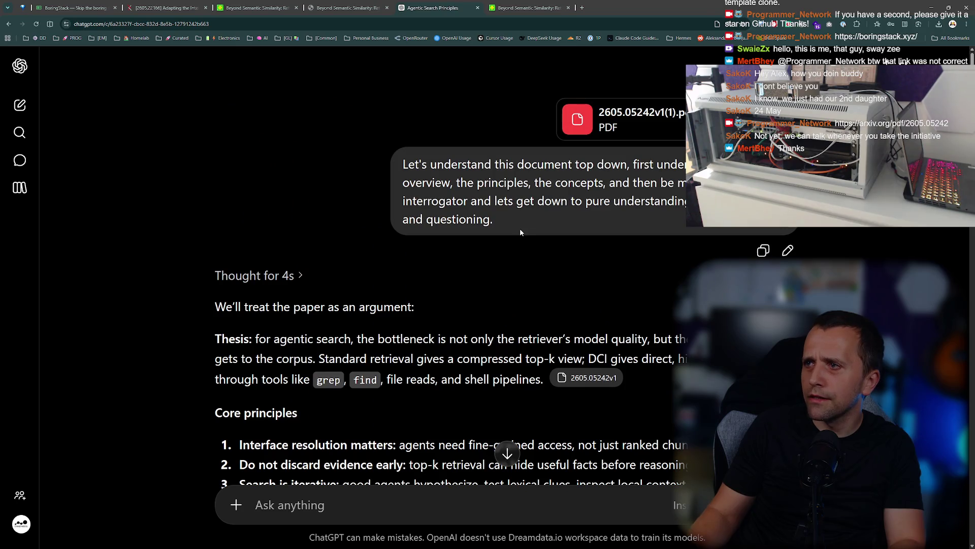
click(764, 253)
Paste the copied paper prompt into a fresh ChatGPT chat with a blank line below it.
drag(446, 3, 528, 4)
key(ctrl+t)
text(chatgpt)
key(Return)
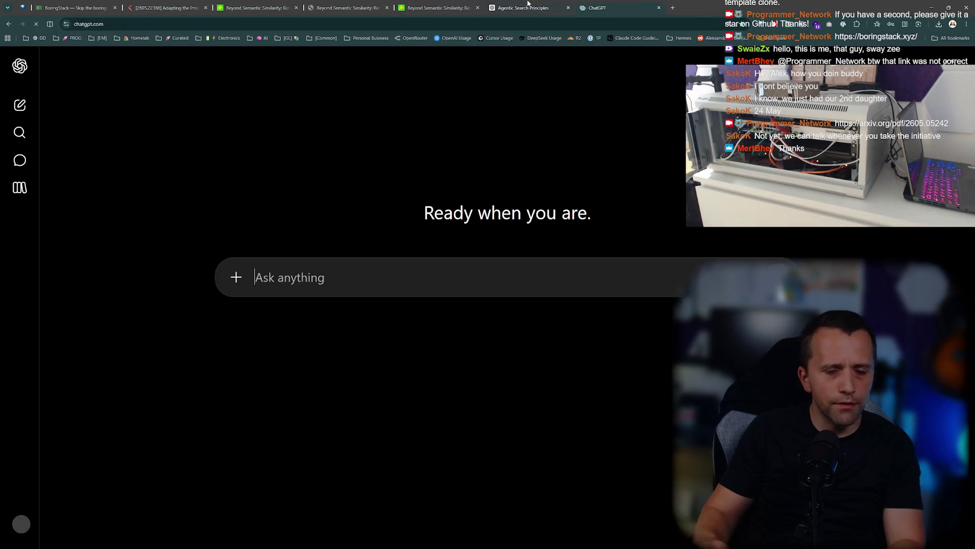
key(ctrl+v)
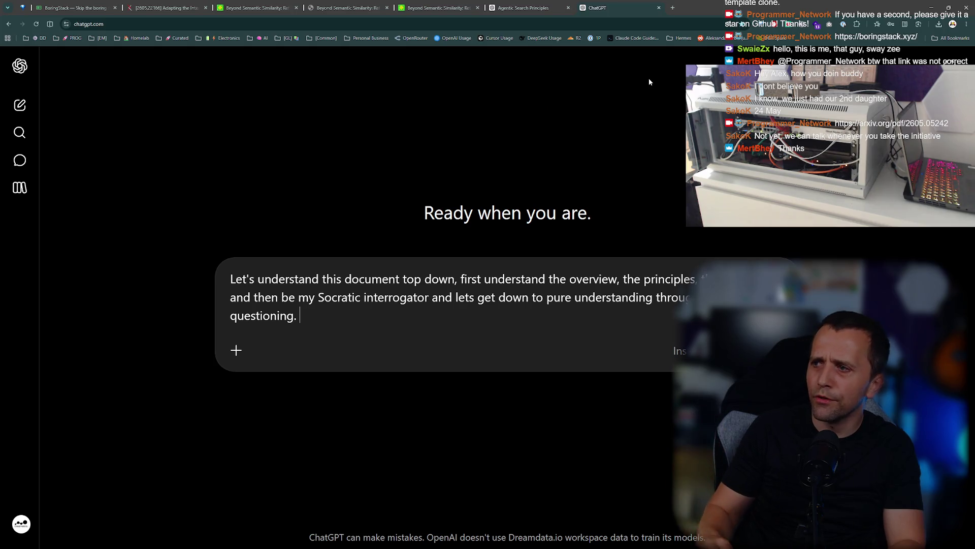
key(shift+Return)
key(shift+Return)
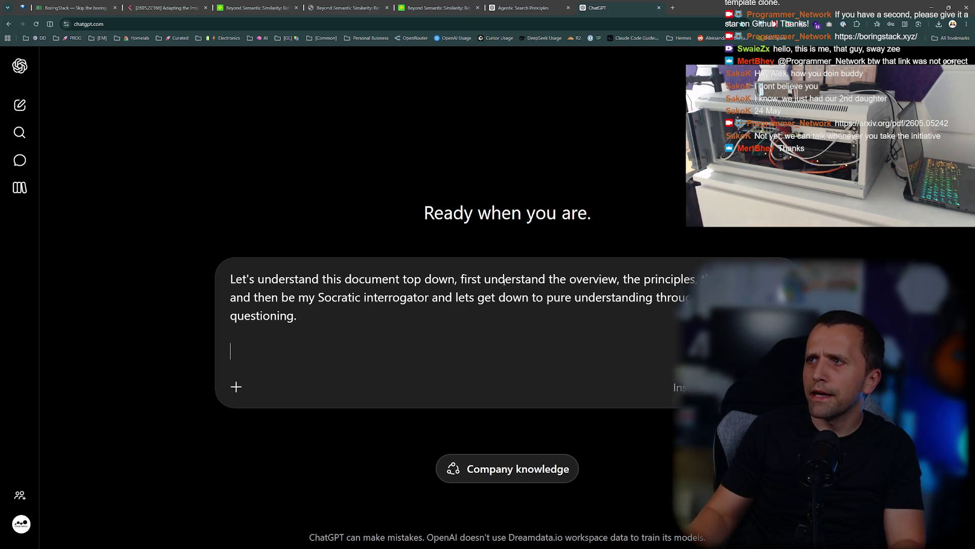
key(Return)
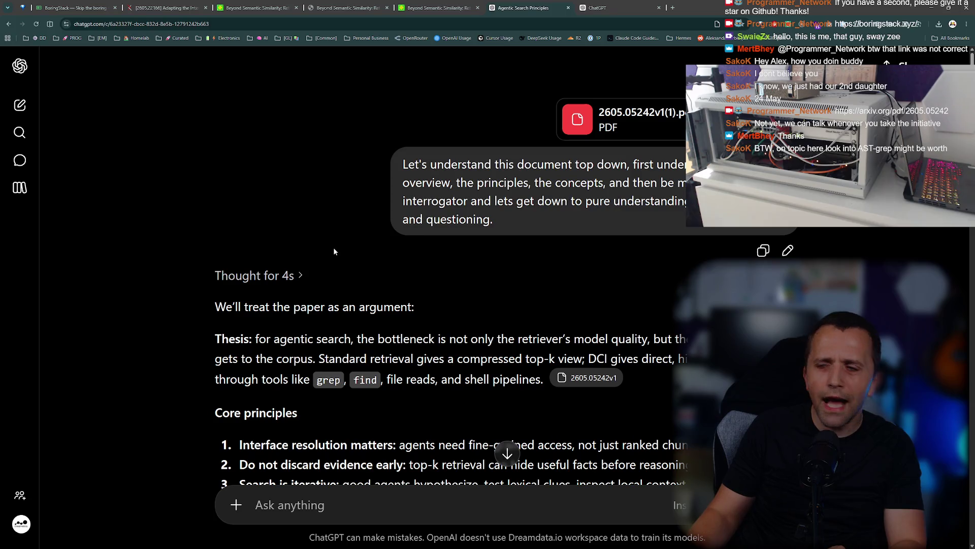
Scroll through the original answer, then bring up the Claude Code terminal with F12.
scroll(397, 333, down, 2)
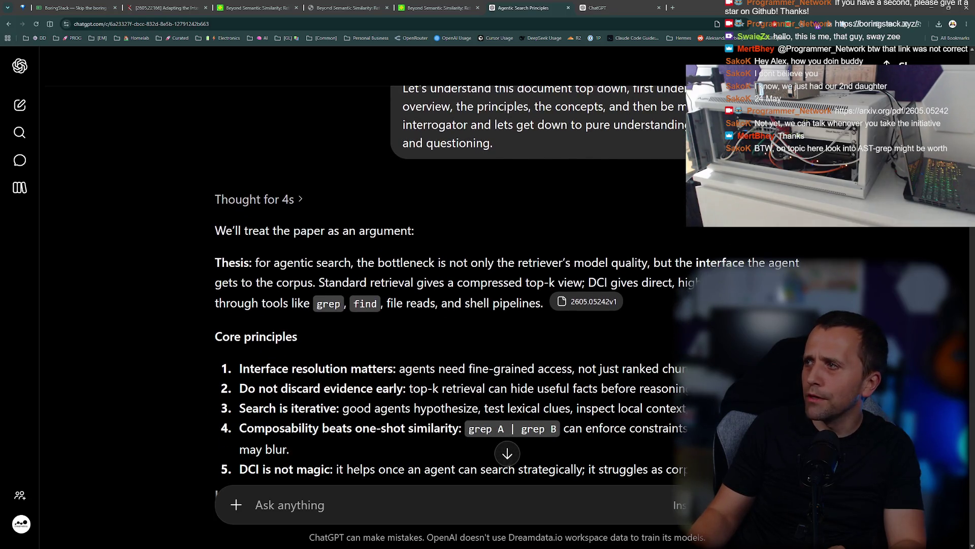
scroll(507, 286, down, 3)
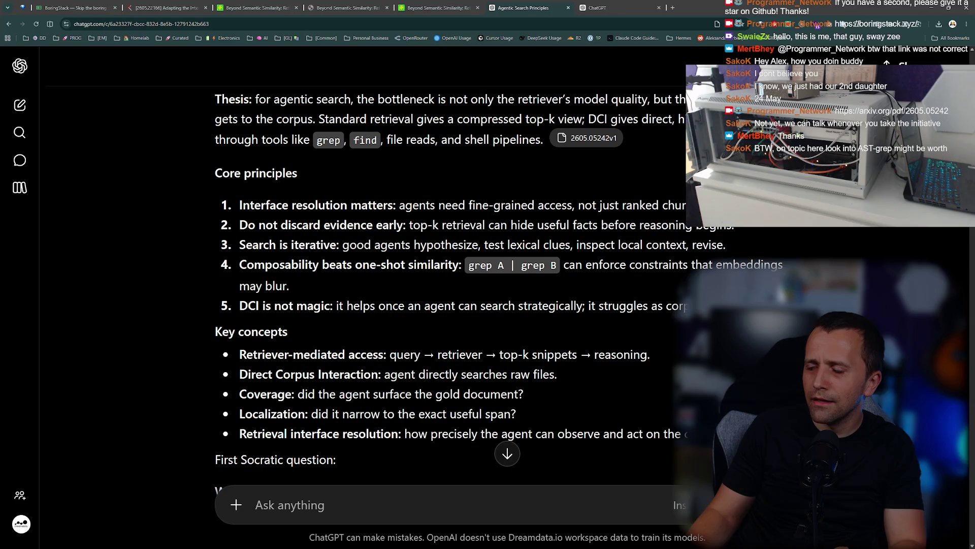
key(F12)
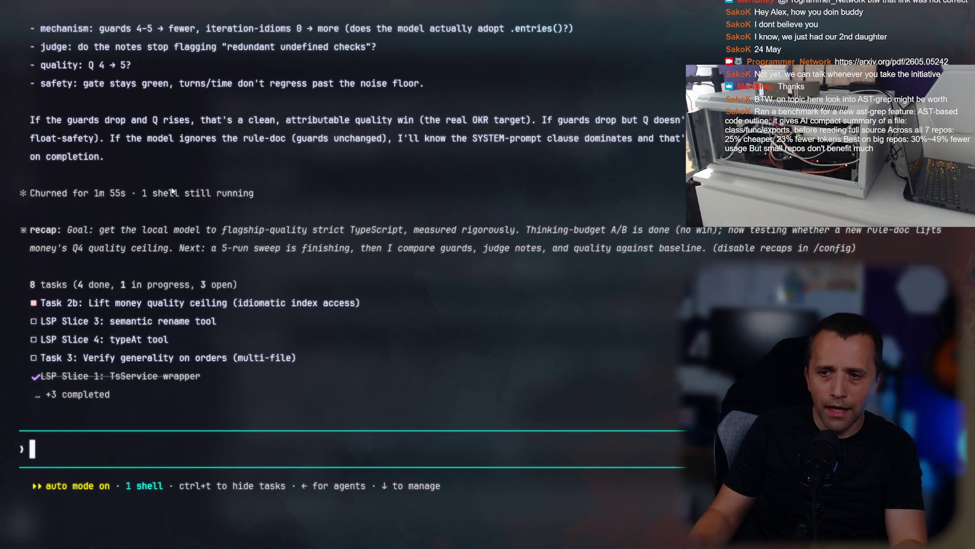
key(F12)
key(F12)
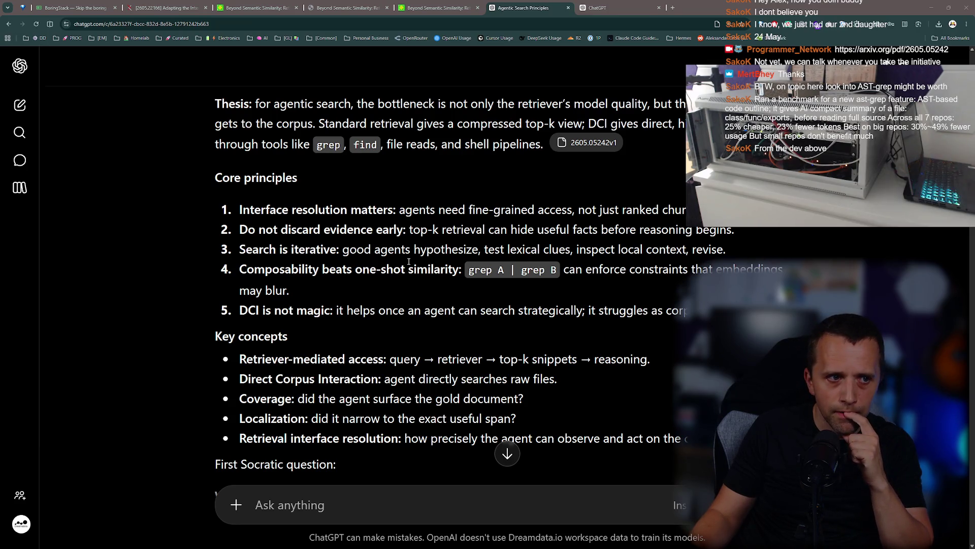
Paste the paper prompt into a new chat and reword it for a regular software engineer, avoiding jargon.
scroll(463, 267, up, 5)
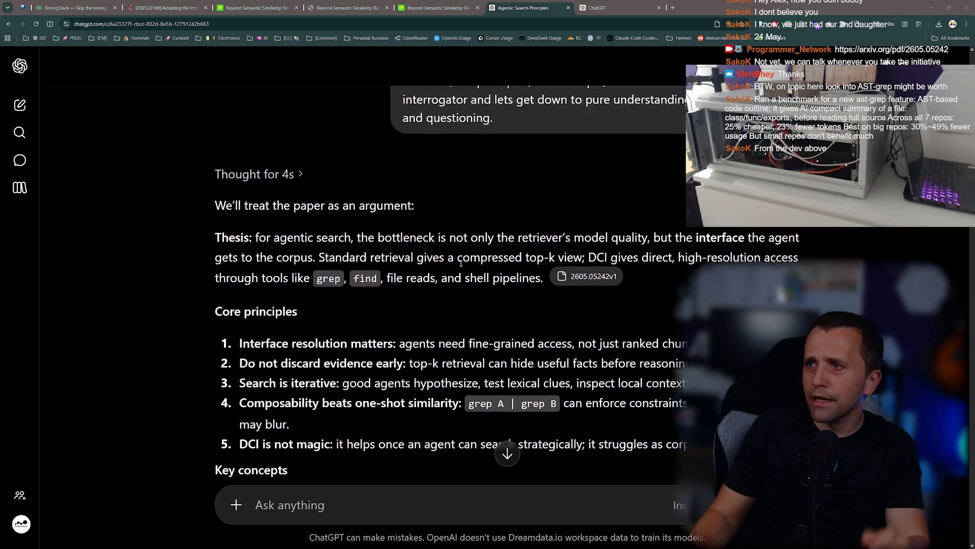
scroll(461, 261, down, 9)
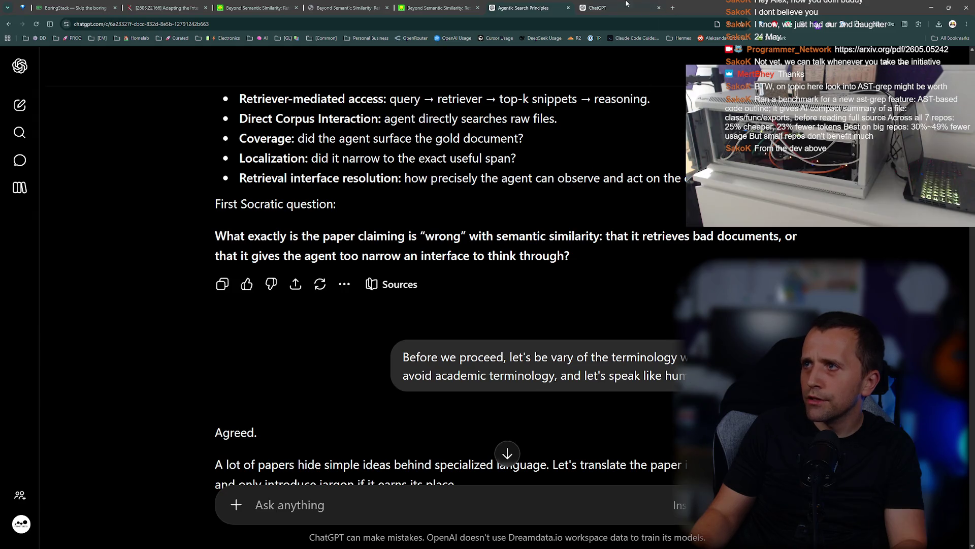
key(ctrl+shift+o)
key(ctrl+v)
key(ctrl+v)
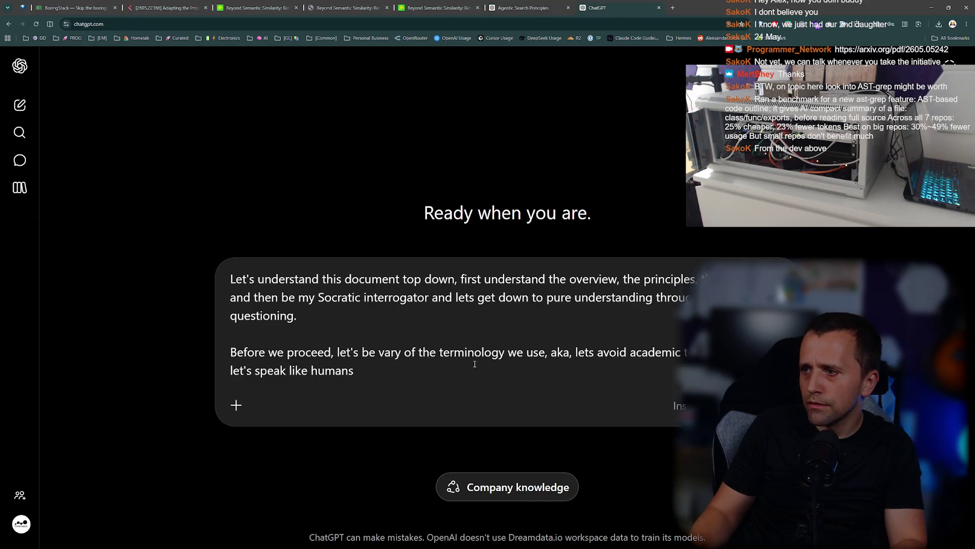
drag(364, 351, 190, 358)
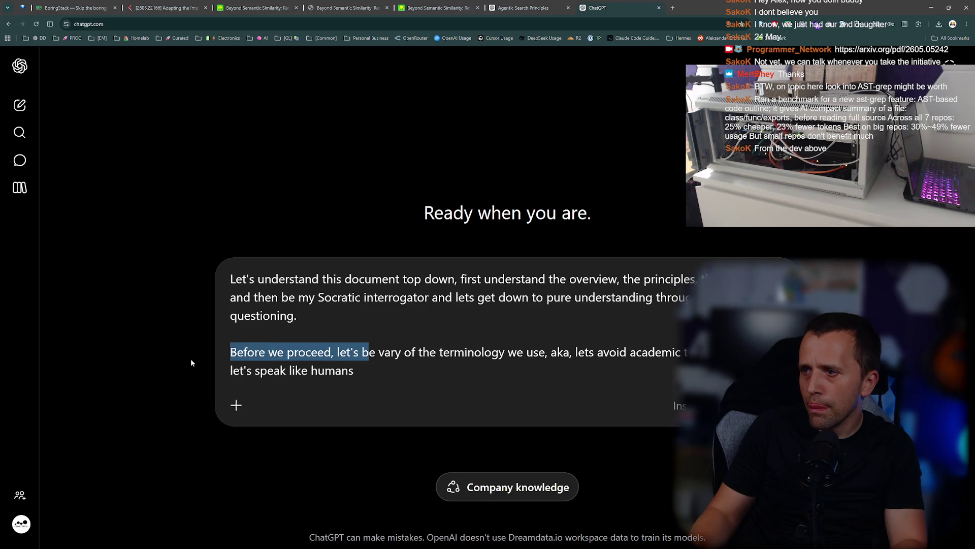
text(B)
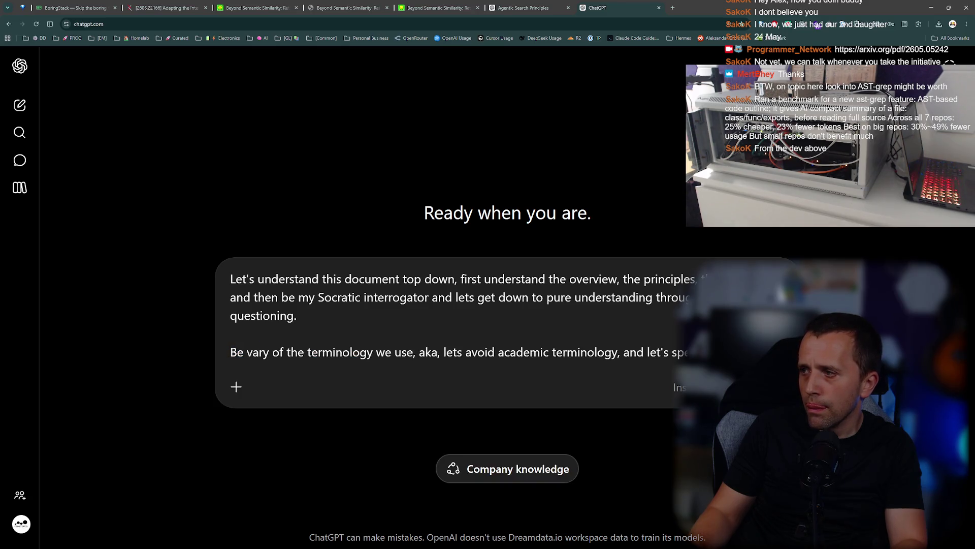
key(shift+Return)
text(We need)
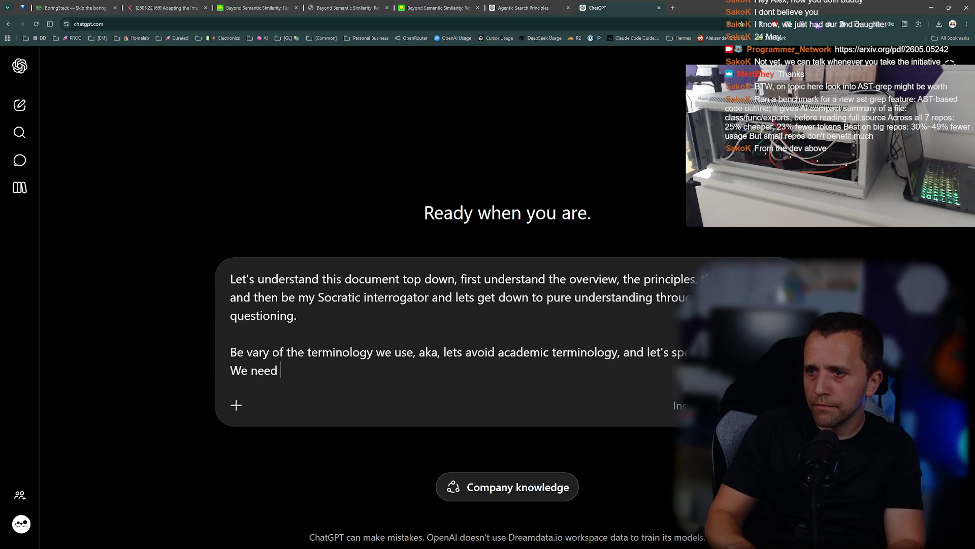
text(ment for a regular e.g. s)
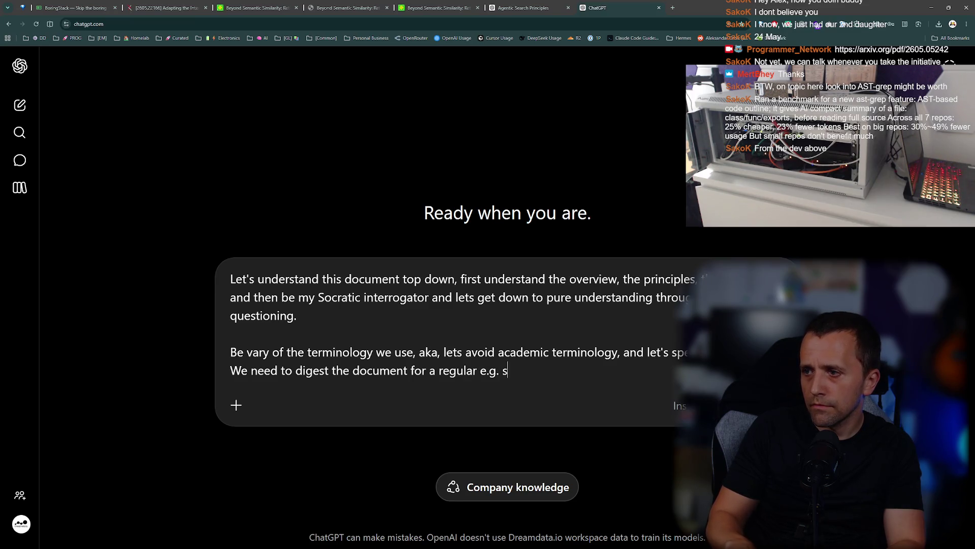
text(oftware engineer,)
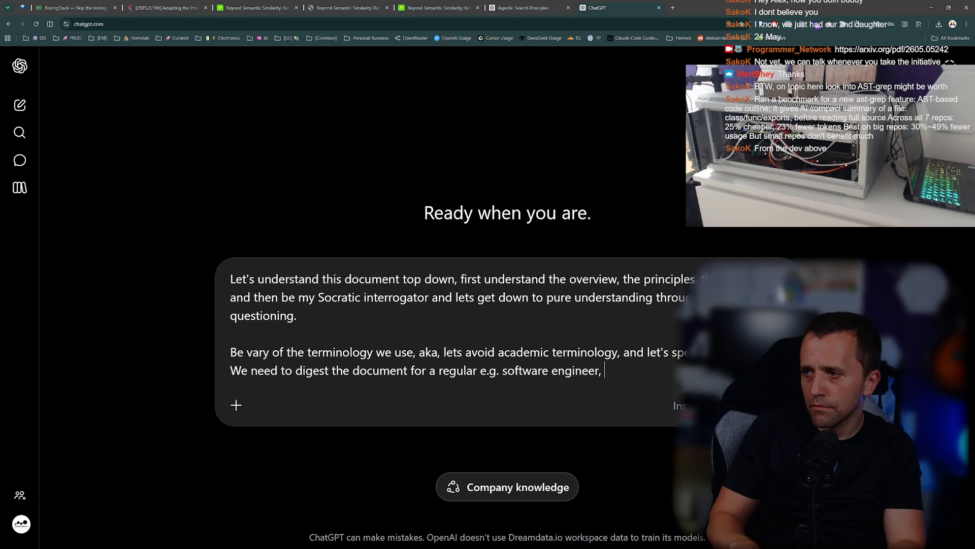
text(don't dr)
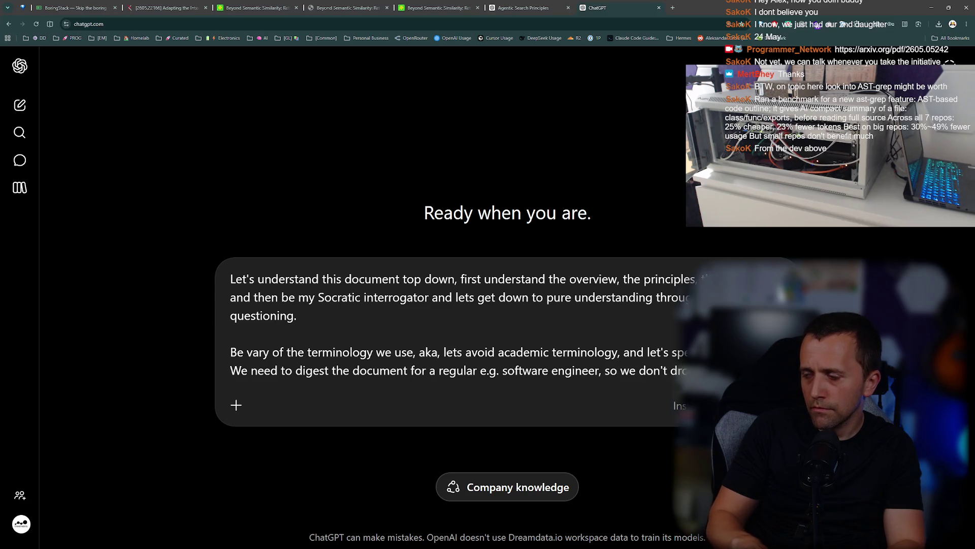
text(terminology.)
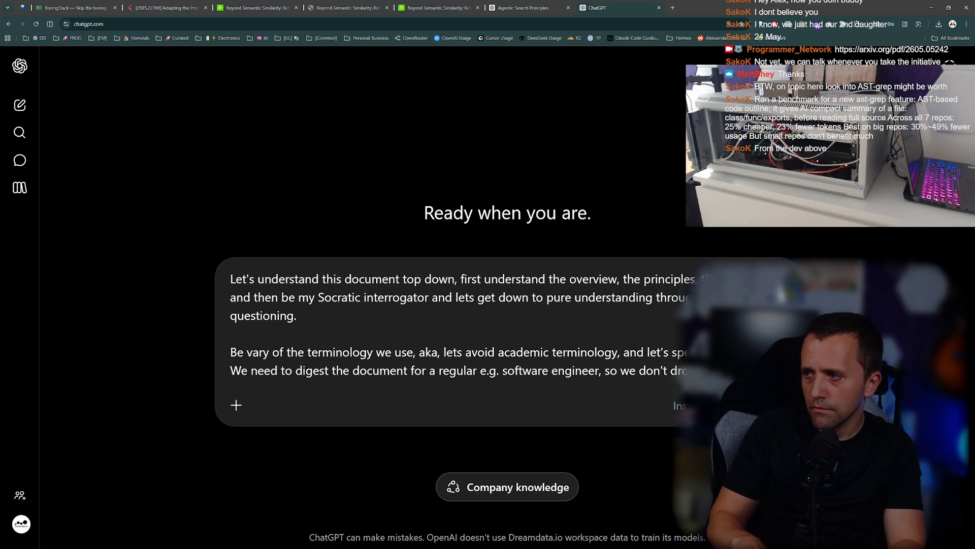
Attach 2605.05242v1.pdf from Chrome's recent downloads to the prompt.
click(938, 24)
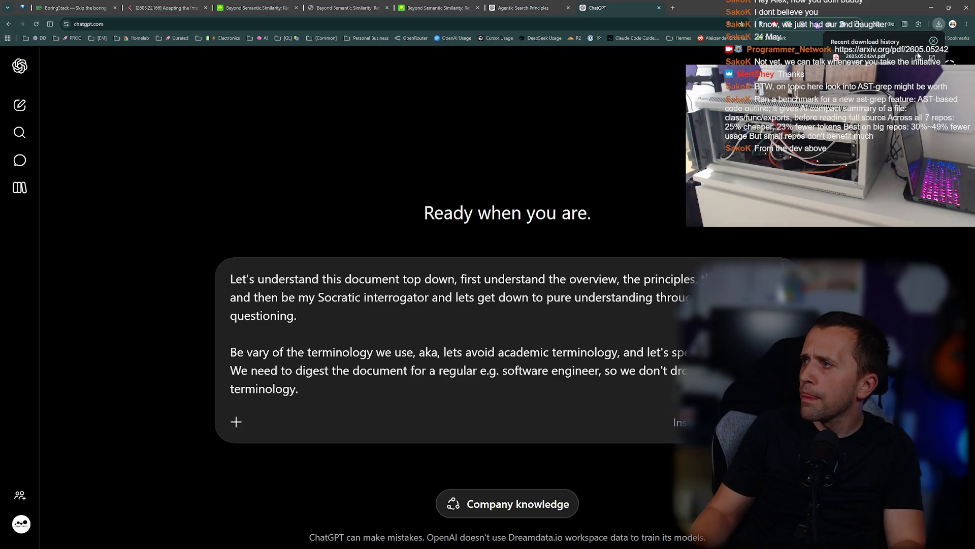
click(918, 59)
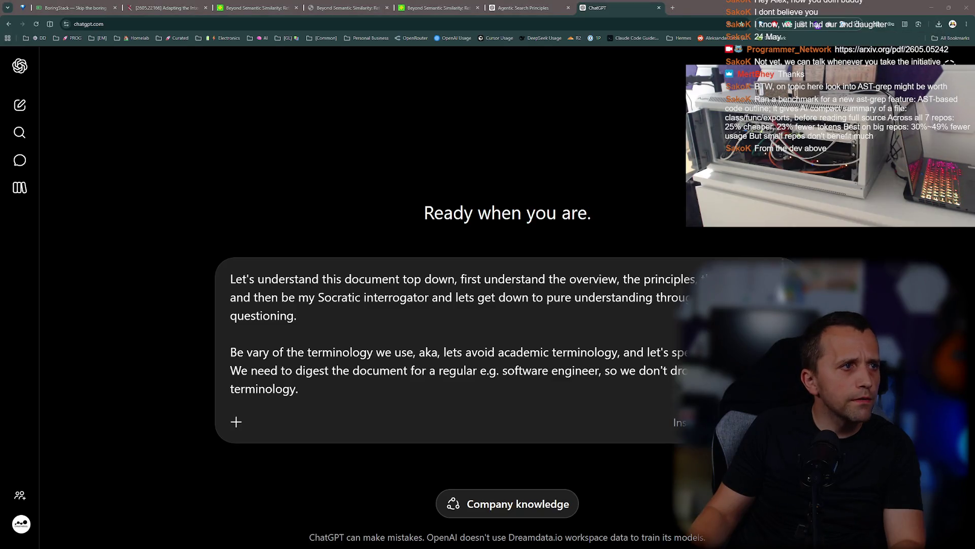
drag(918, 59, 492, 359)
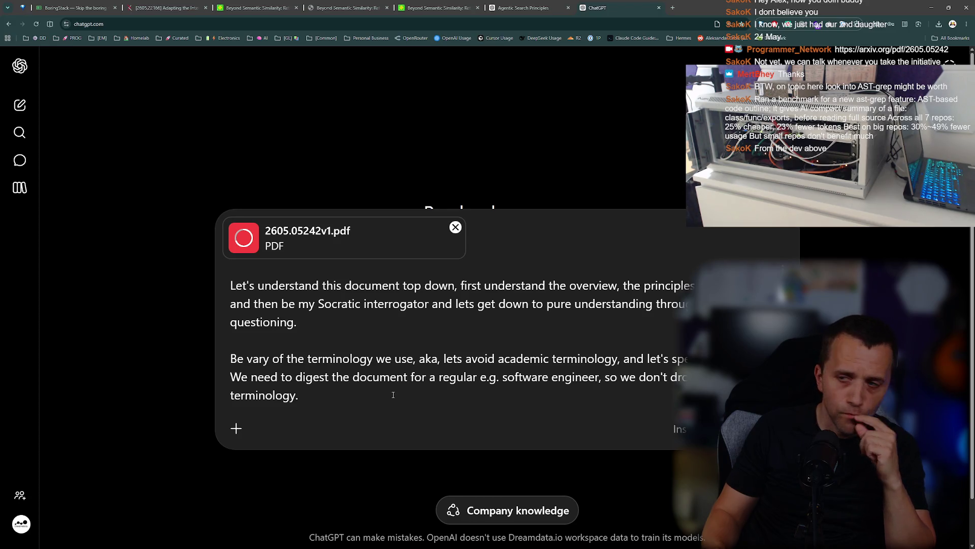
Send the prompt with the attached paper and snap the browser left beside the code editor.
key(Return)
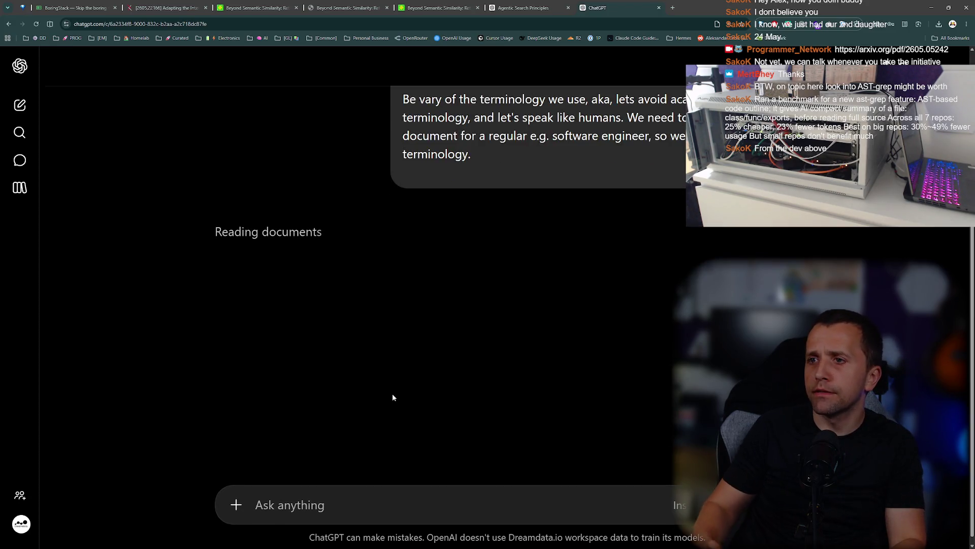
key(super+Left)
click(437, 293)
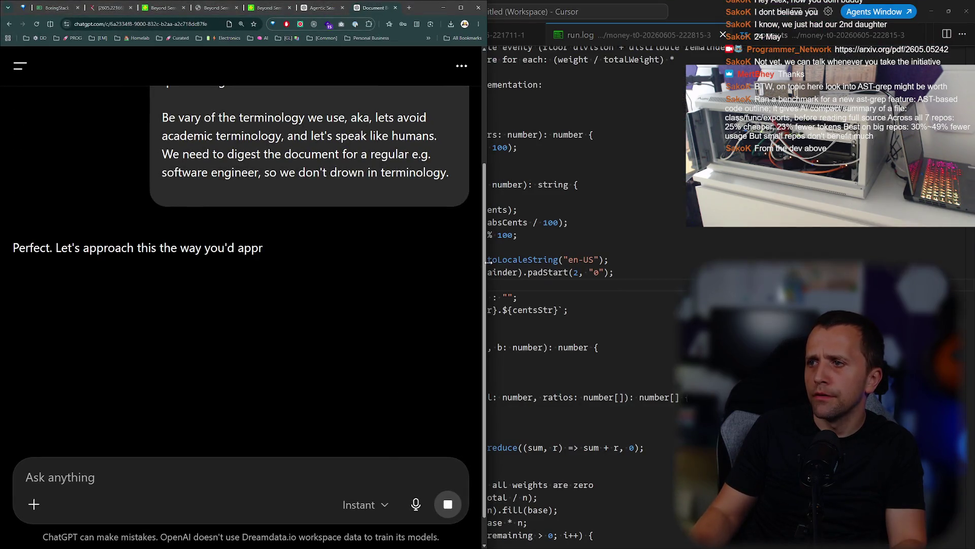
Check the eval sweep's progress in the full-screen drop-down terminal, then hide it.
key(super+grave)
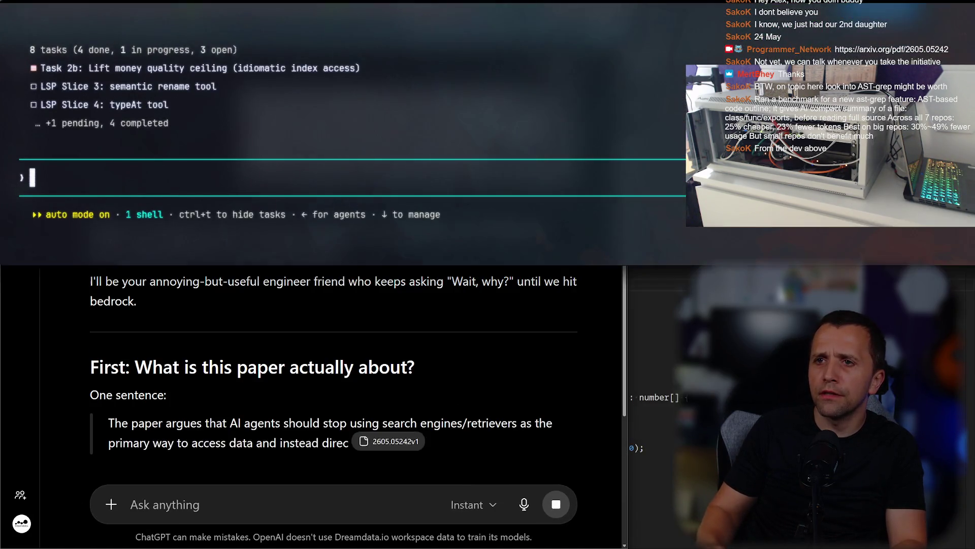
key(super+Up)
scroll(180, 158, up, 6)
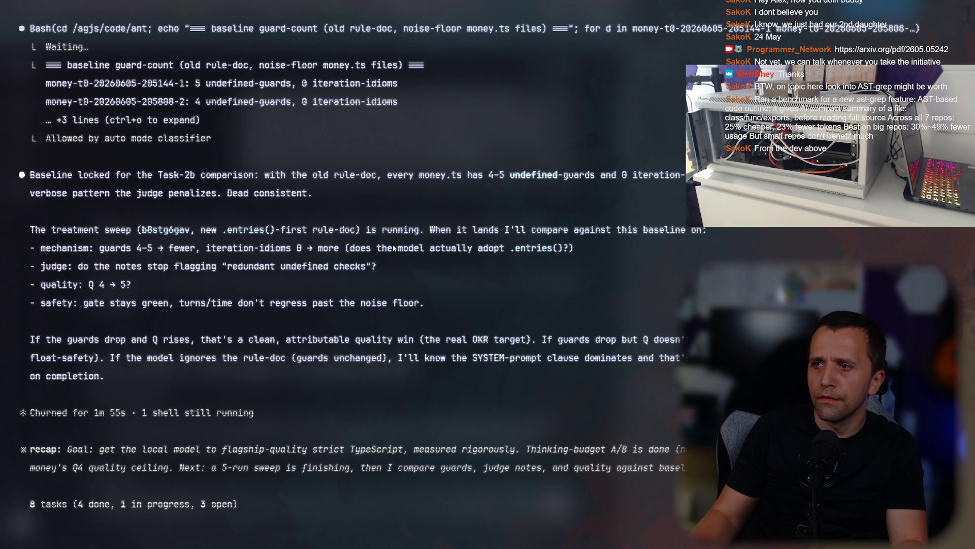
scroll(484, 238, down, 5)
key(super+grave)
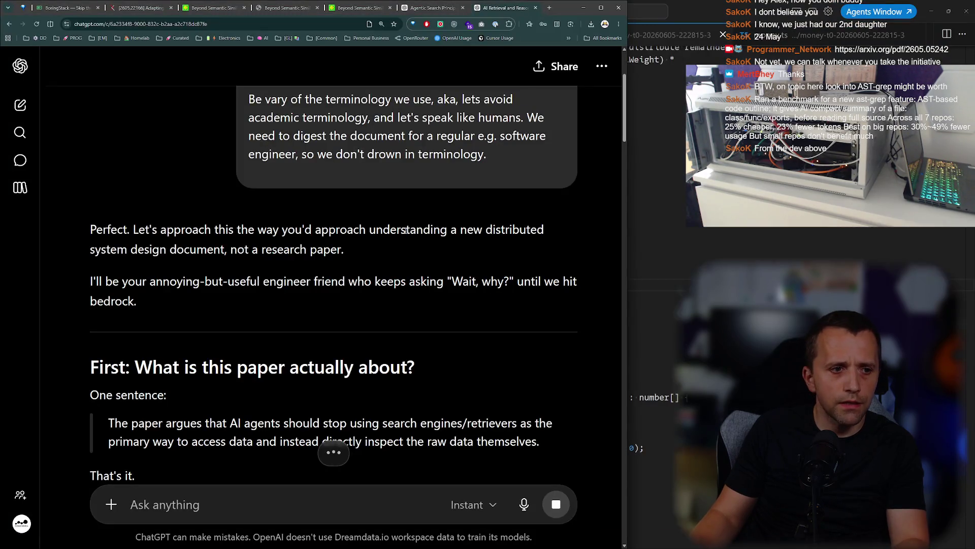
Widen the browser and show the arXiv PDF of 'Beyond Semantic Similarity' at its title and abstract.
scroll(287, 232, up, 3)
scroll(282, 241, down, 5)
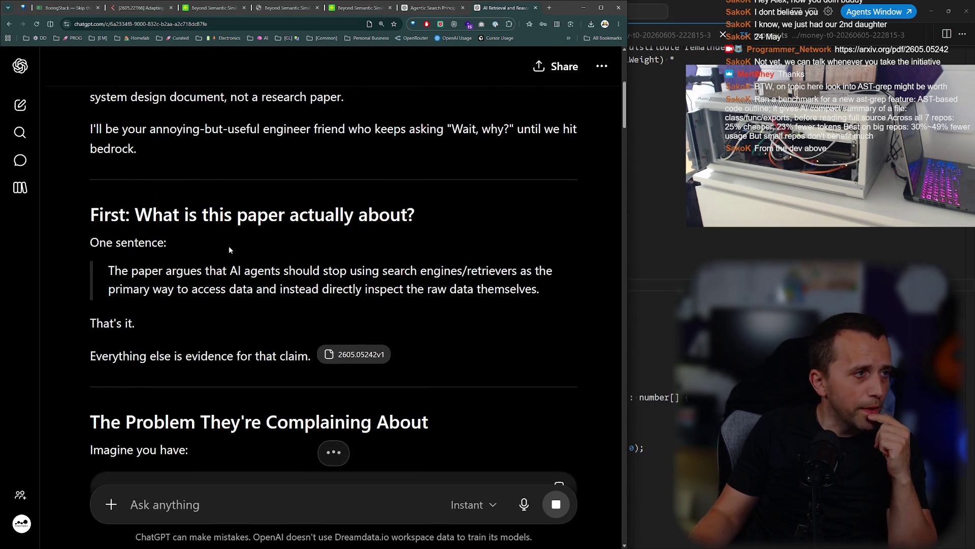
drag(626, 223, 675, 203)
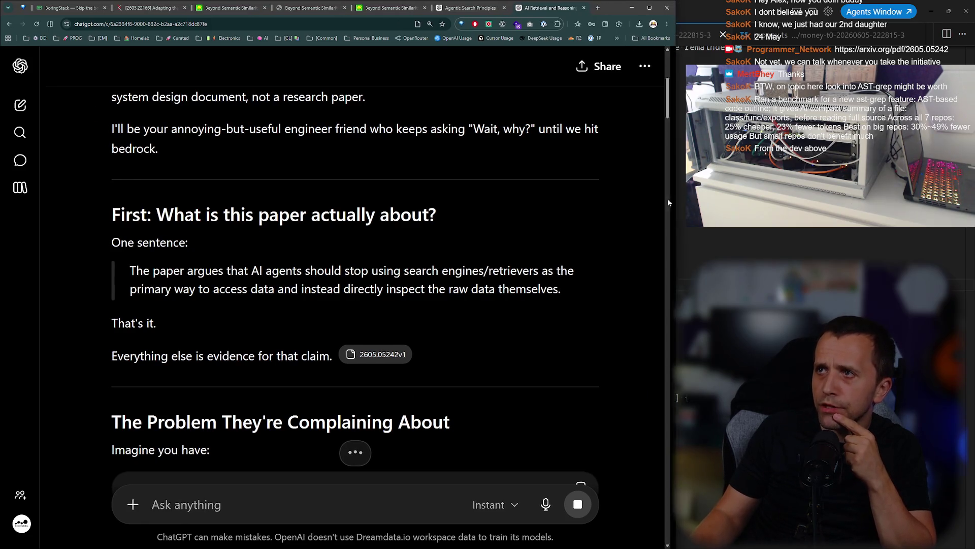
click(479, 8)
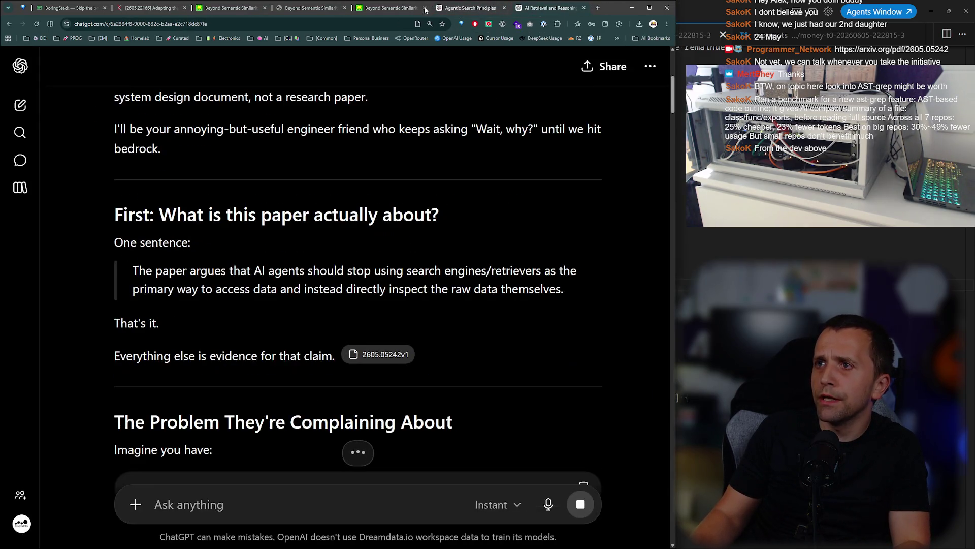
click(341, 7)
ctrl+scroll(433, 127, up, 3)
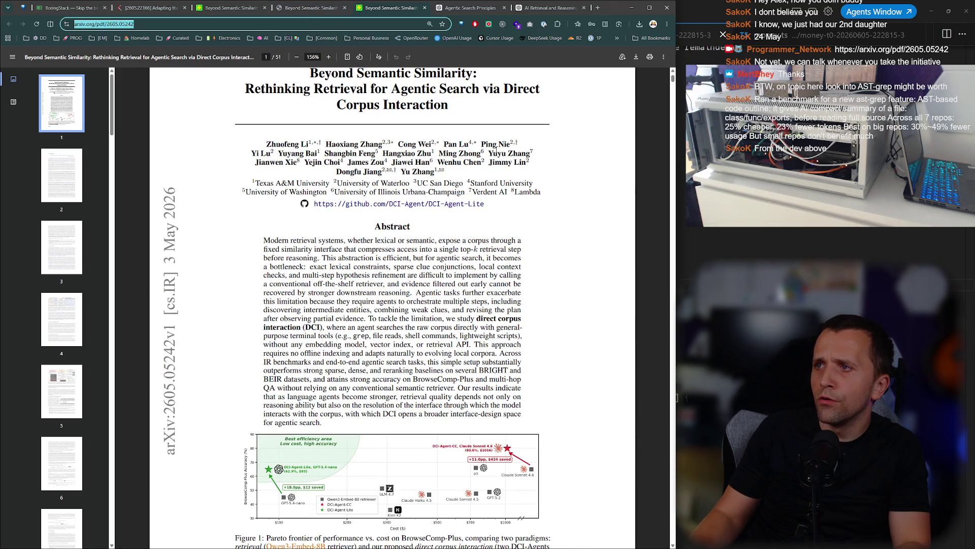
ctrl+scroll(496, 148, up, 2)
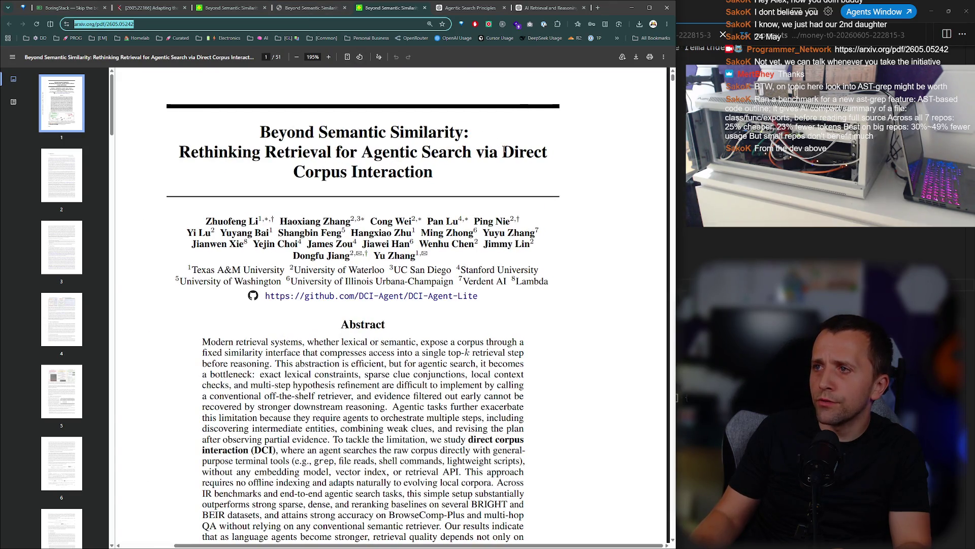
drag(504, 150, 515, 151)
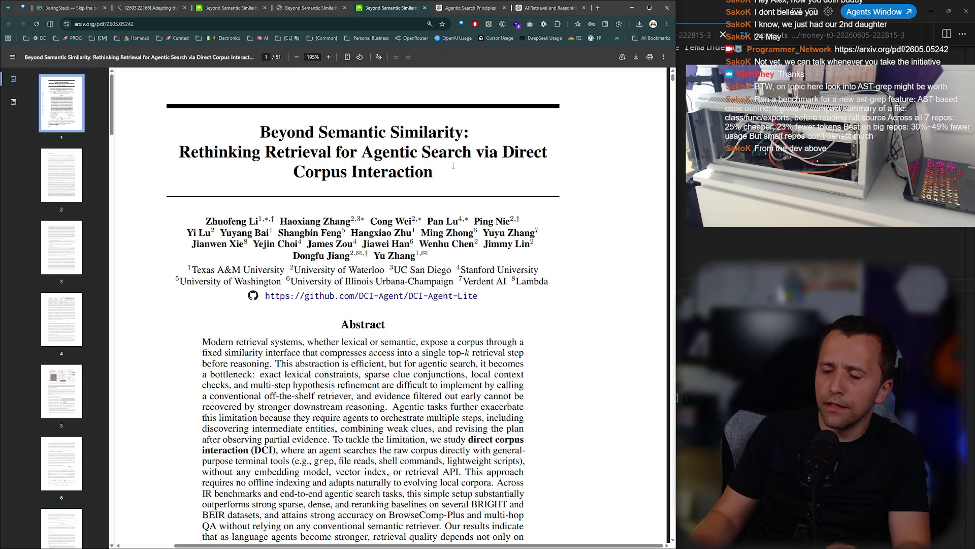
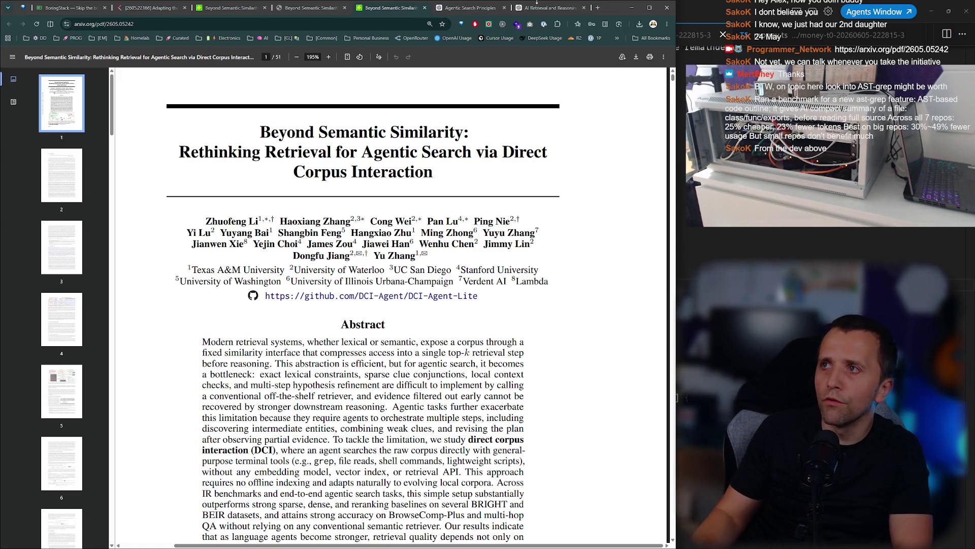
Switch from the arXiv PDF to the 'AI Retrieval and Reasoning' ChatGPT chat.
click(472, 4)
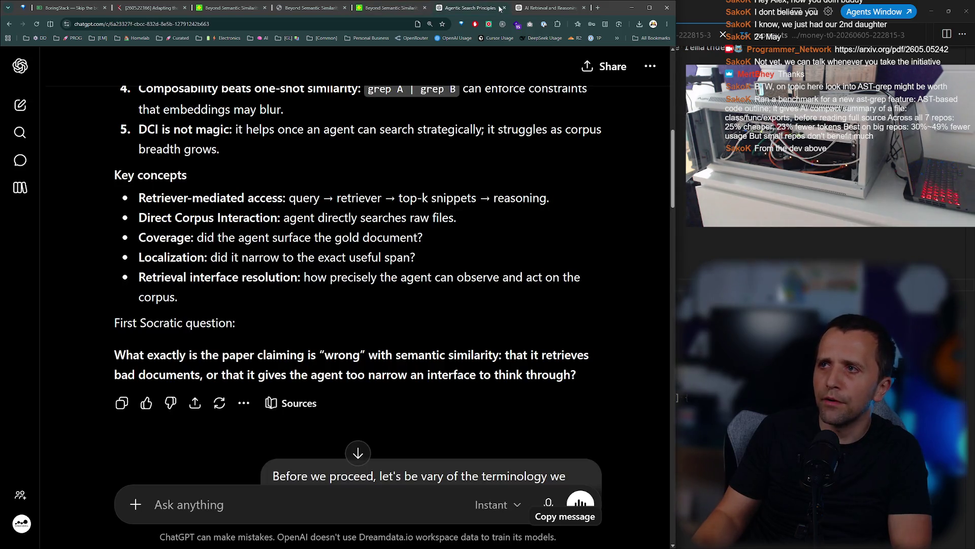
click(546, 8)
scroll(174, 269, up, 4)
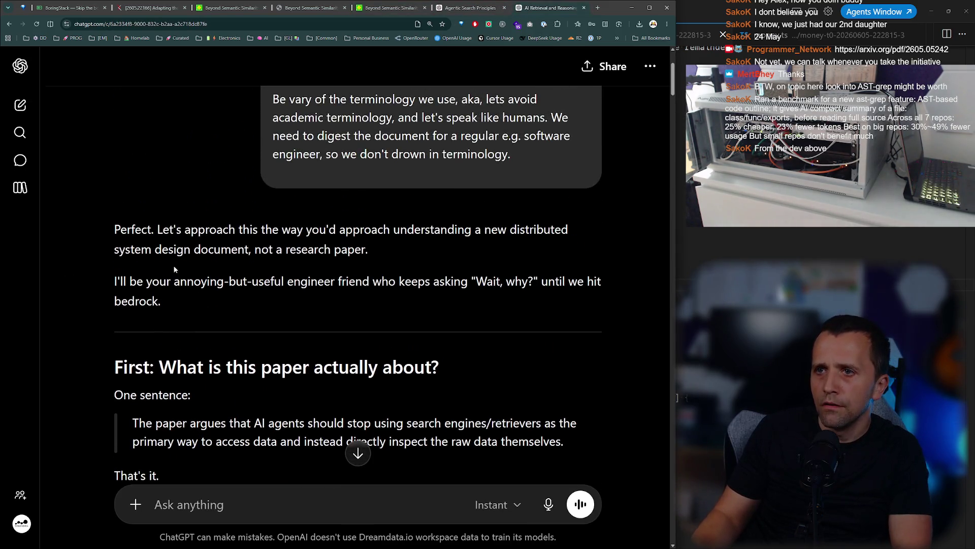
scroll(170, 261, down, 2)
Highlight the paper's one-sentence summary and its claim about inspecting raw data instead of search engines.
drag(176, 252, 498, 271)
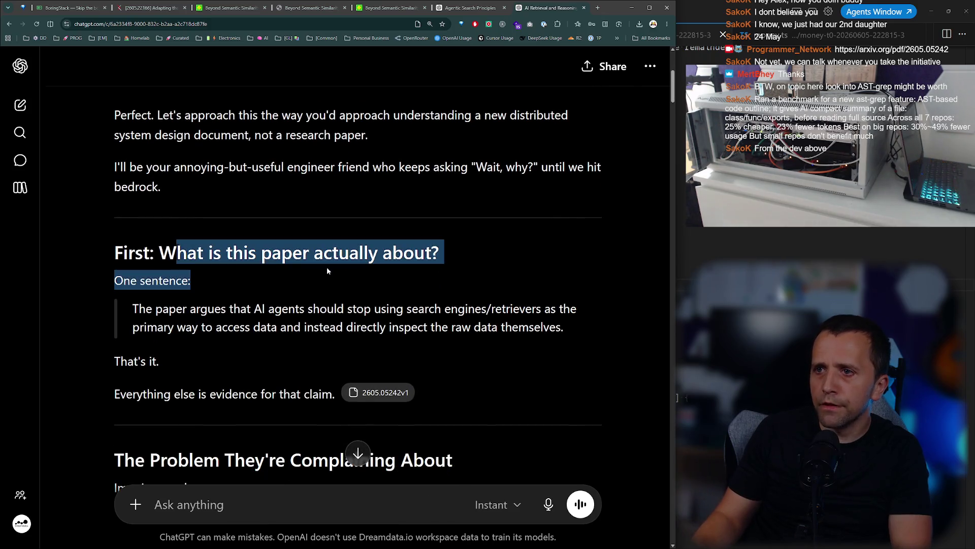
click(497, 272)
scroll(348, 233, down, 2)
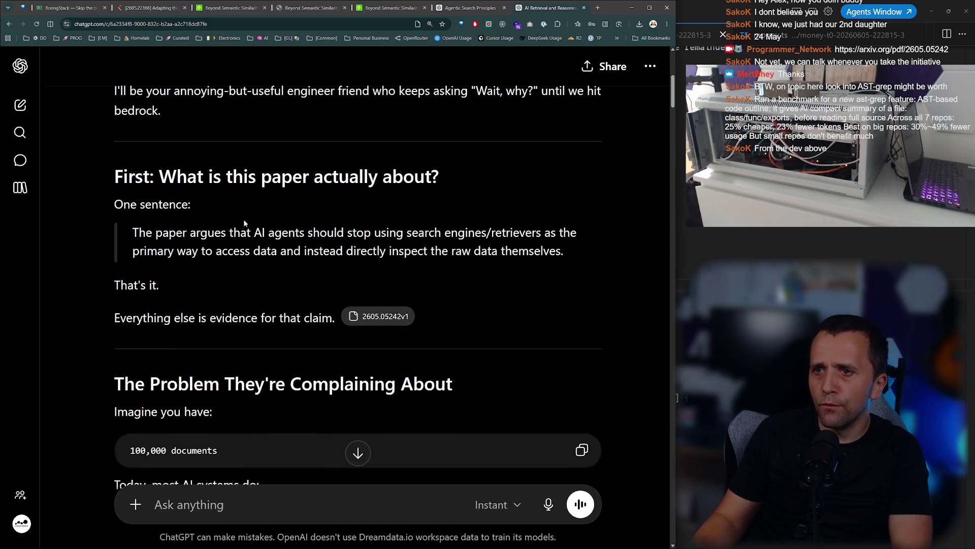
triple_click(183, 231)
click(309, 232)
mouse_move(308, 232)
mouse_down()
mouse_move(574, 234)
mouse_move(578, 258)
mouse_up()
click(569, 265)
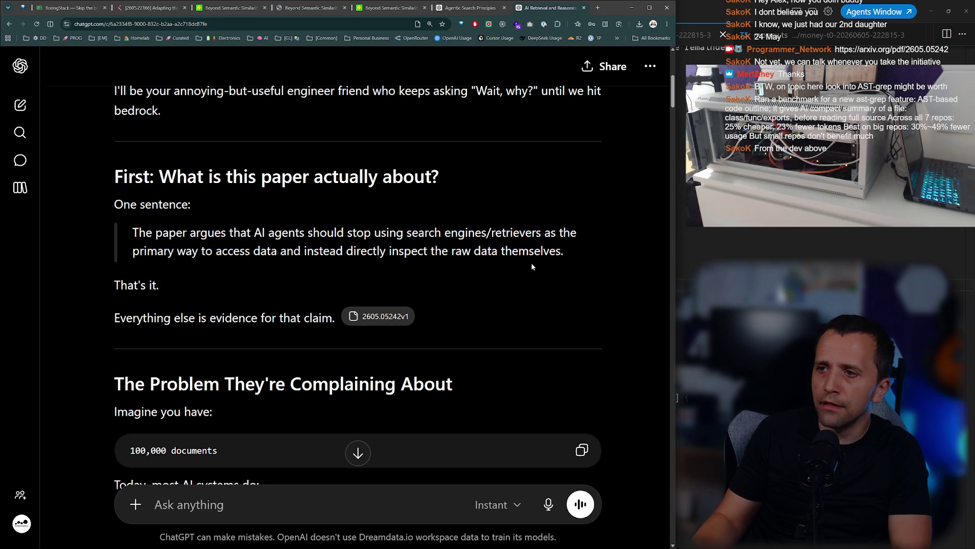
drag(440, 253, 571, 255)
click(571, 255)
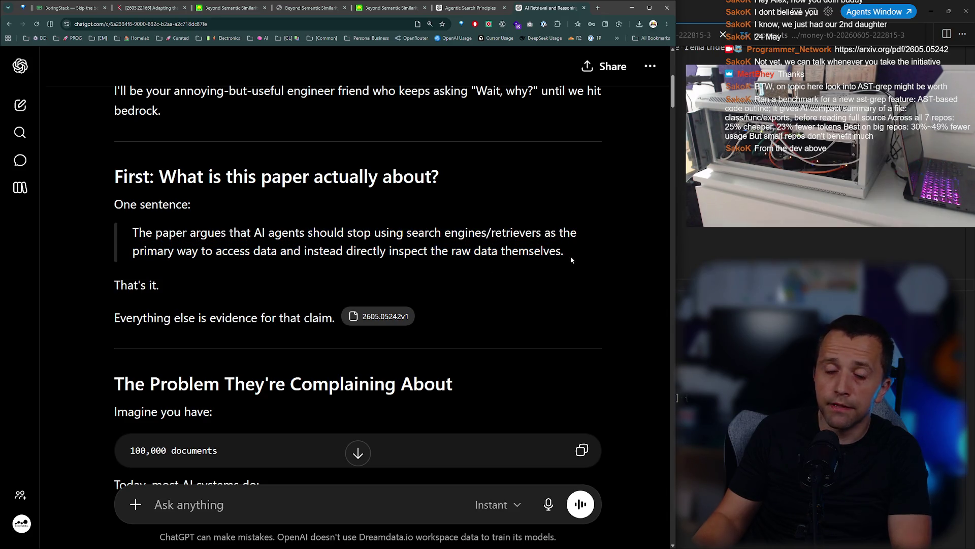
Highlight the evidence sentence, the 100,000 documents figure, and the Question and Retriever pipeline steps.
scroll(331, 260, down, 1)
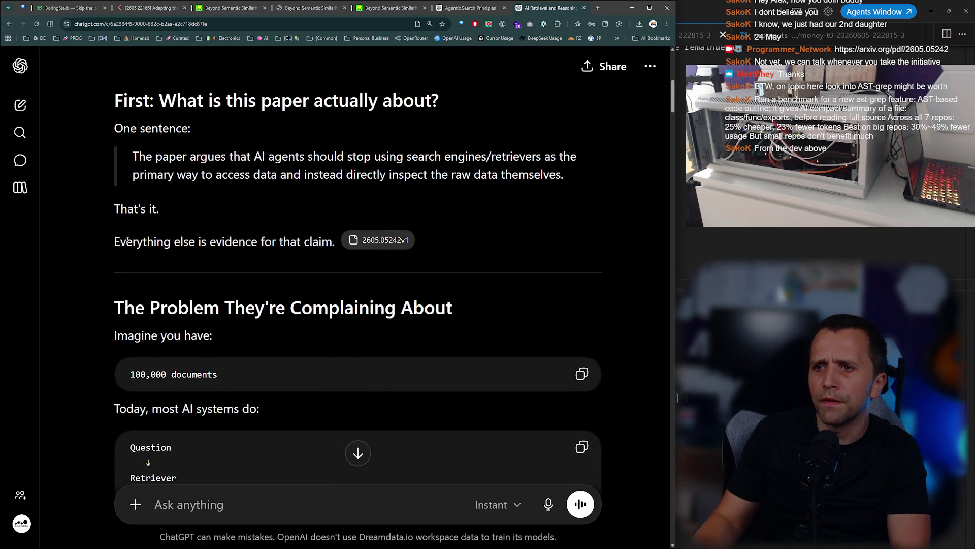
drag(112, 242, 294, 257)
click(292, 254)
scroll(282, 253, down, 2)
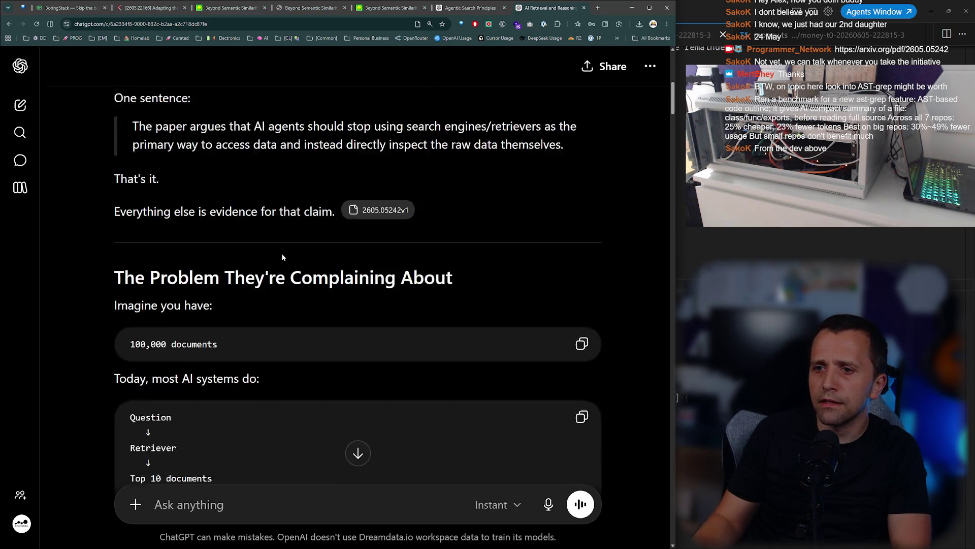
drag(134, 255, 218, 260)
scroll(203, 254, down, 2)
click(200, 248)
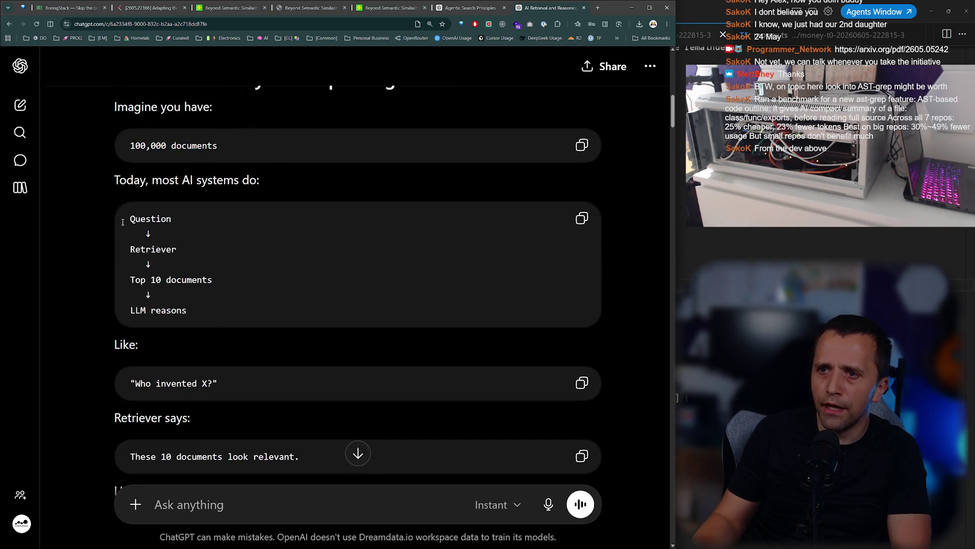
drag(123, 222, 172, 220)
drag(122, 252, 178, 250)
click(229, 279)
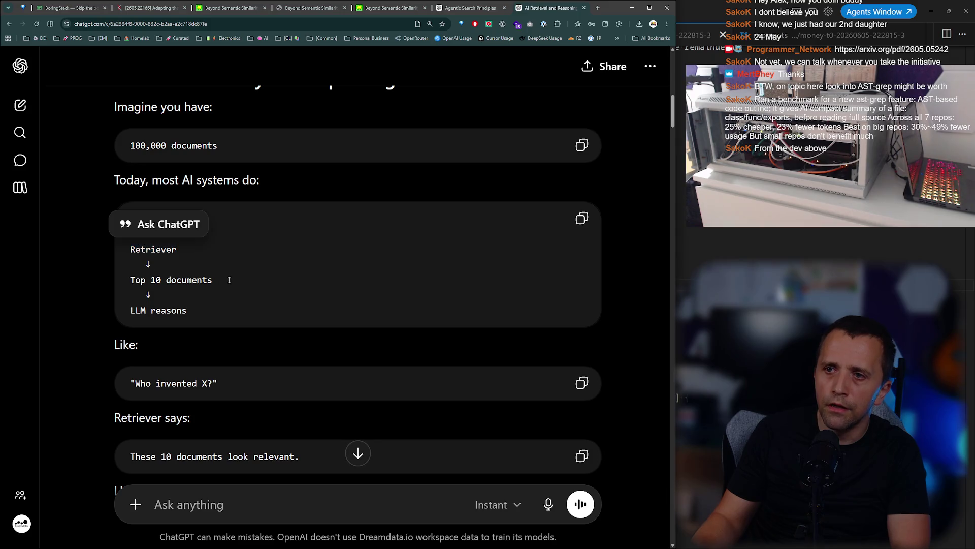
drag(229, 279, 123, 273)
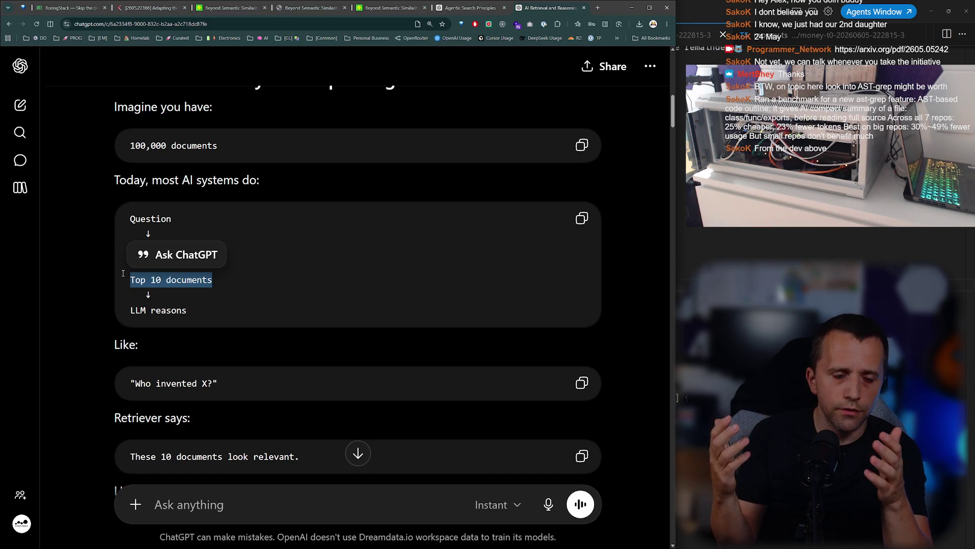
click(153, 312)
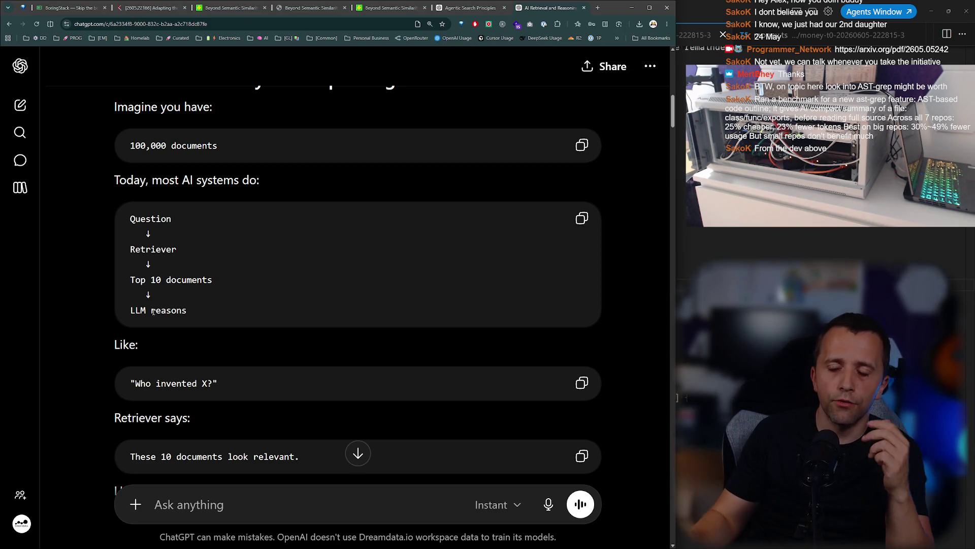
scroll(152, 312, down, 1)
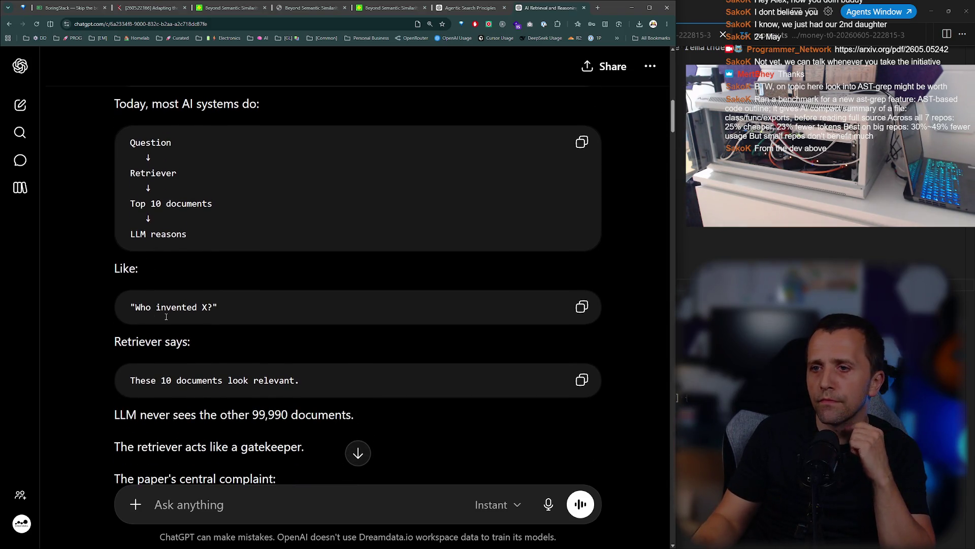
scroll(166, 317, down, 1)
drag(162, 305, 300, 305)
scroll(278, 304, down, 1)
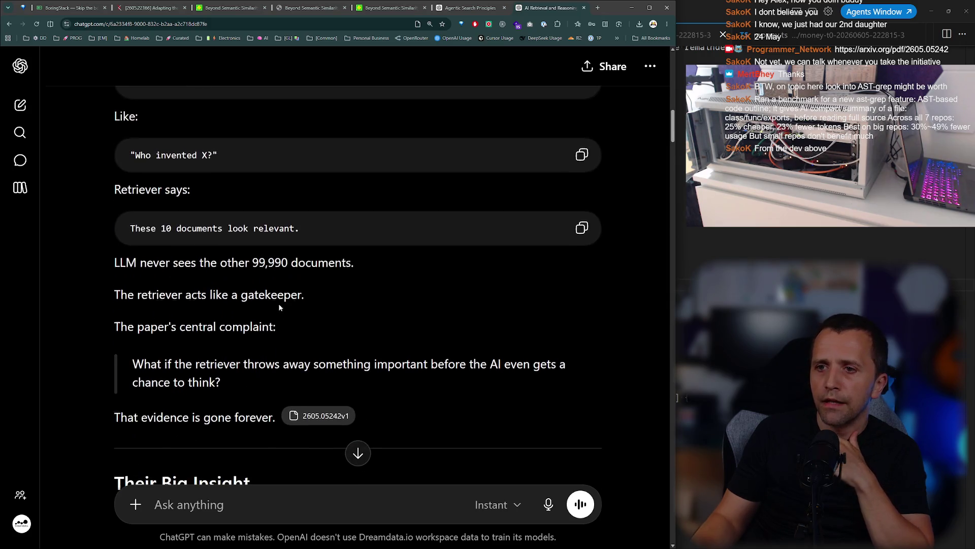
mouse_move(140, 262)
mouse_down()
mouse_move(297, 272)
mouse_move(252, 262)
mouse_up()
click(334, 277)
click(261, 260)
scroll(261, 260, down, 1)
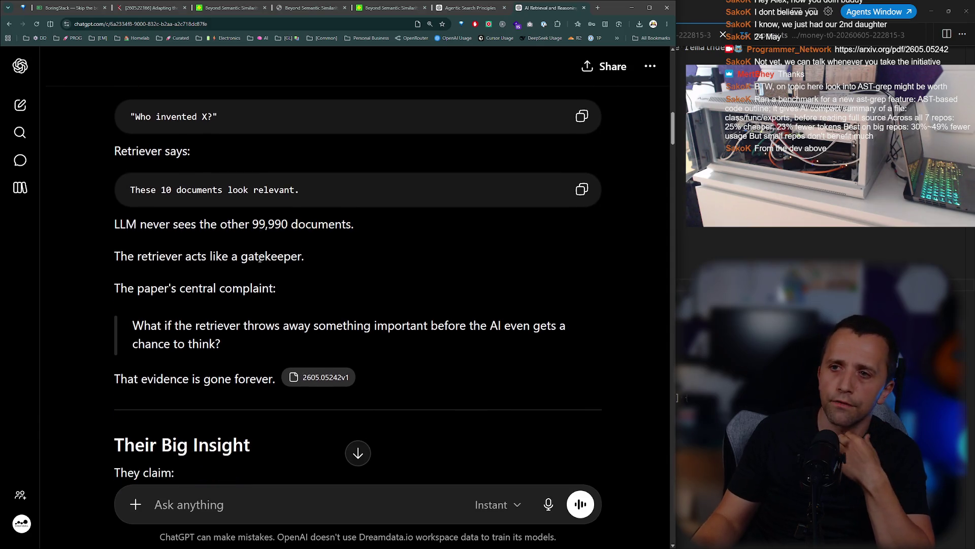
drag(208, 256, 304, 256)
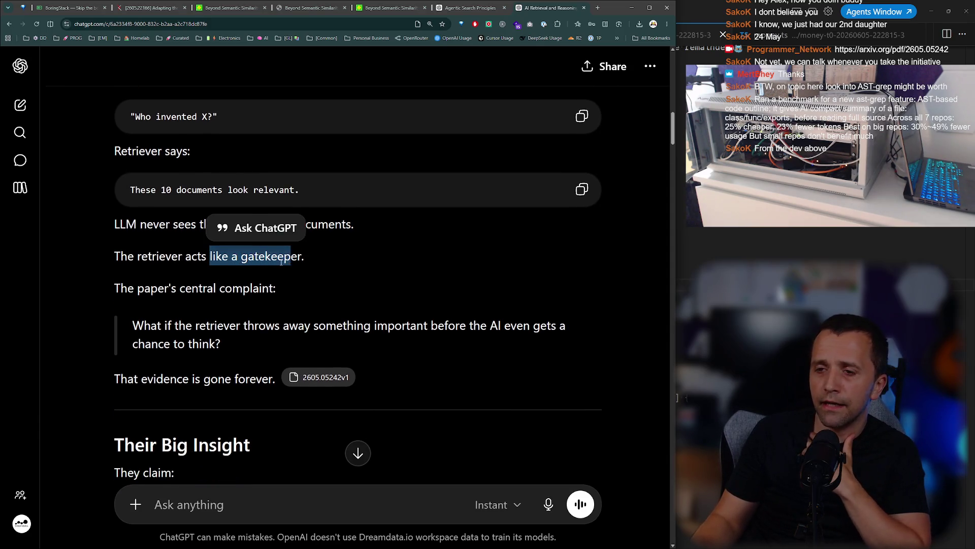
scroll(304, 257, down, 2)
drag(157, 213, 160, 213)
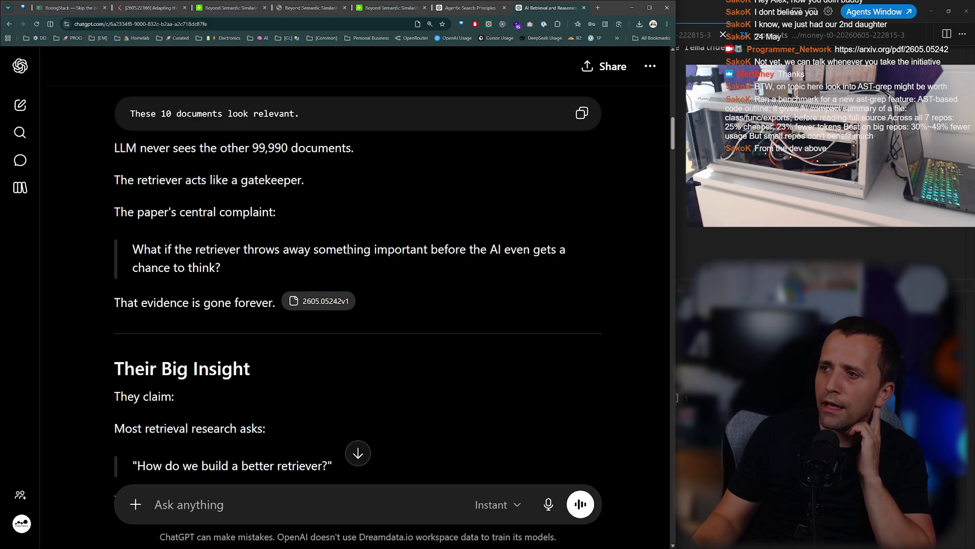
scroll(190, 285, down, 1)
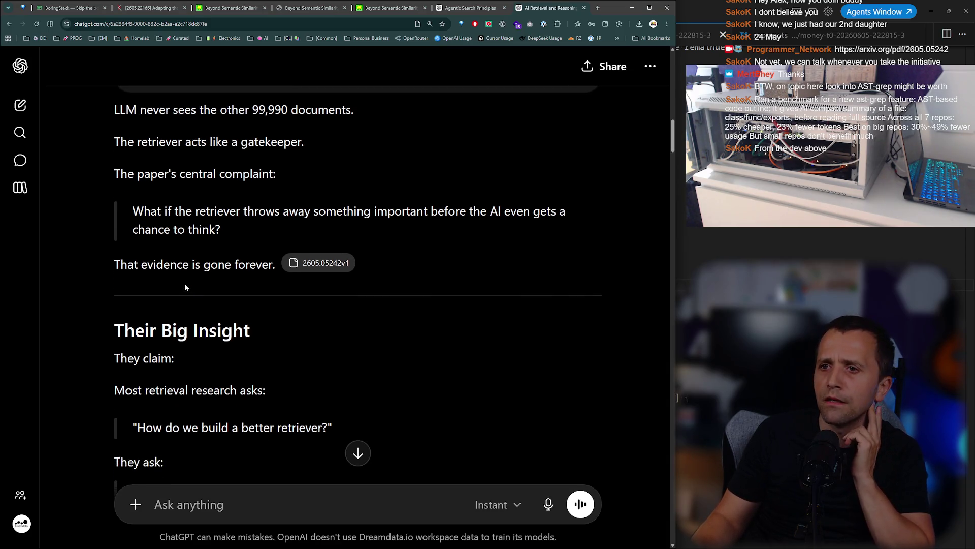
mouse_move(308, 264)
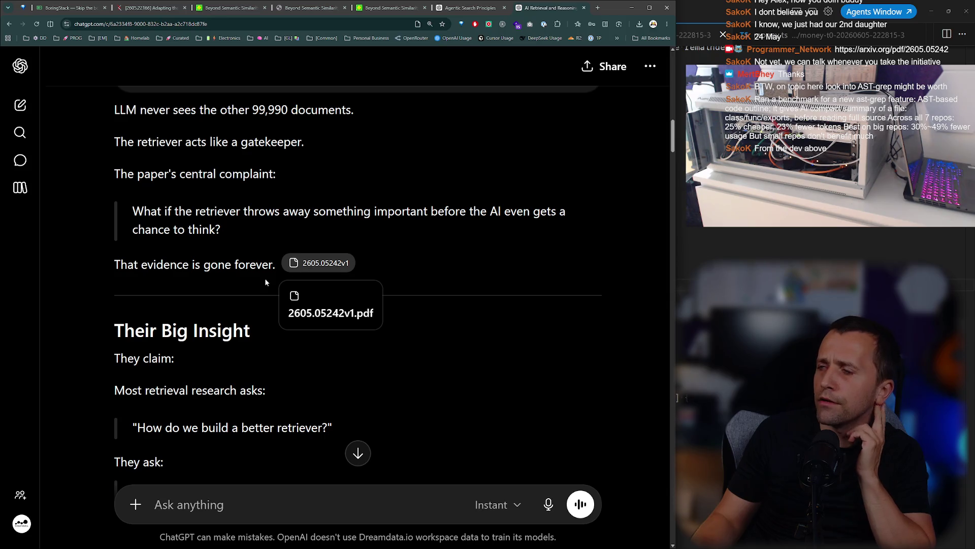
scroll(265, 283, down, 3)
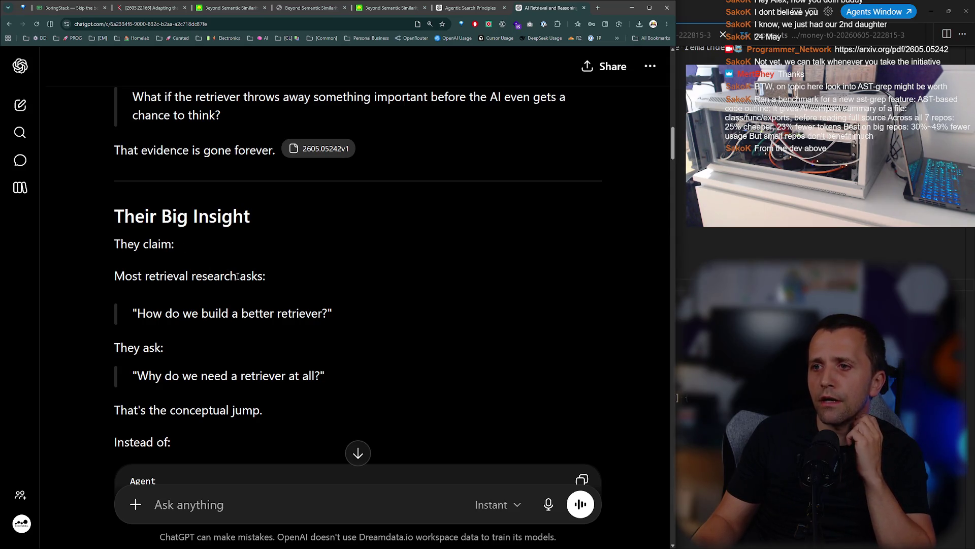
Highlight Retriever and Corpus in the reply's old retrieval pipeline diagram.
scroll(251, 290, down, 1)
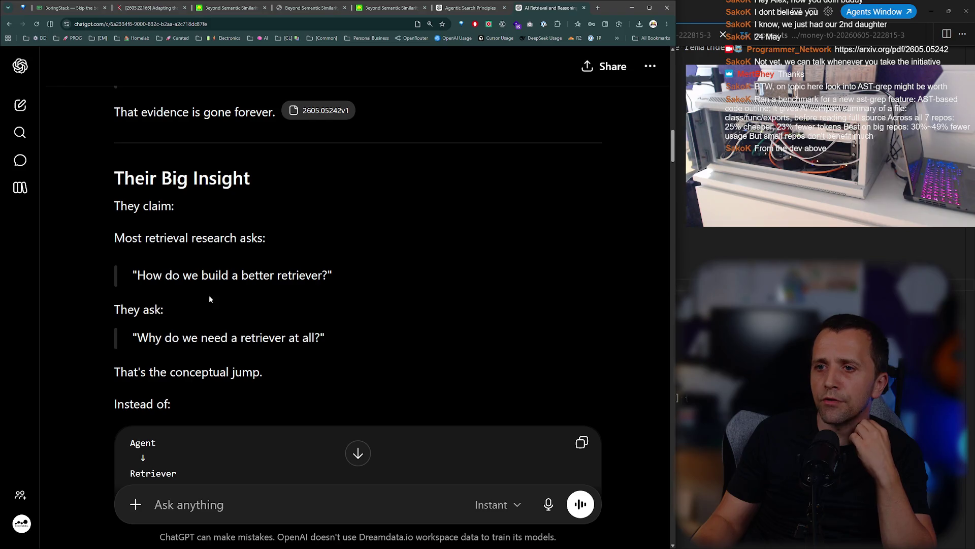
scroll(198, 295, down, 2)
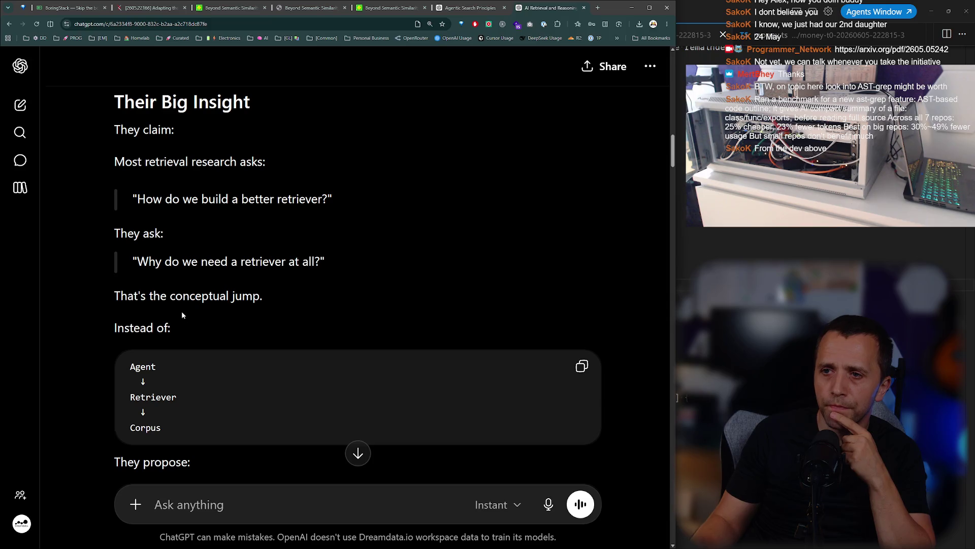
scroll(181, 311, down, 1)
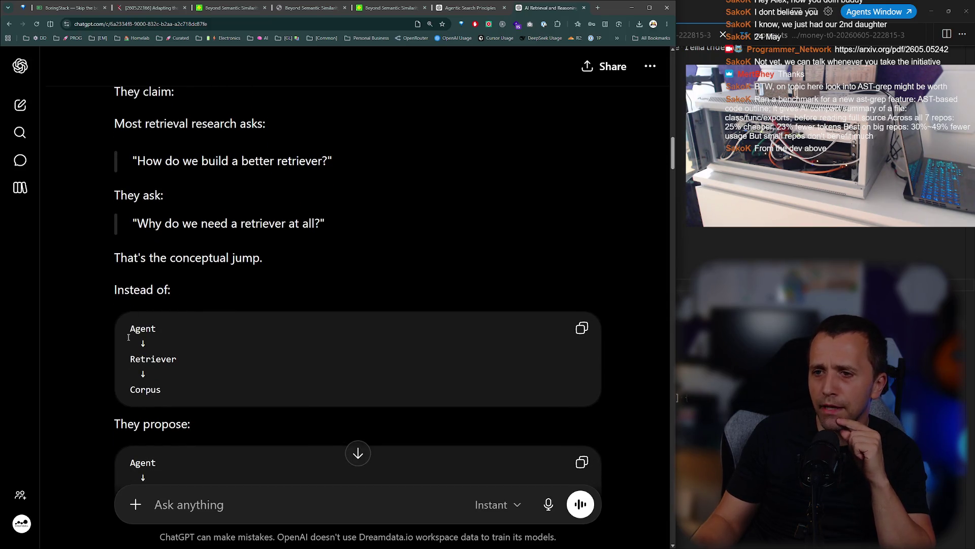
double_click(153, 359)
double_click(145, 389)
scroll(145, 383, down, 4)
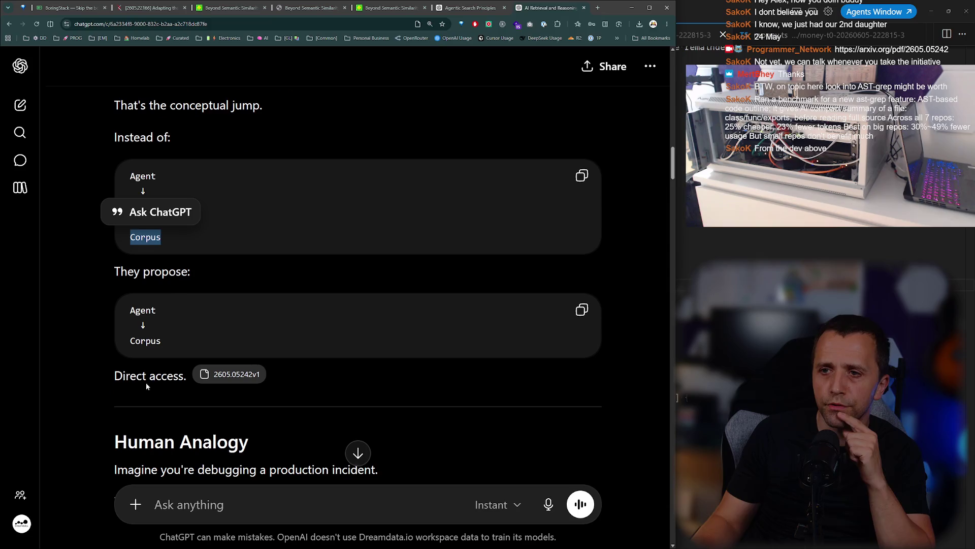
click(209, 317)
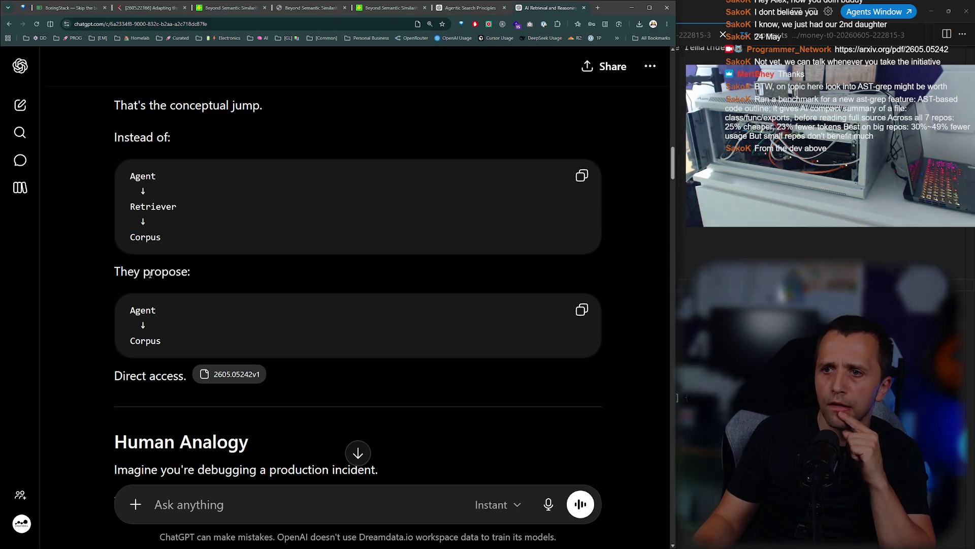
Highlight the proposed Agent-to-Corpus pipeline, then bring up the arXiv paper PDF tab.
double_click(136, 310)
double_click(147, 341)
click(181, 344)
mouse_move(160, 338)
mouse_down()
mouse_move(107, 308)
mouse_move(116, 319)
mouse_up()
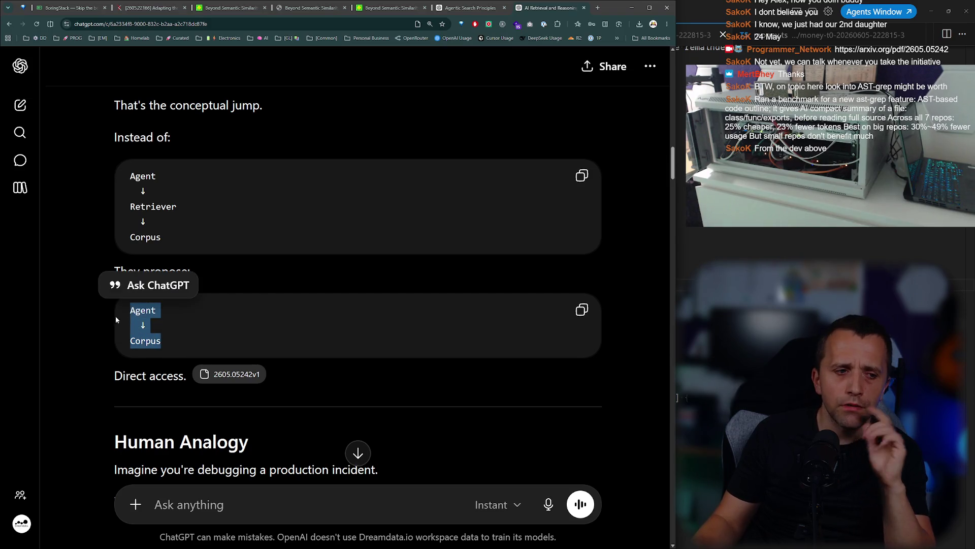
click(202, 329)
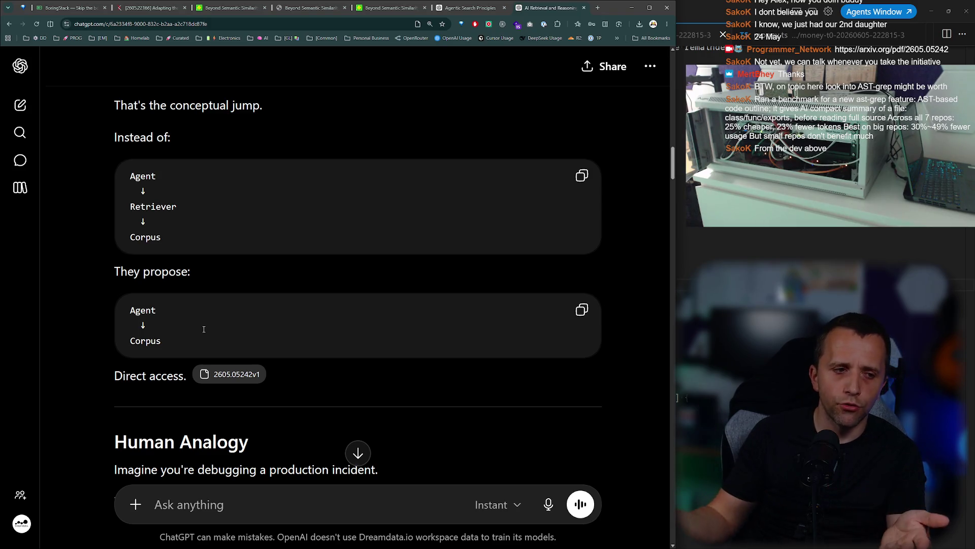
drag(204, 330, 187, 303)
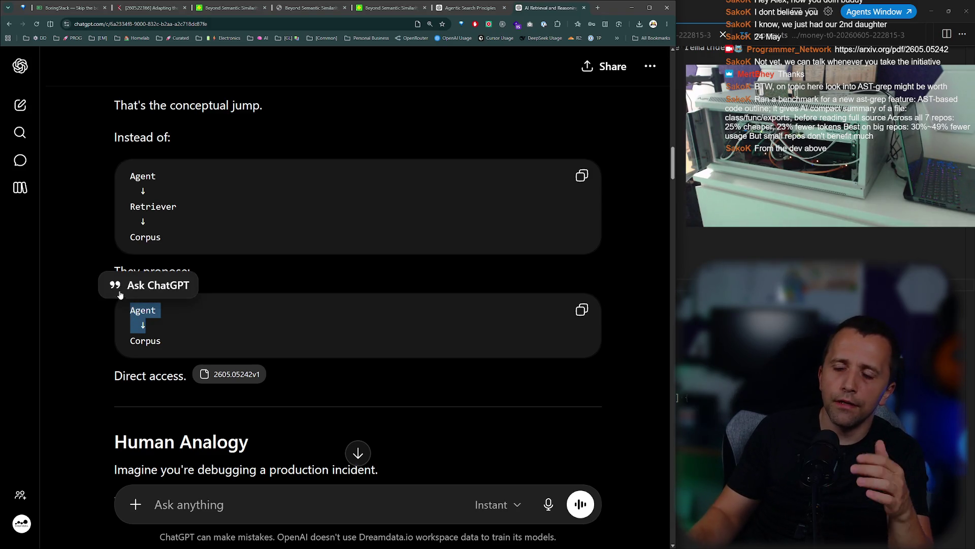
click(224, 294)
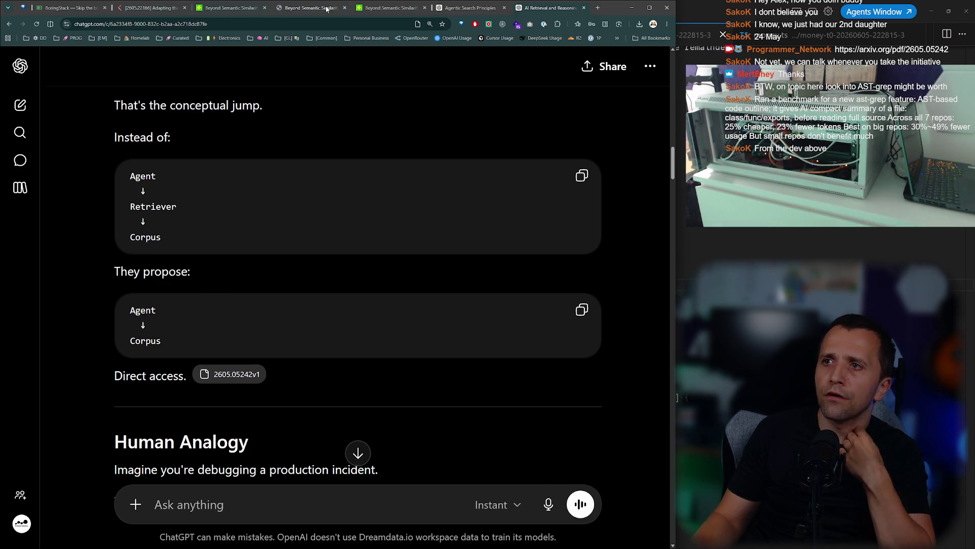
drag(303, 14, 463, 11)
ctrl+scroll(237, 239, down, 2)
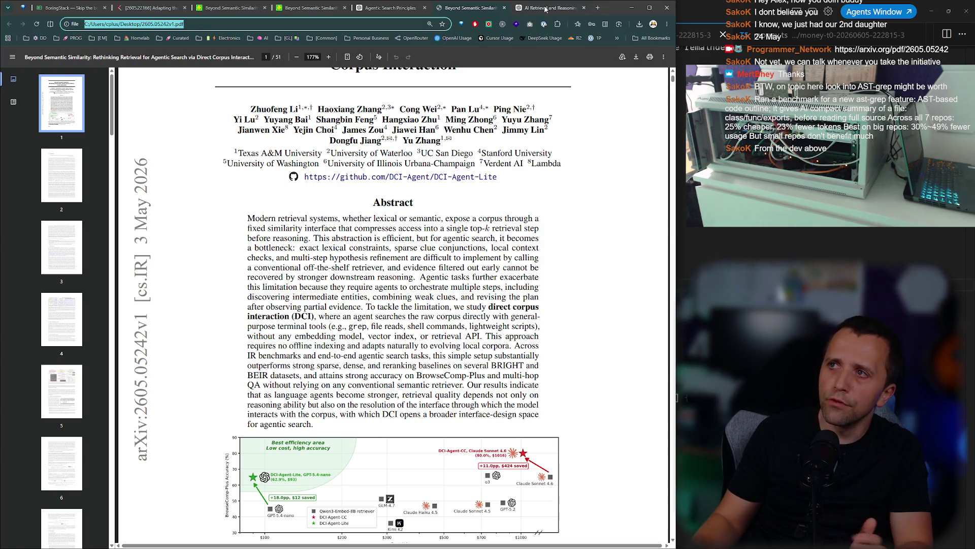
Return to ChatGPT, mark Agent and Corpus in the proposed diagram, and download the 2605.05242v1 citation.
key(ctrl+Tab)
double_click(142, 309)
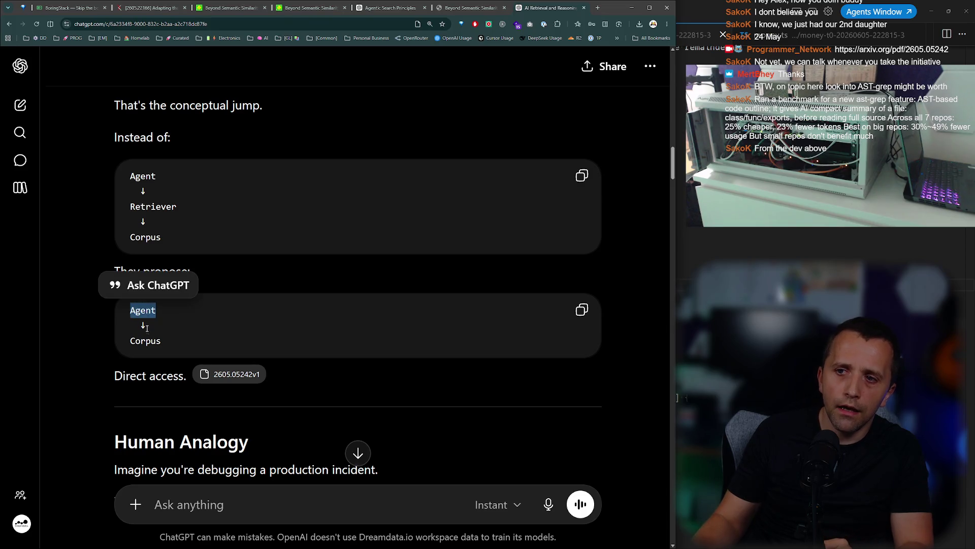
double_click(145, 341)
click(187, 339)
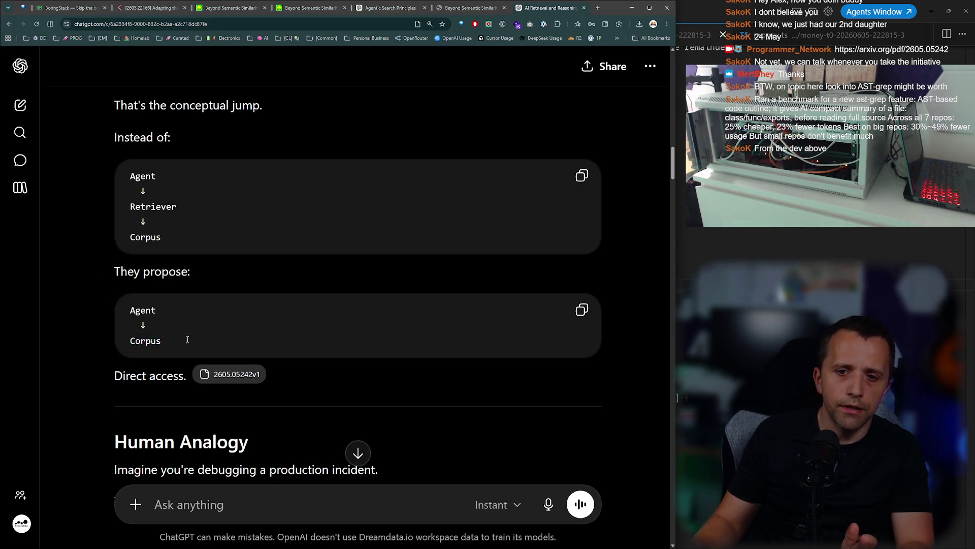
scroll(187, 337, down, 2)
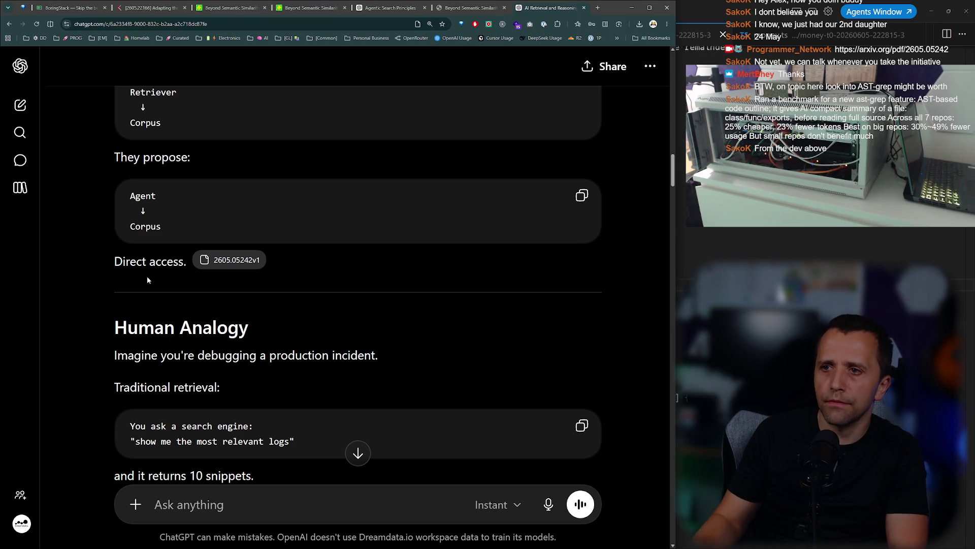
click(217, 262)
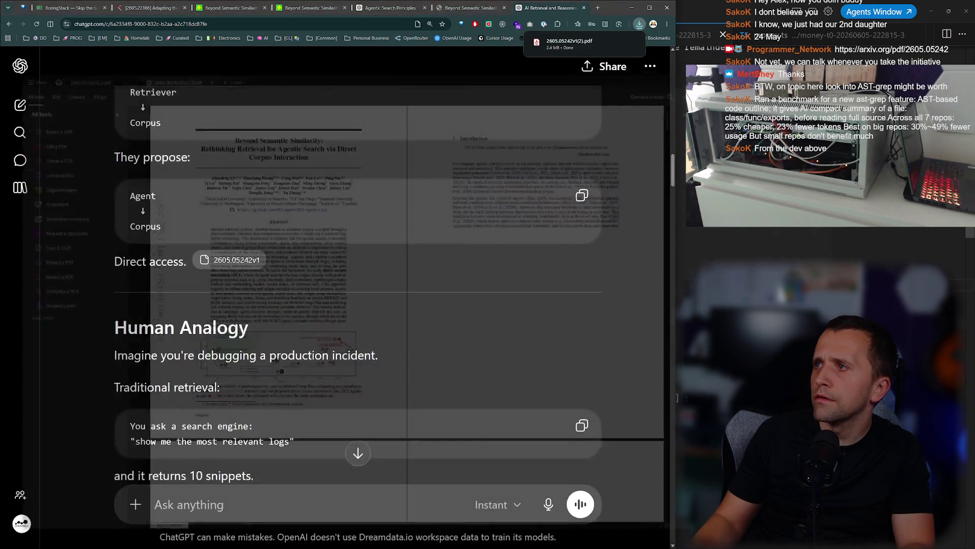
Open the downloaded 2605.05242v1 paper file and keep reading the ChatGPT reply.
key(Escape)
click(615, 43)
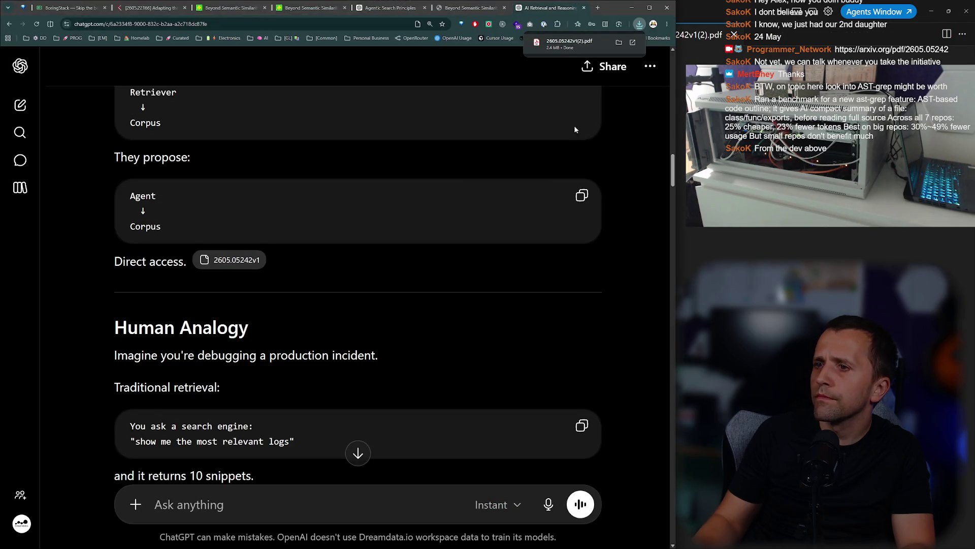
scroll(276, 244, down, 2)
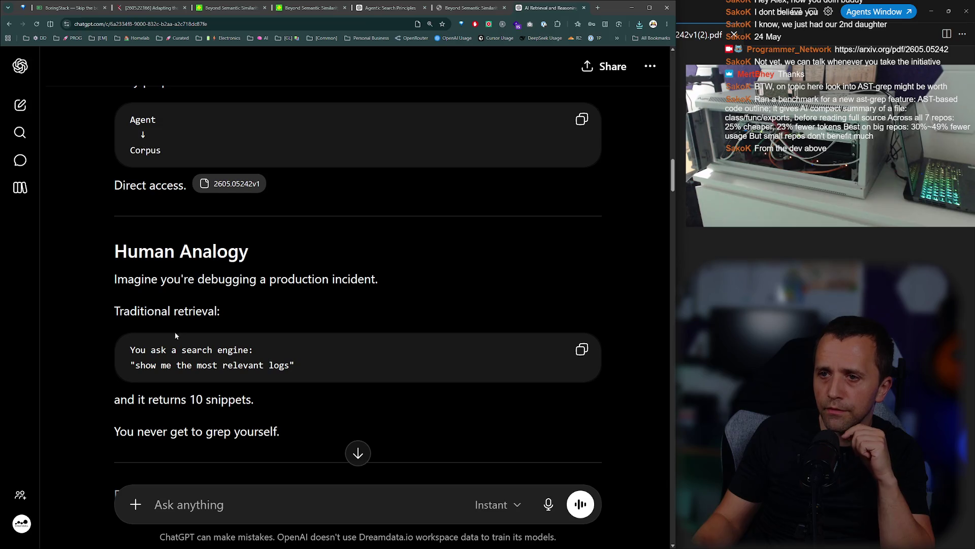
scroll(175, 335, down, 1)
drag(131, 311, 249, 312)
click(227, 342)
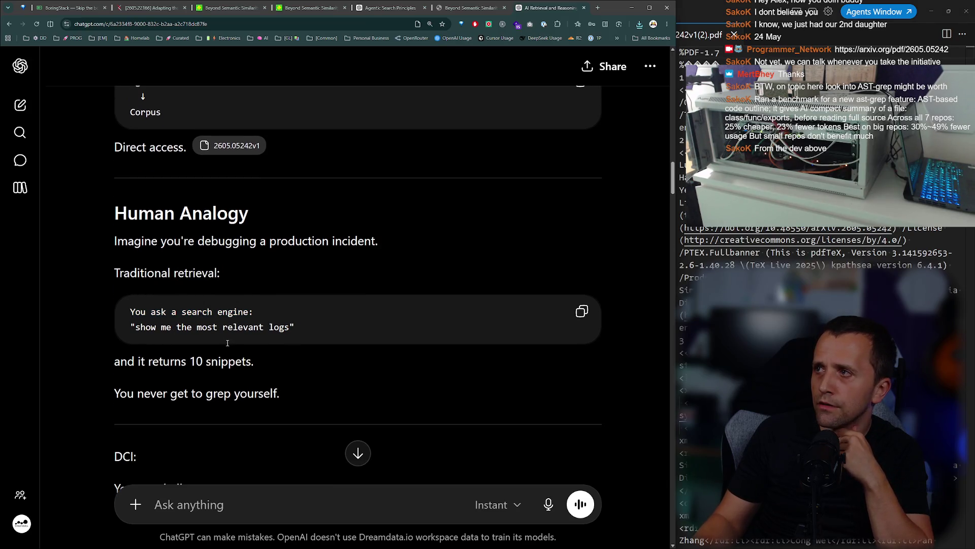
key(alt+Tab)
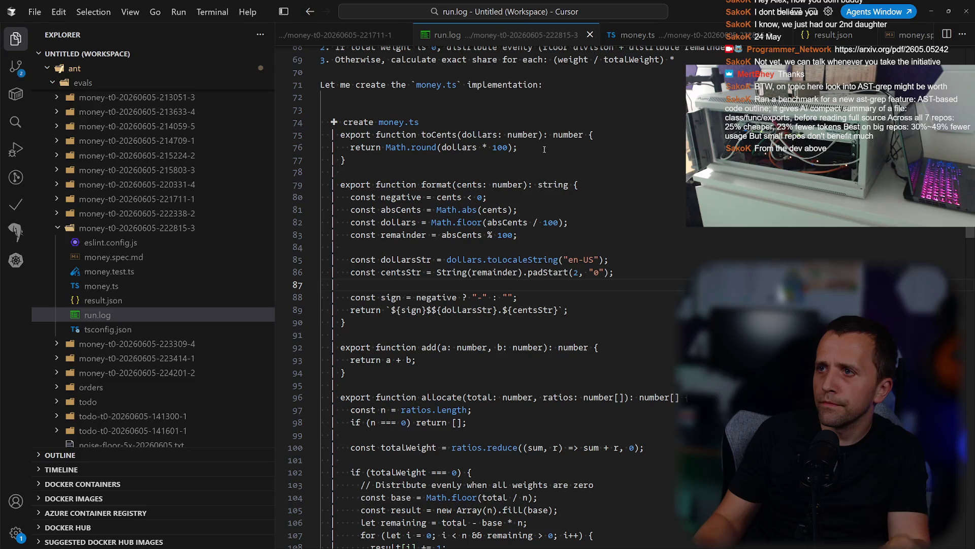
key(alt+Tab)
Mark the example search query, 'You never get to grep yourself' and 'You get shell access' lines.
drag(157, 328, 279, 327)
click(263, 328)
scroll(206, 312, down, 2)
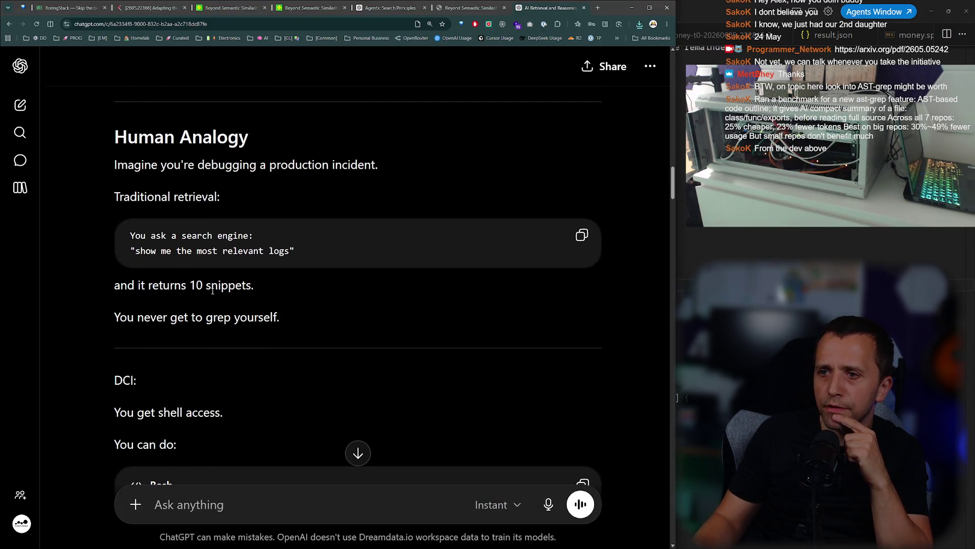
drag(114, 317, 279, 321)
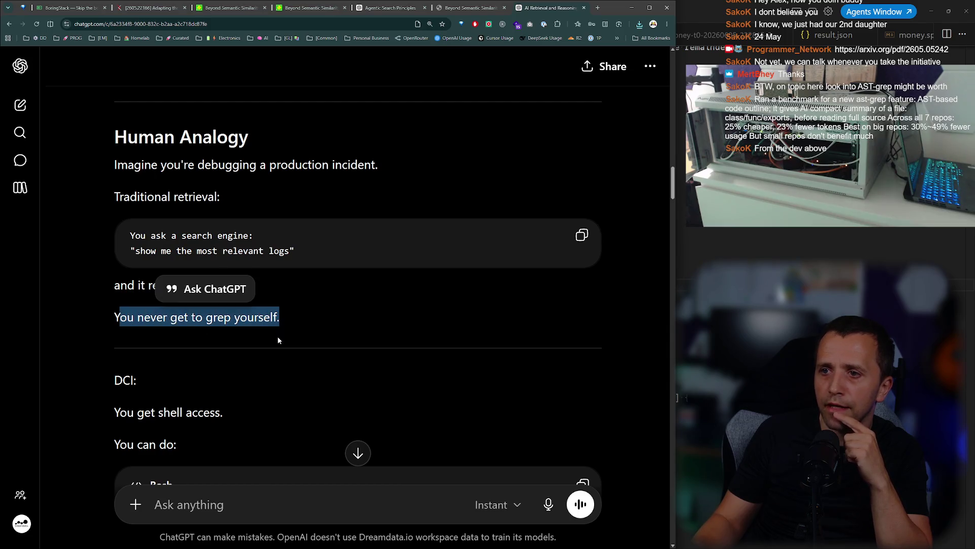
click(269, 331)
scroll(270, 333, down, 3)
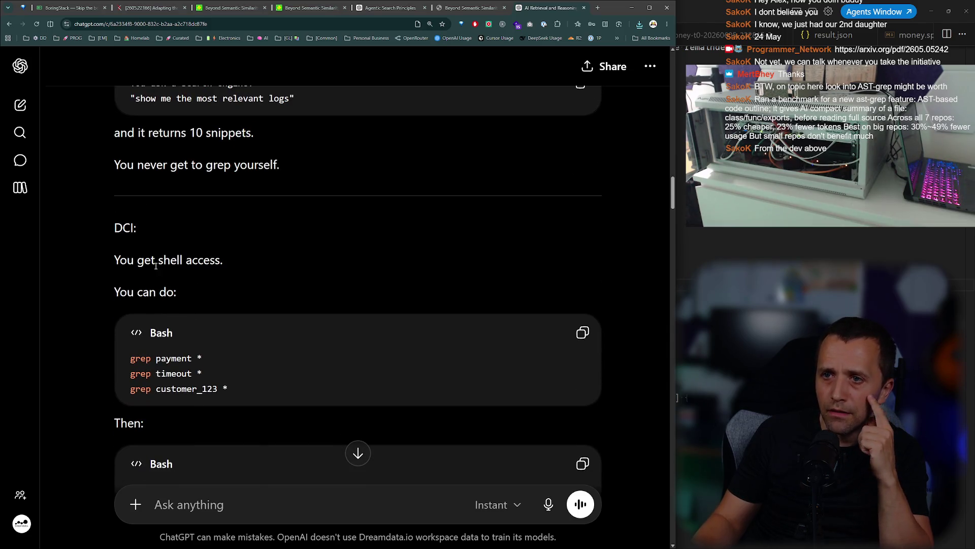
drag(114, 260, 224, 261)
drag(177, 292, 97, 293)
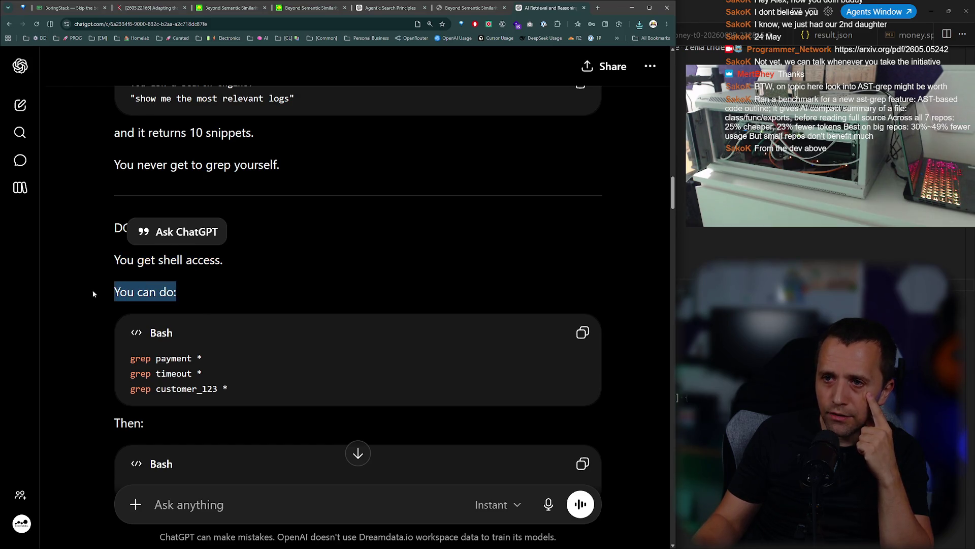
click(134, 358)
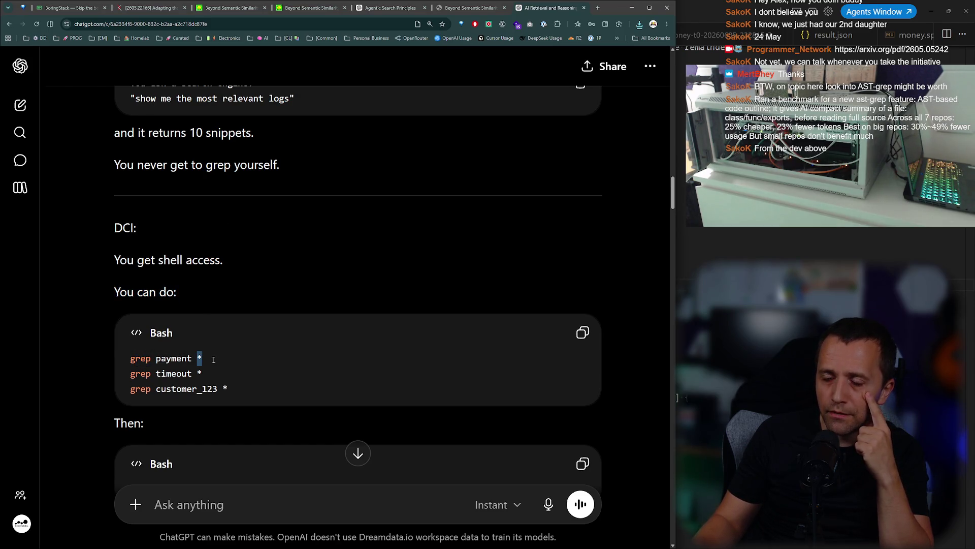
Mark the third grep command and the word timeout, then switch over to Cursor.
scroll(178, 344, down, 2)
drag(127, 312, 227, 312)
click(224, 310)
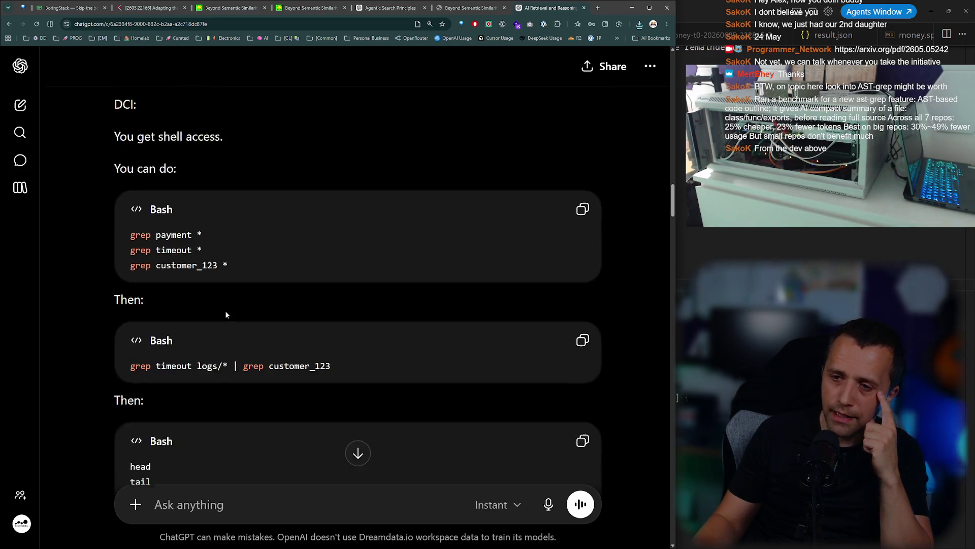
scroll(224, 310, down, 3)
double_click(183, 300)
click(401, 335)
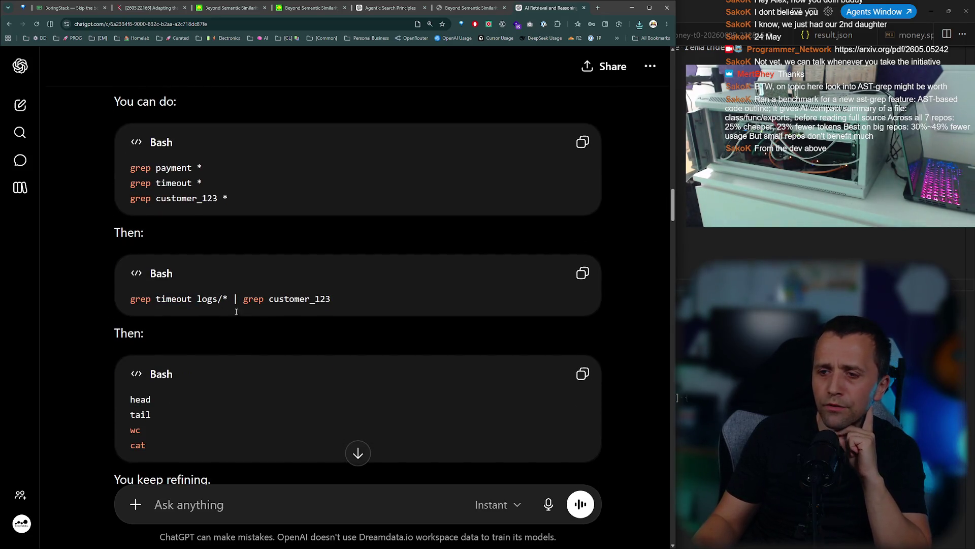
scroll(236, 312, down, 3)
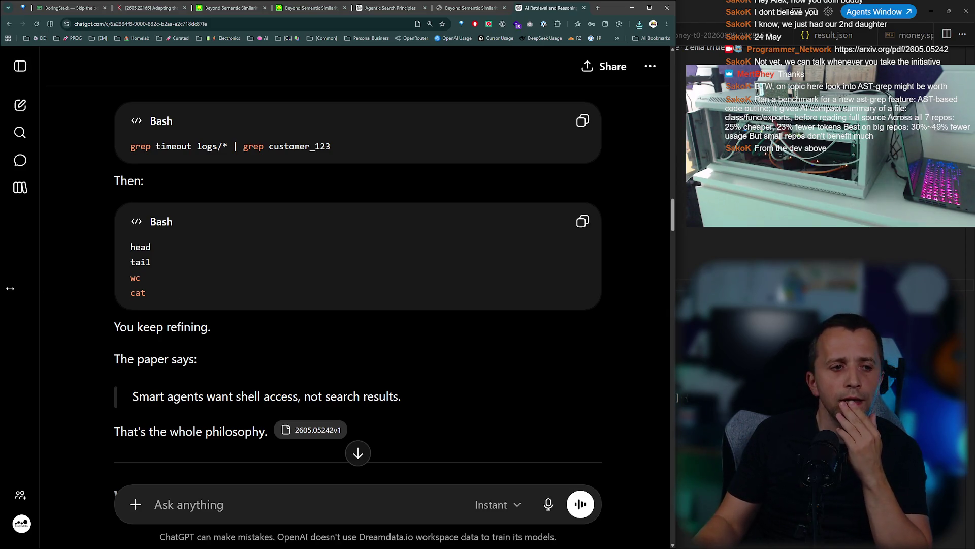
scroll(128, 269, down, 2)
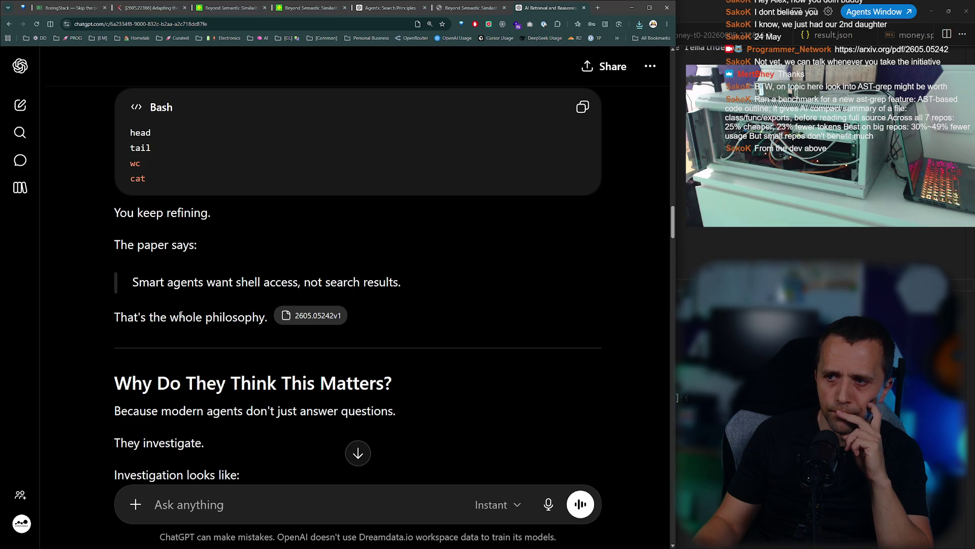
click(696, 268)
click(111, 239)
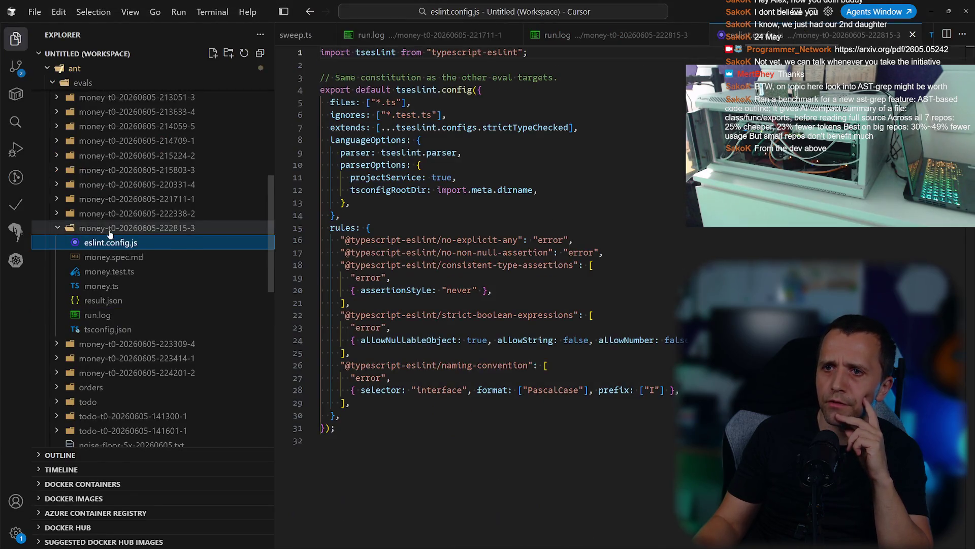
click(110, 224)
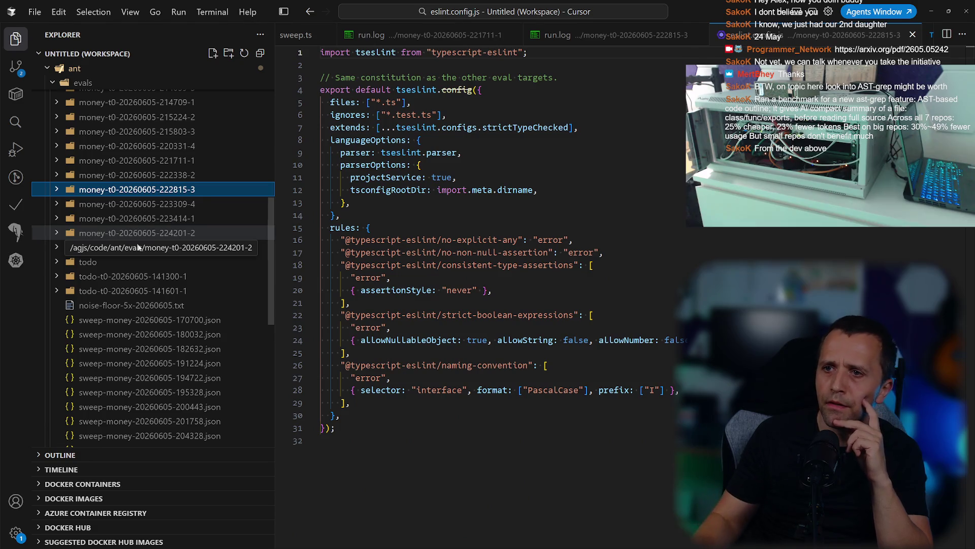
click(171, 293)
click(170, 293)
click(168, 231)
click(168, 231)
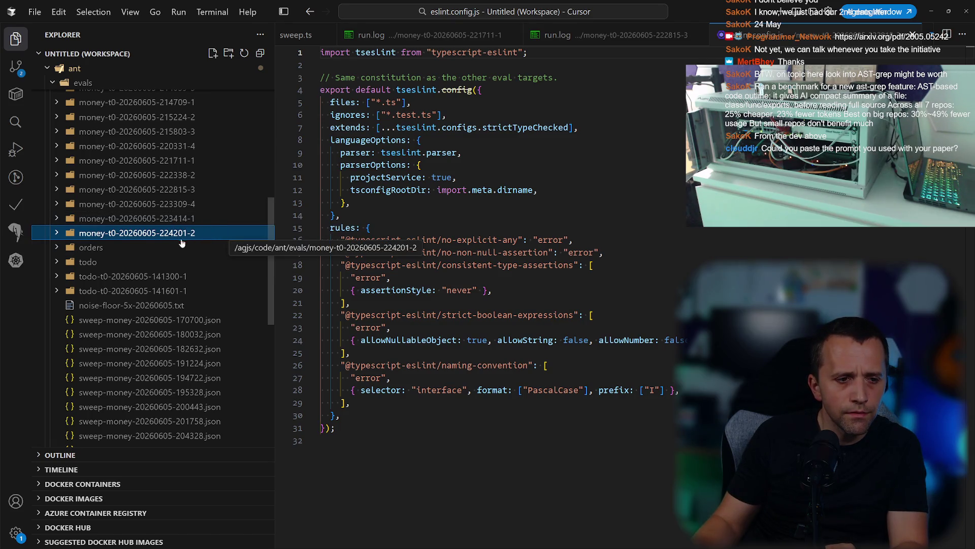
click(168, 218)
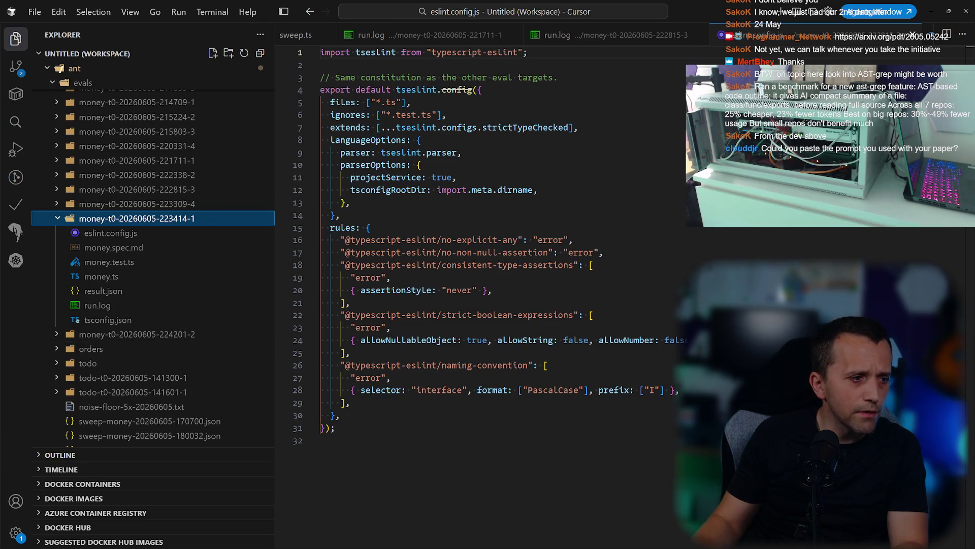
key(alt+Tab)
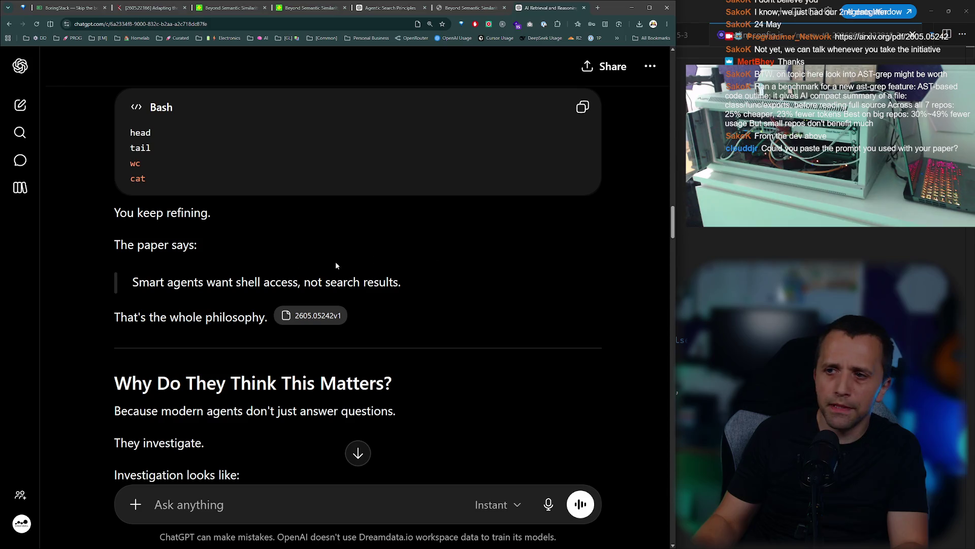
Search Google for 'ultralearning book' and open the sponsored Ultralearning listing.
key(ctrl+t)
text(ul)
key(Return)
key(ctrl+t)
text(ultralearnin)
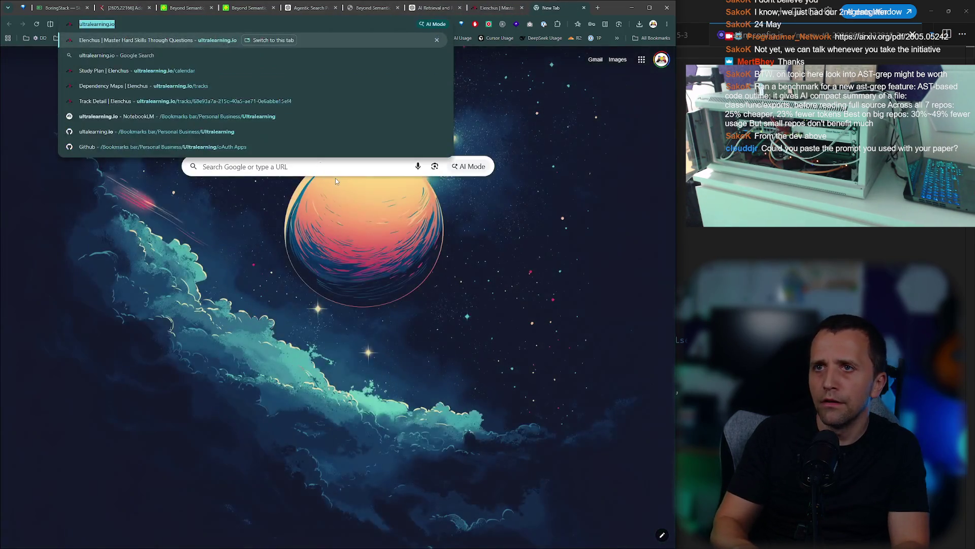
text(g book)
key(Return)
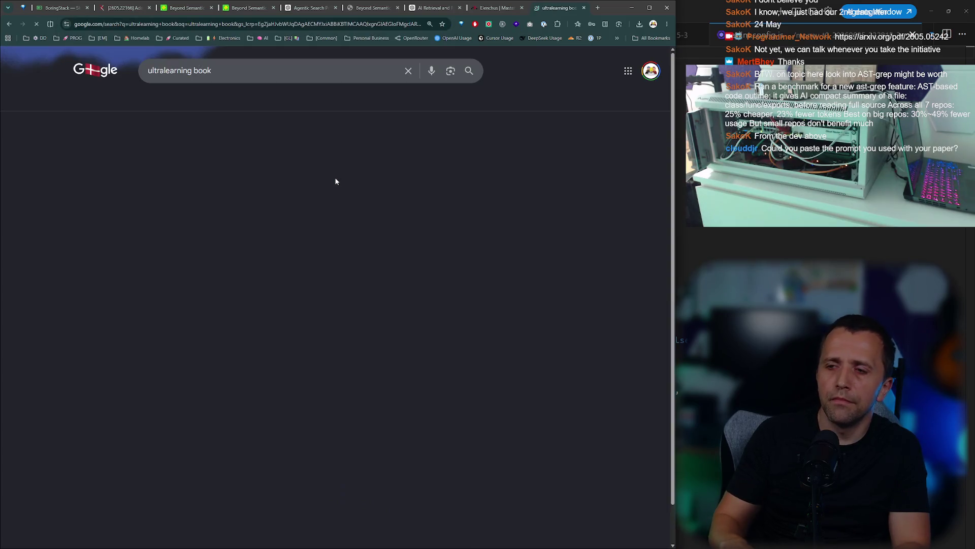
click(105, 217)
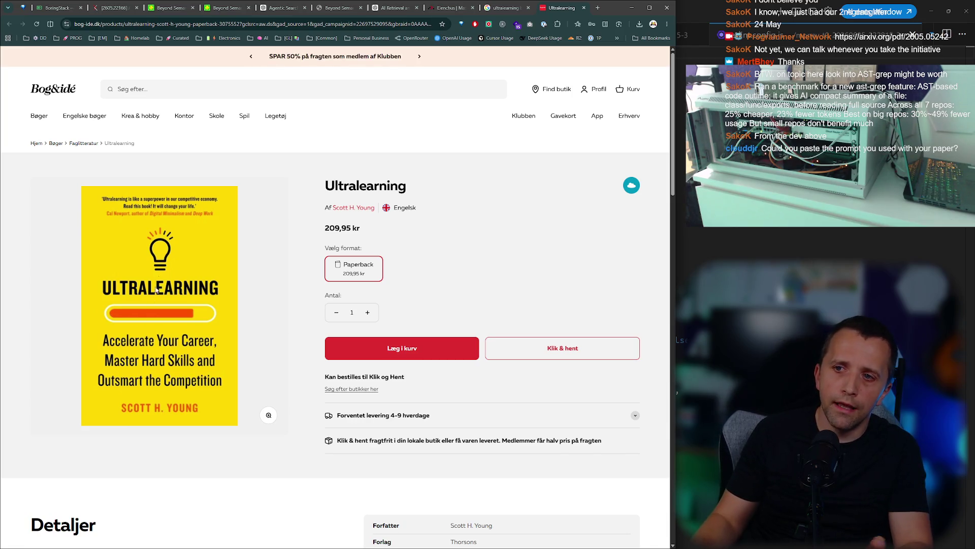
Abandon the 'socracit inte' address entry and close the bookstore, search and Elenchus tabs.
click(176, 24)
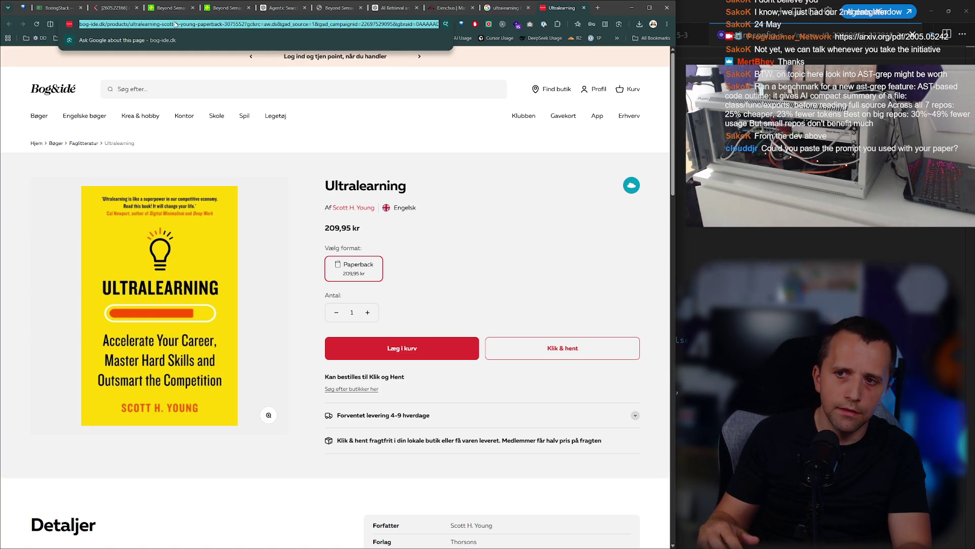
text(s)
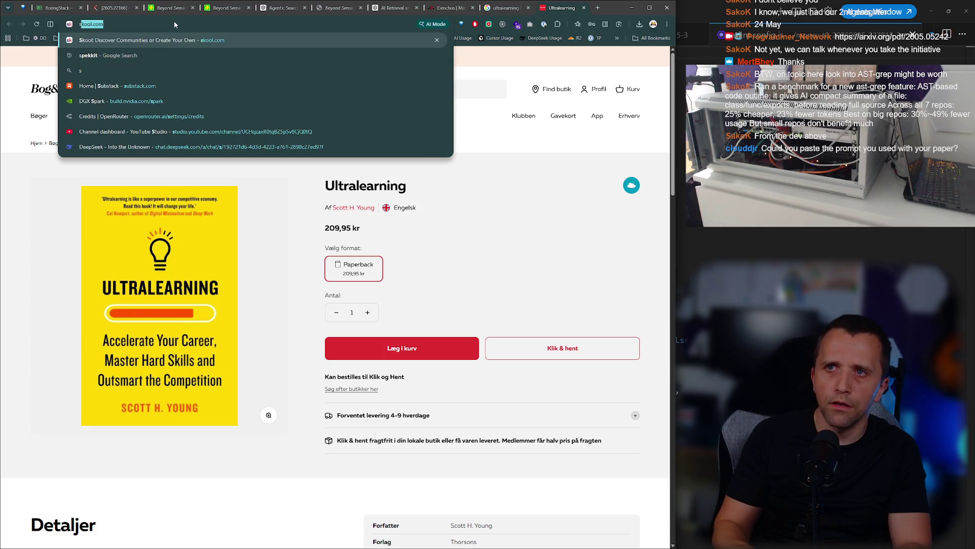
text(ocracit inte)
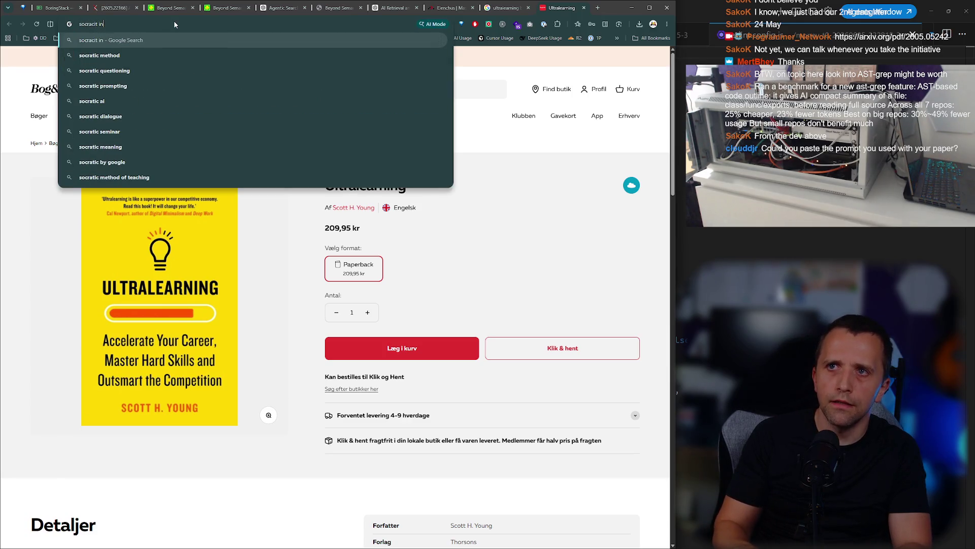
key(Down)
key(Escape)
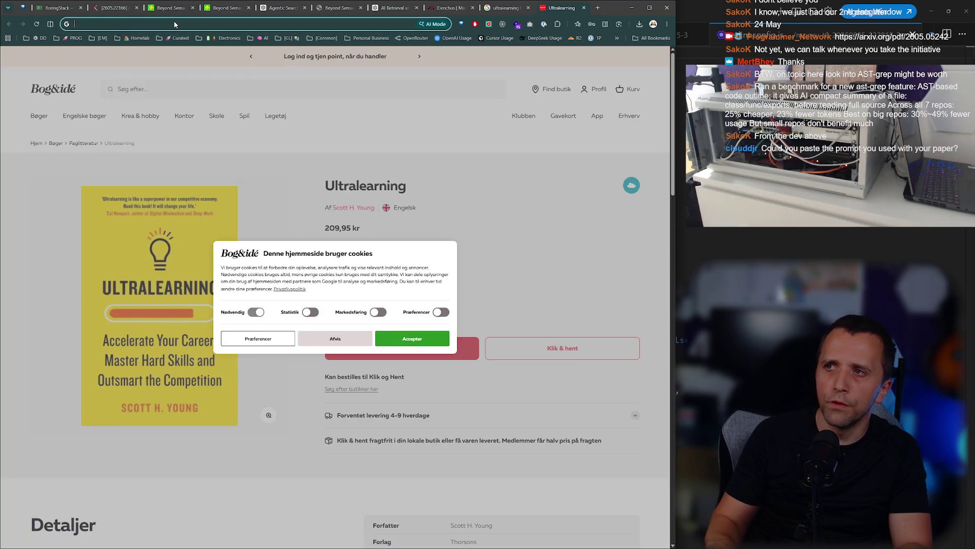
key(ctrl+w)
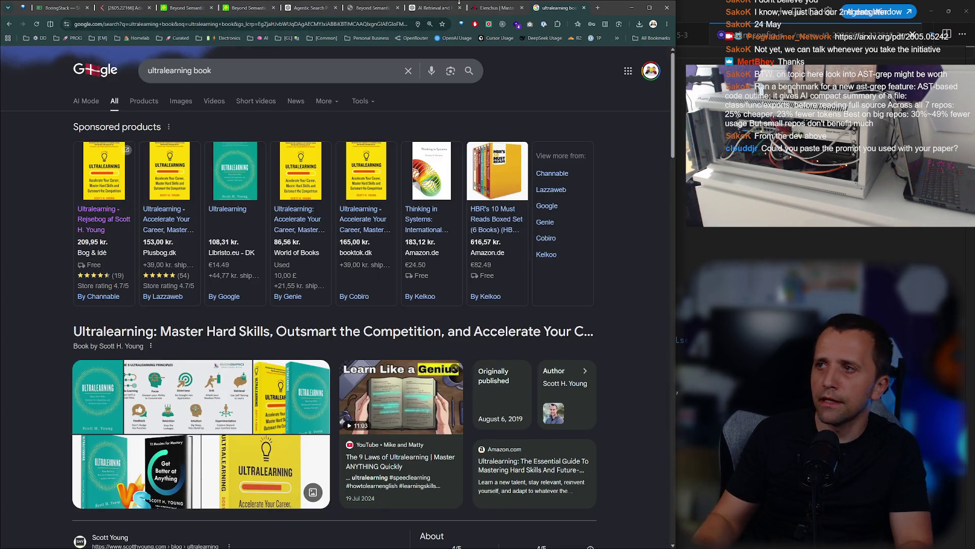
key(ctrl+w)
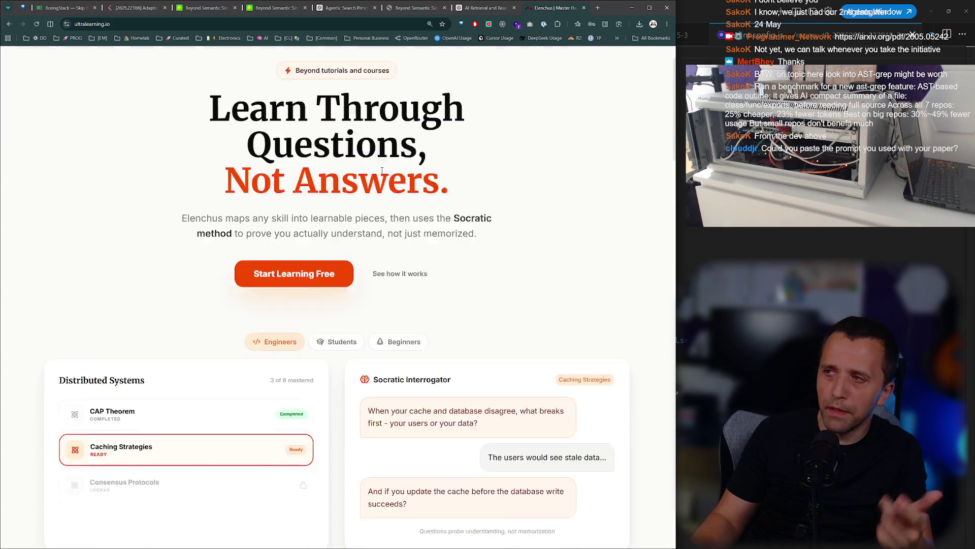
key(ctrl+w)
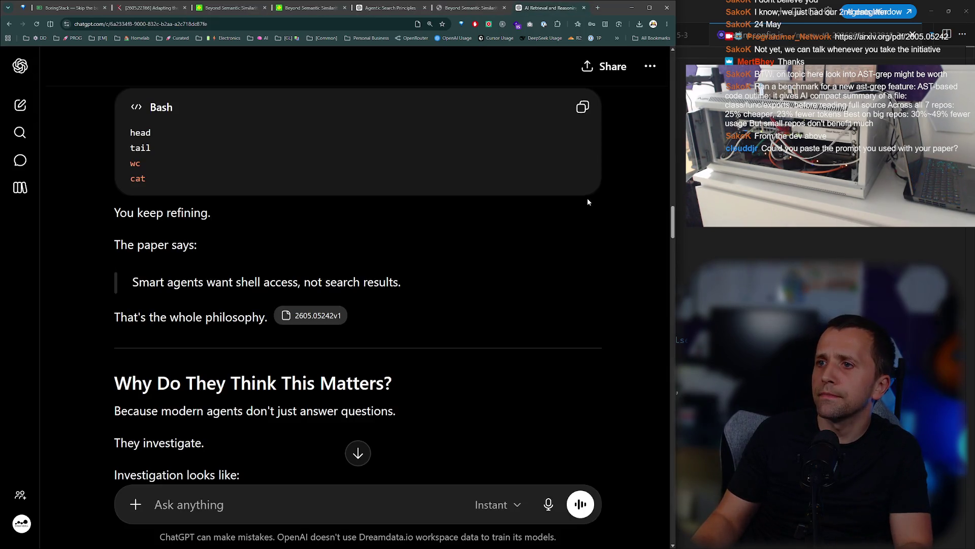
Select and copy the original Socratic-interrogator prompt message.
scroll(587, 197, up, 3)
mouse_move(672, 211)
mouse_down()
mouse_move(658, 158)
mouse_move(660, 72)
mouse_up()
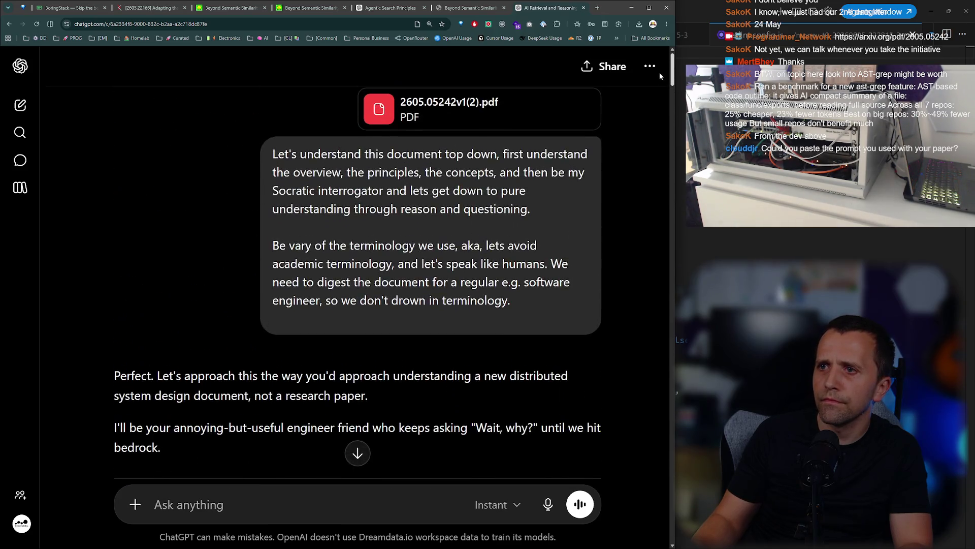
drag(537, 308, 252, 146)
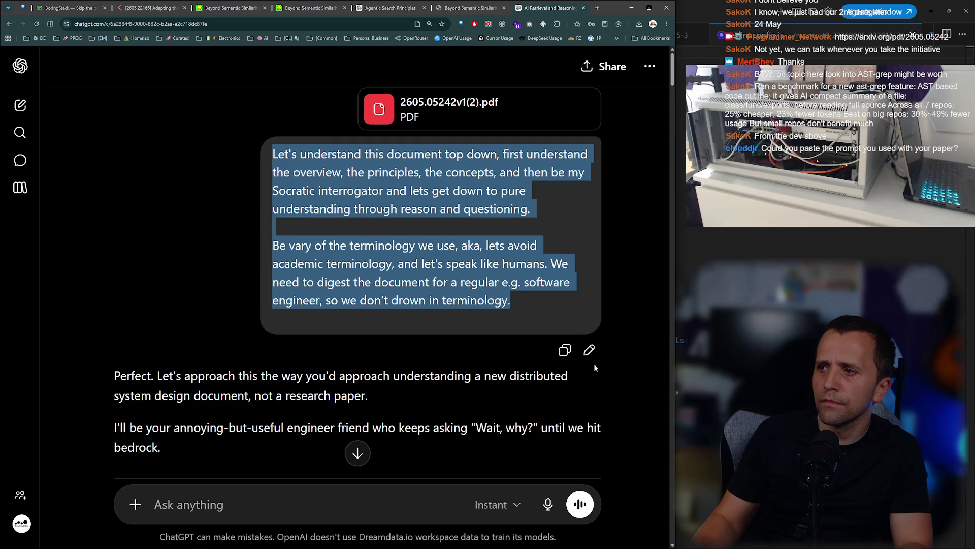
click(565, 350)
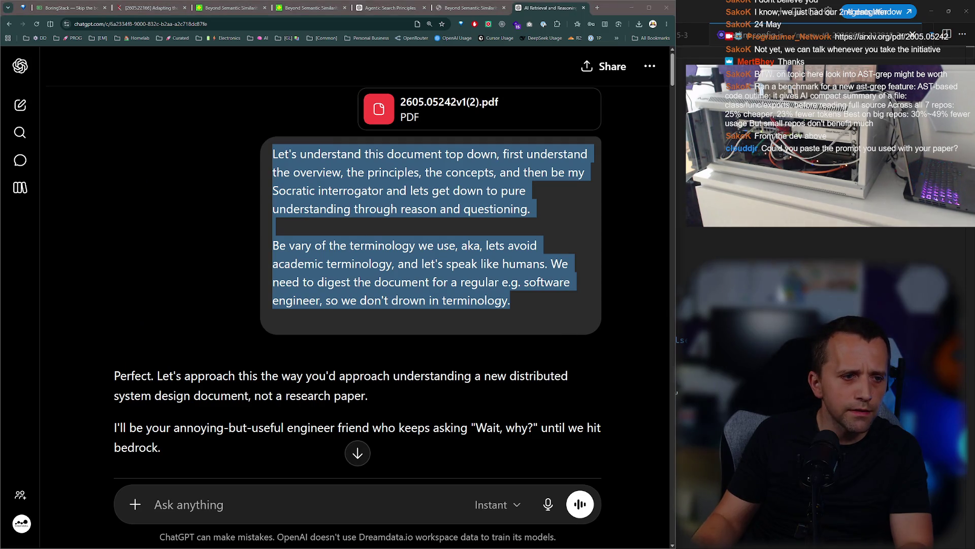
Scroll back through ChatGPT's explanation of the paper.
scroll(361, 184, down, 15)
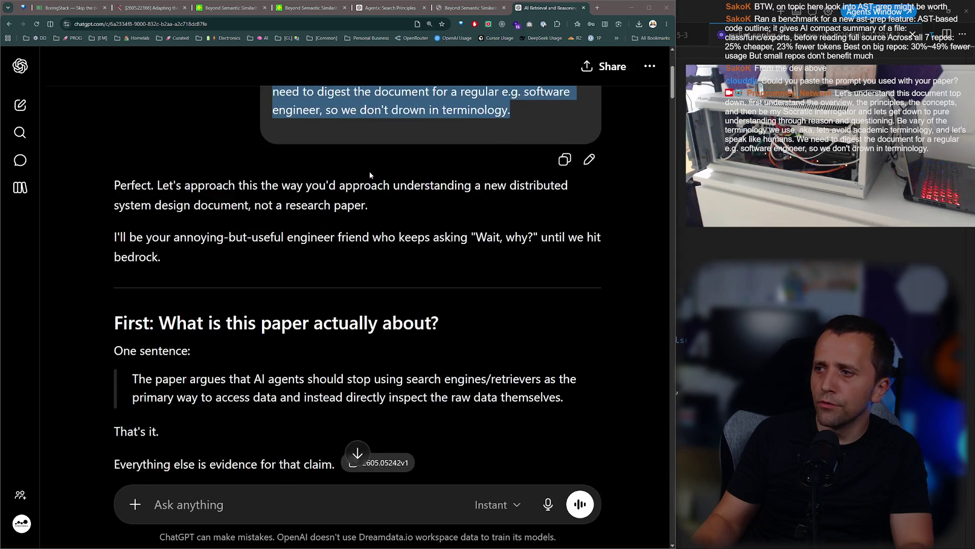
scroll(324, 210, down, 10)
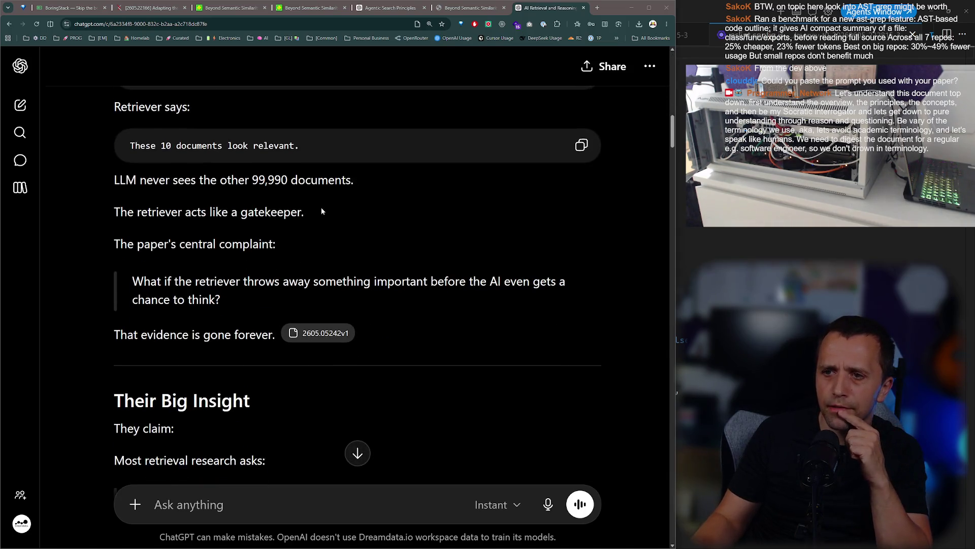
scroll(294, 213, down, 10)
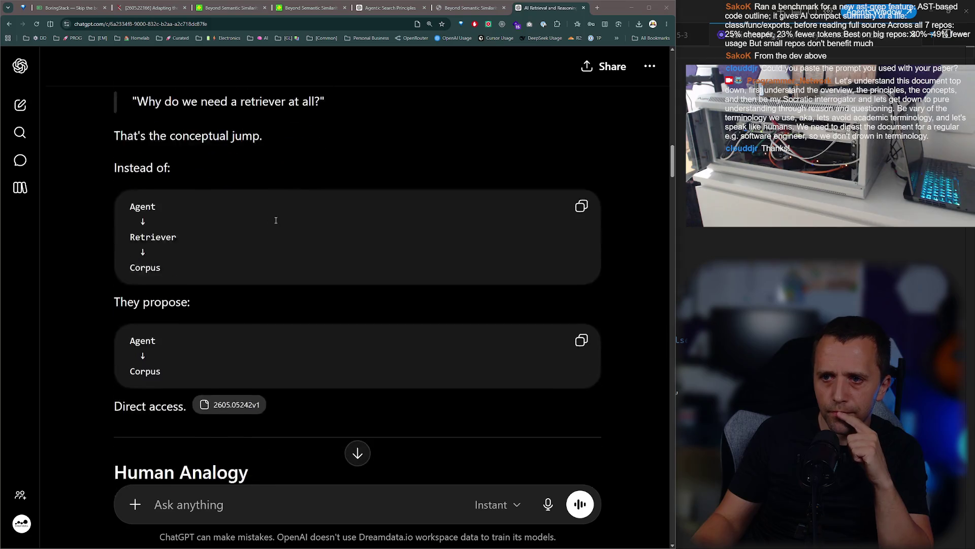
scroll(212, 279, down, 5)
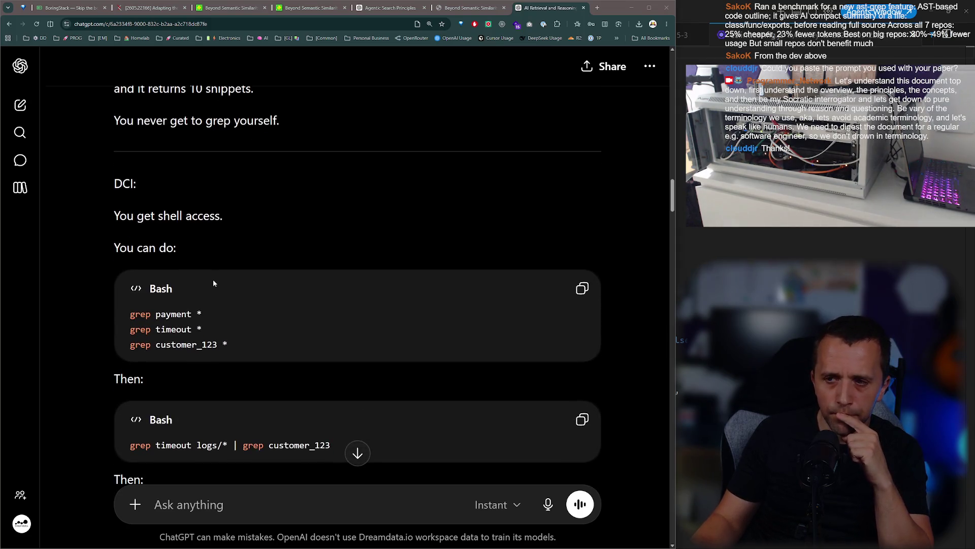
scroll(201, 282, up, 2)
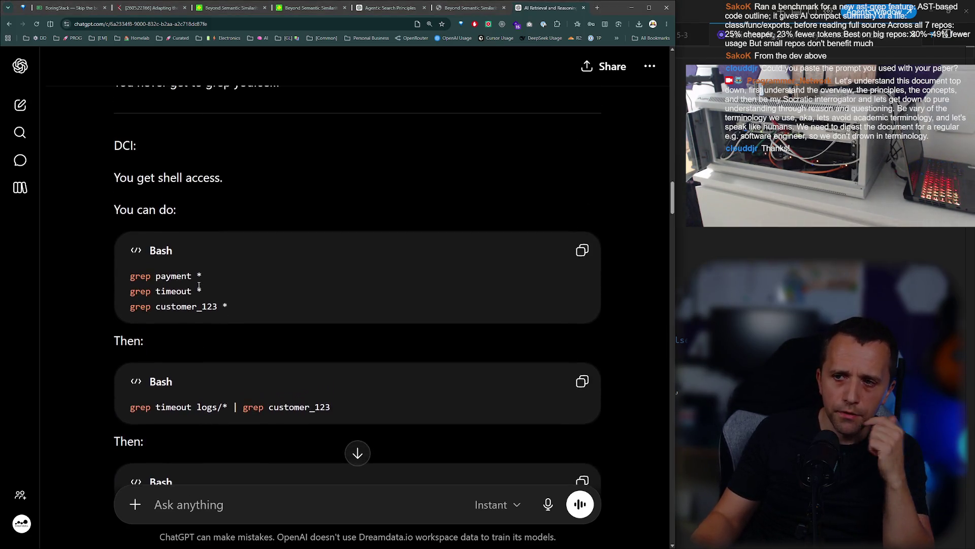
scroll(194, 272, down, 5)
scroll(197, 270, up, 2)
scroll(196, 272, up, 3)
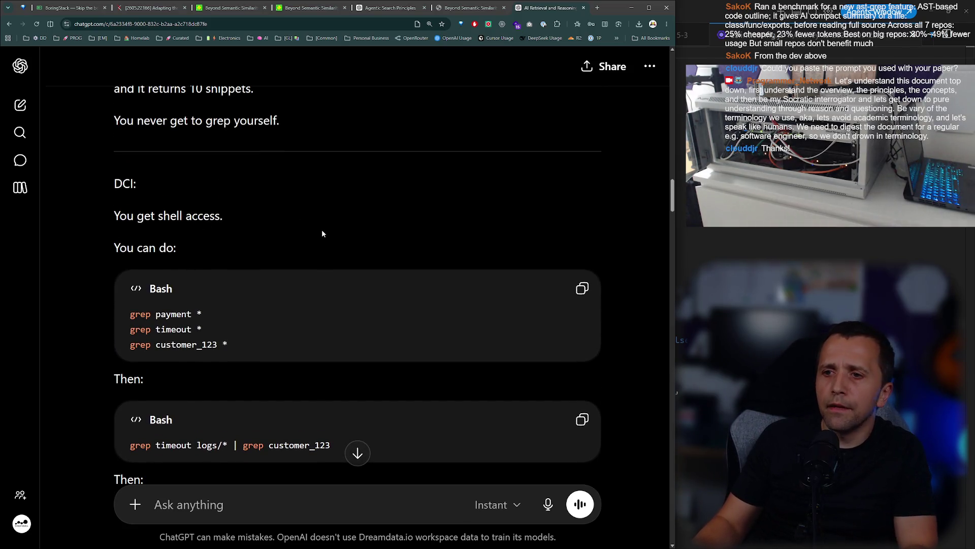
key(ctrl+t)
Open draw.io and place a square labelled LLM on the canvas.
text(dra)
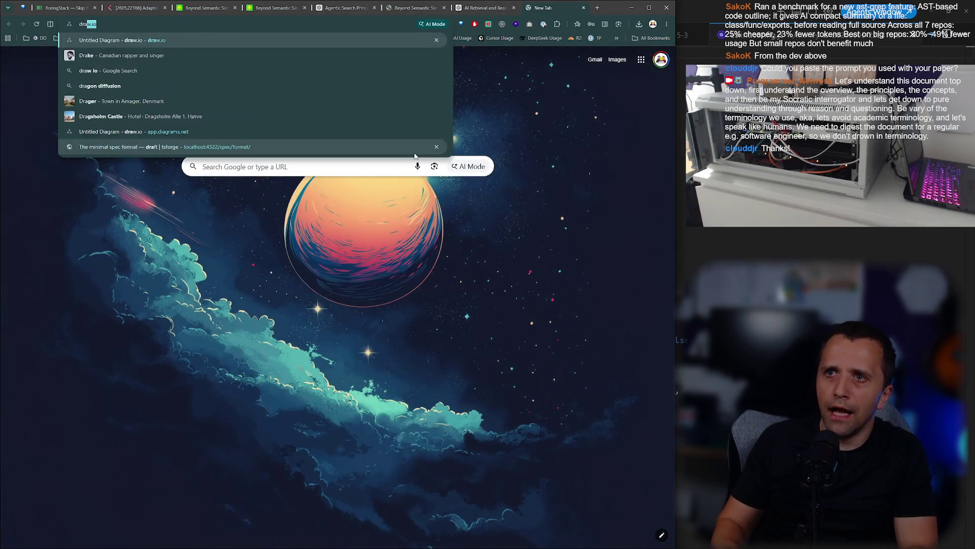
key(Return)
scroll(286, 358, down, 7)
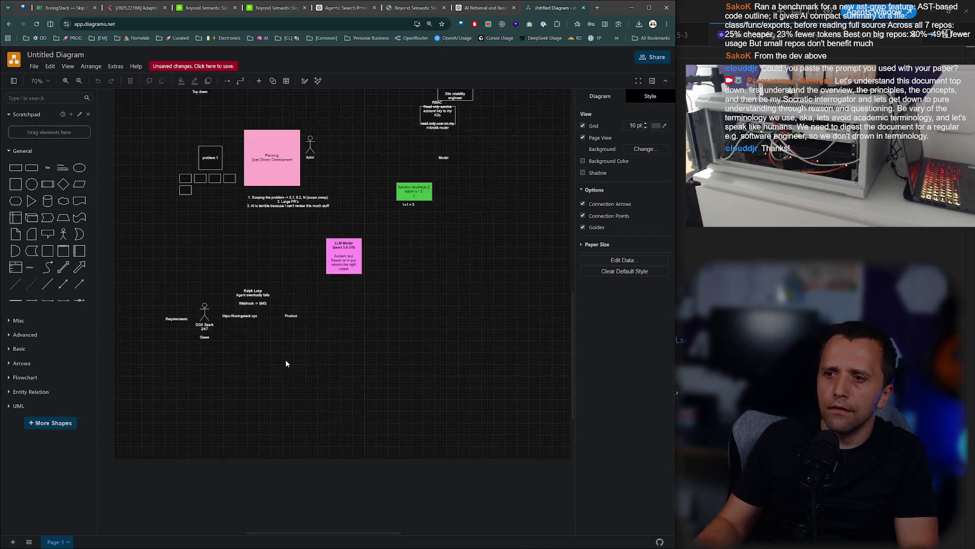
ctrl+scroll(205, 305, up, 5)
scroll(209, 252, up, 3)
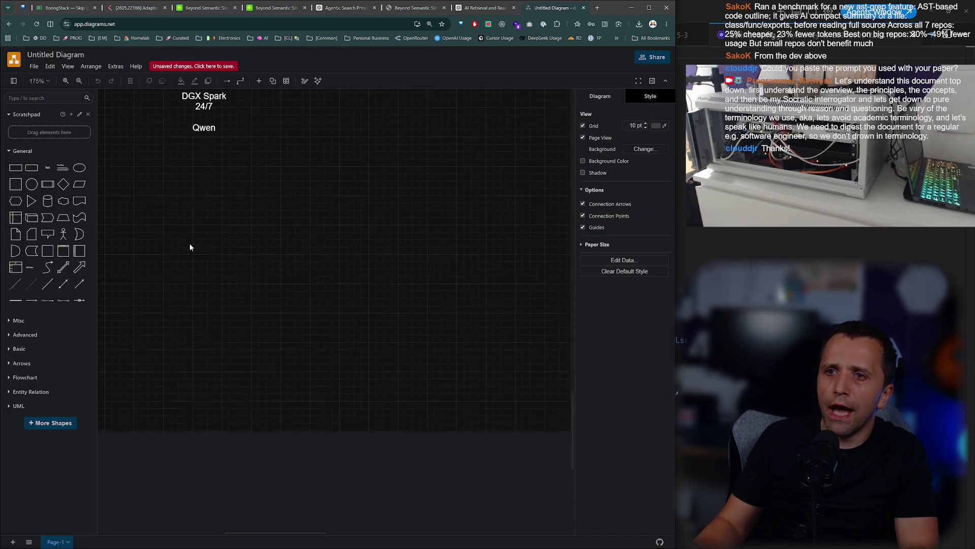
scroll(148, 235, down, 1)
mouse_move(15, 189)
mouse_down()
mouse_move(137, 251)
mouse_move(250, 226)
mouse_up()
double_click(257, 300)
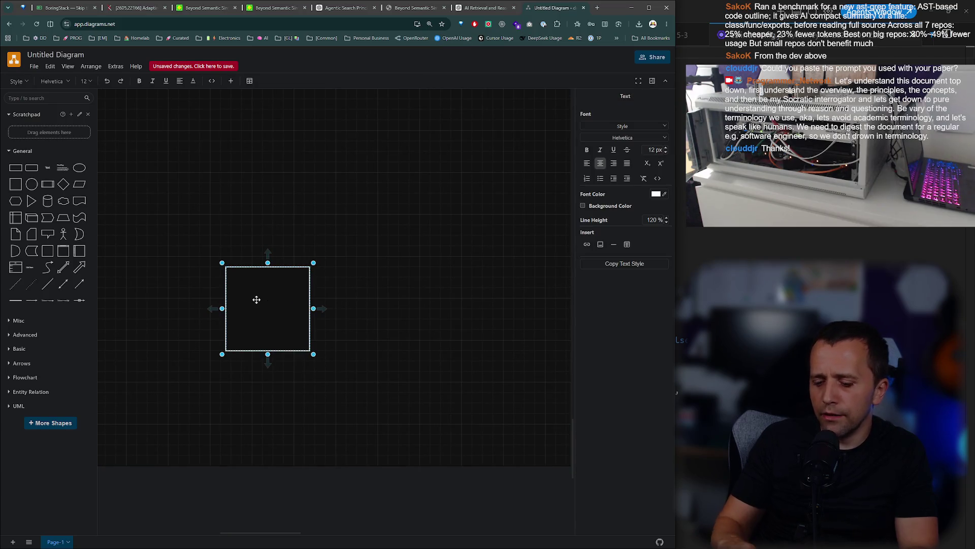
text(LLM)
click(349, 314)
click(214, 300)
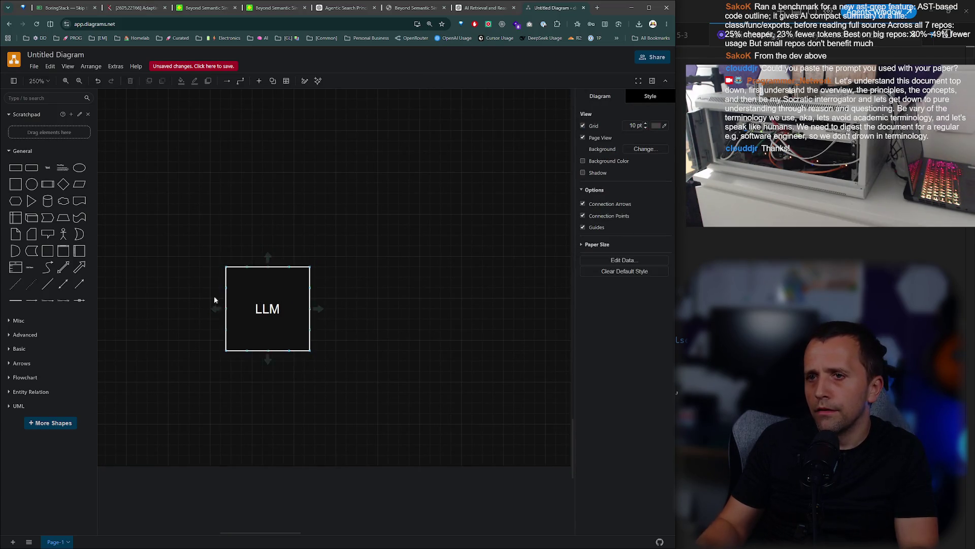
Add a Harness box stacked directly on the LLM box, plus an empty box beside them.
drag(32, 168, 263, 206)
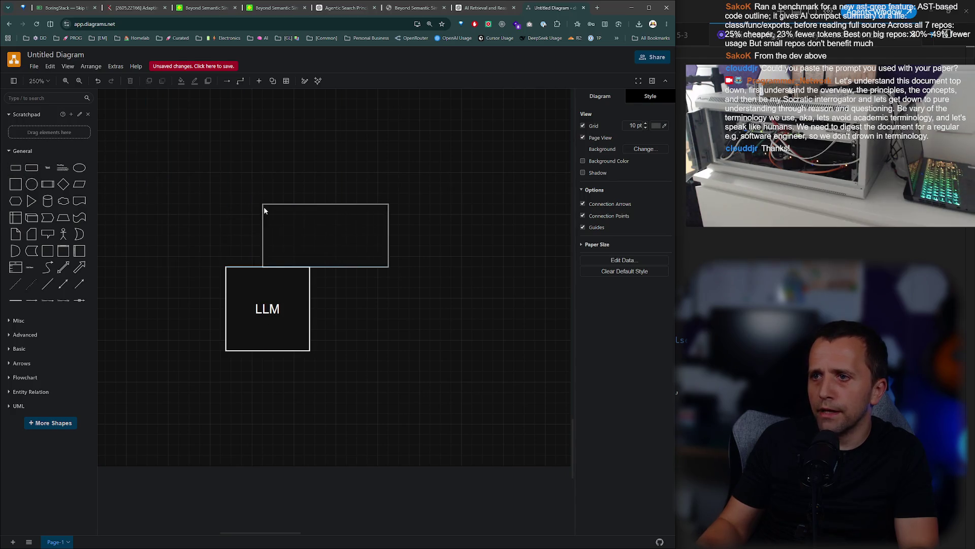
double_click(305, 225)
text(ss)
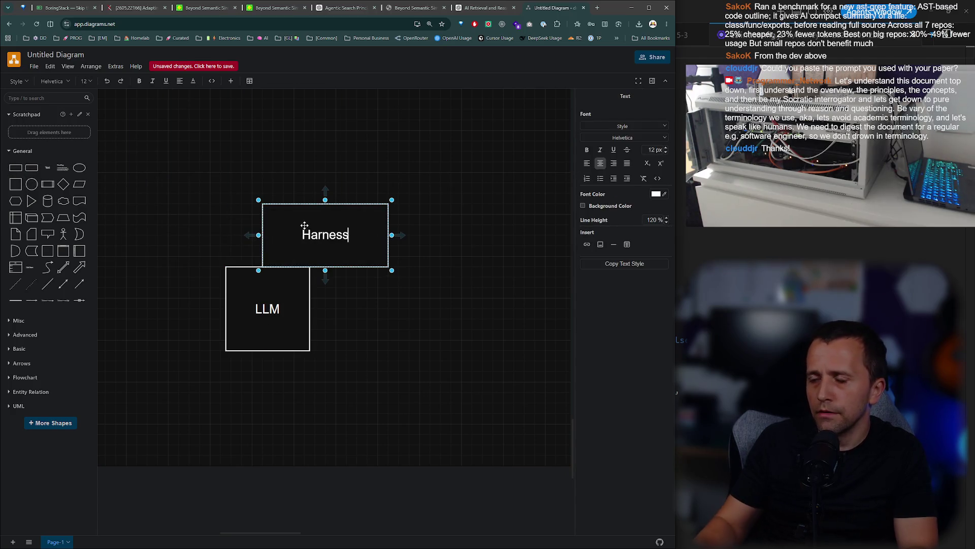
click(457, 305)
drag(325, 239, 378, 228)
mouse_move(246, 342)
mouse_down()
mouse_move(382, 332)
mouse_move(370, 333)
mouse_up()
drag(394, 234, 395, 257)
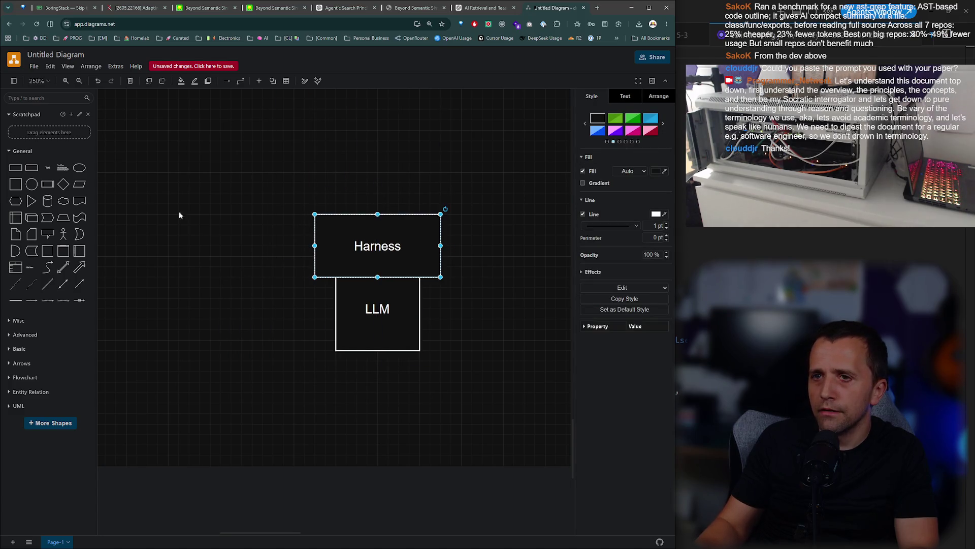
drag(32, 173, 254, 212)
Fill the Rag box with lines 'Rag', 'tokenizer, embeddings, search' and 'set/heystack', then enlarge it.
text(Rag)
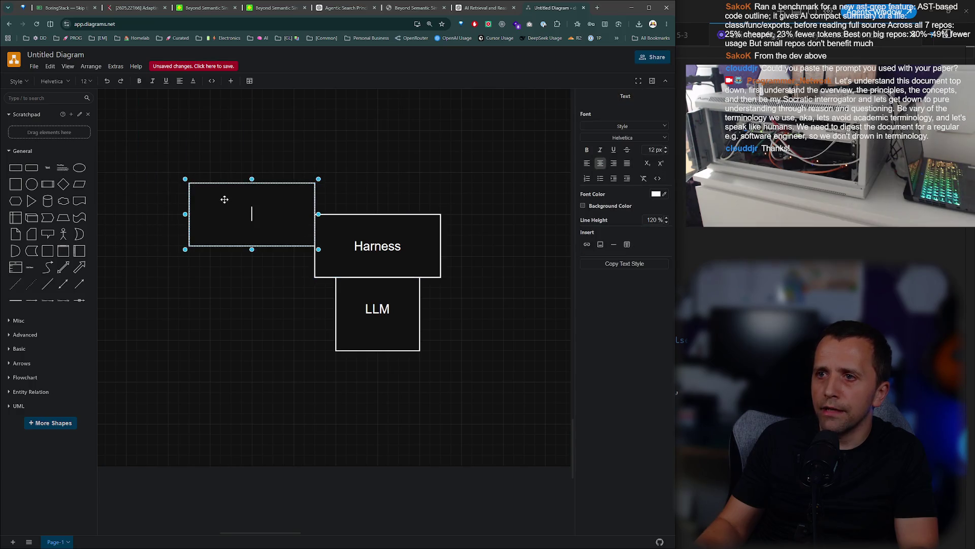
key(Return)
text(T)
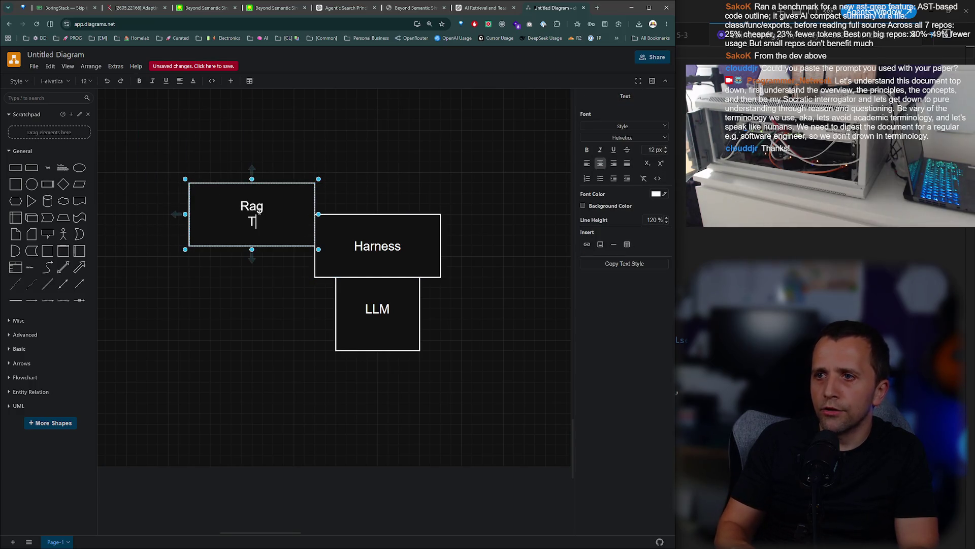
text(okenizer, em)
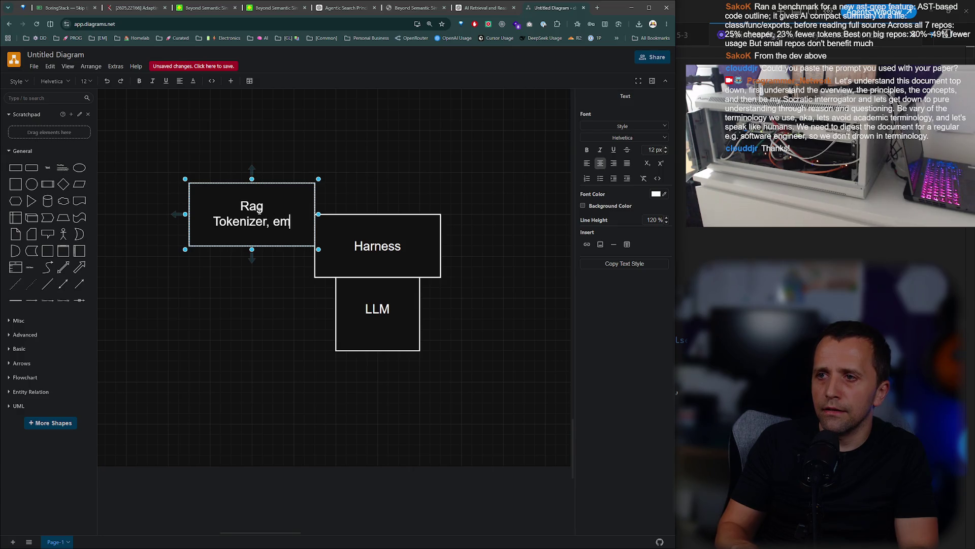
text(beddings, )
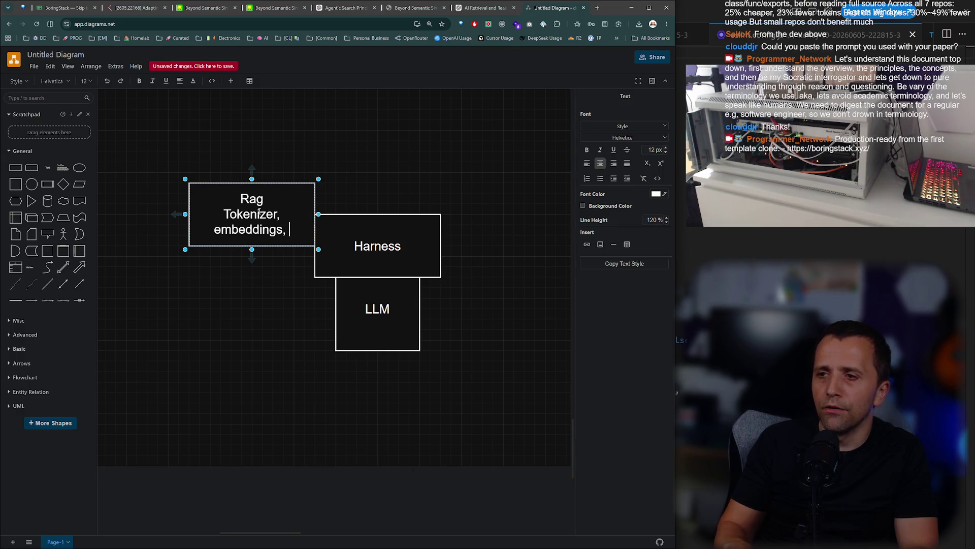
text(search)
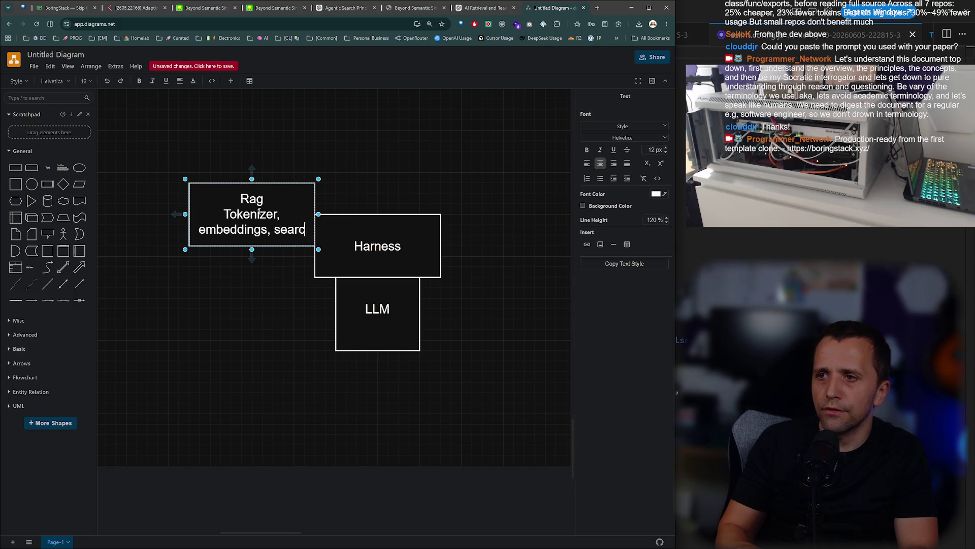
key(Return)
key(Return)
text(set/heystack)
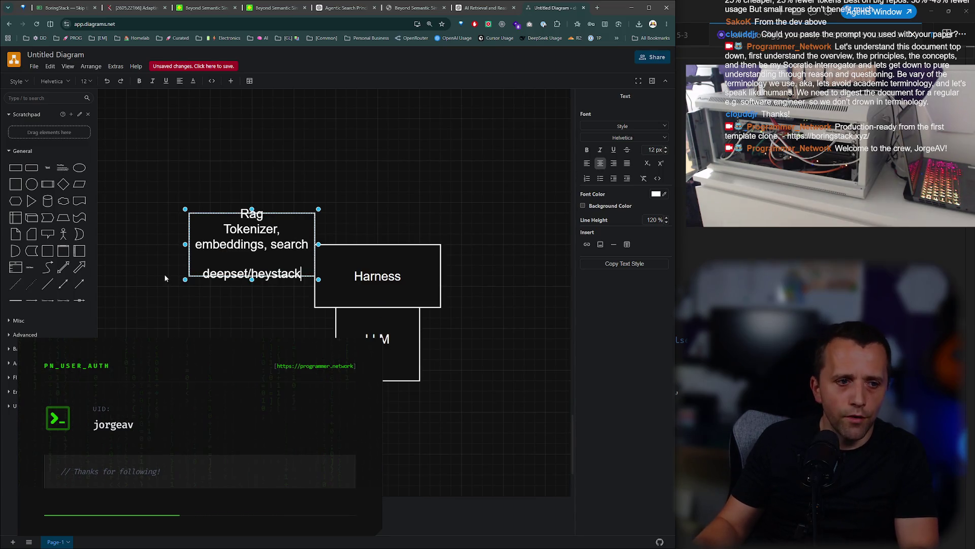
drag(185, 280, 116, 275)
Connect Harness to the Rag box with a connector labelled 'string' and shift Rag left.
click(344, 275)
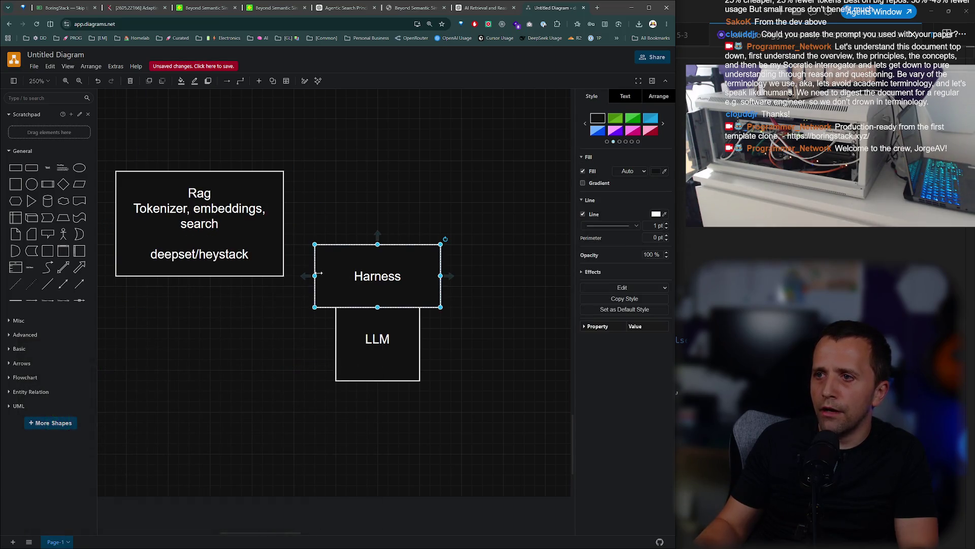
mouse_move(303, 276)
mouse_down()
mouse_move(294, 218)
mouse_move(283, 212)
mouse_move(284, 223)
mouse_up()
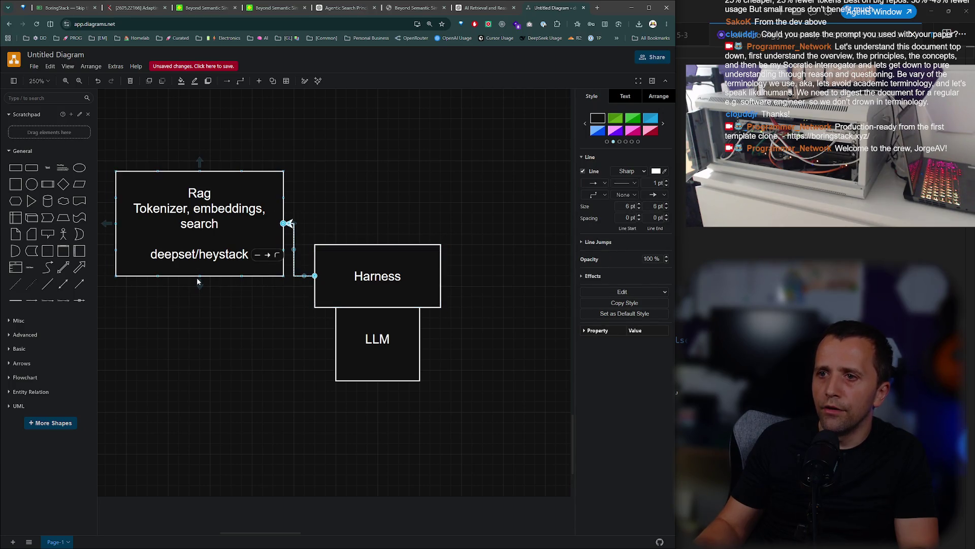
double_click(292, 247)
text(string)
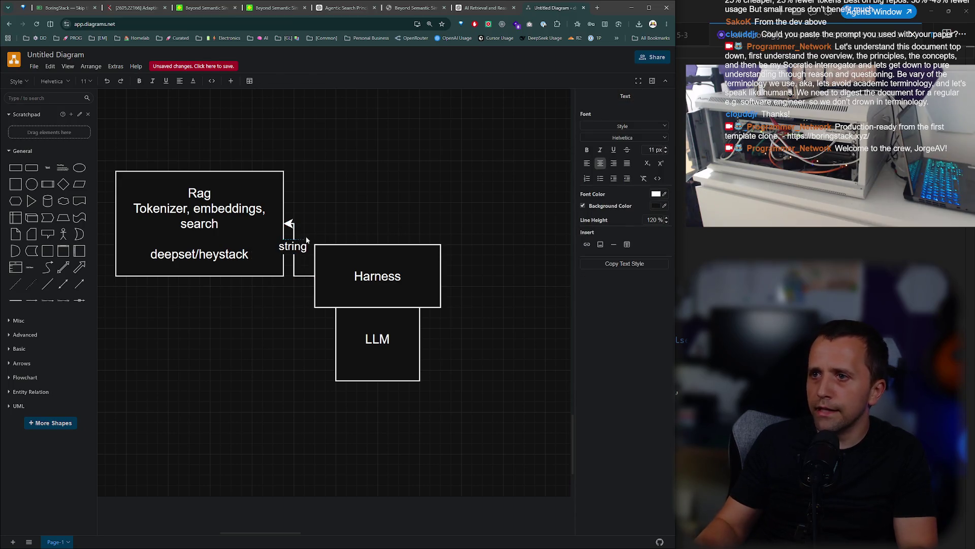
drag(239, 227, 207, 232)
click(289, 248)
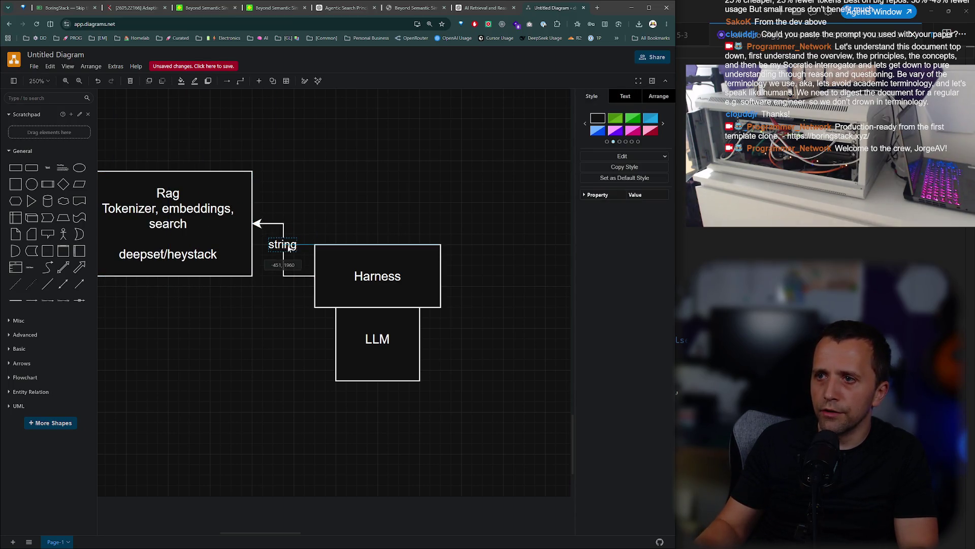
double_click(189, 247)
click(195, 378)
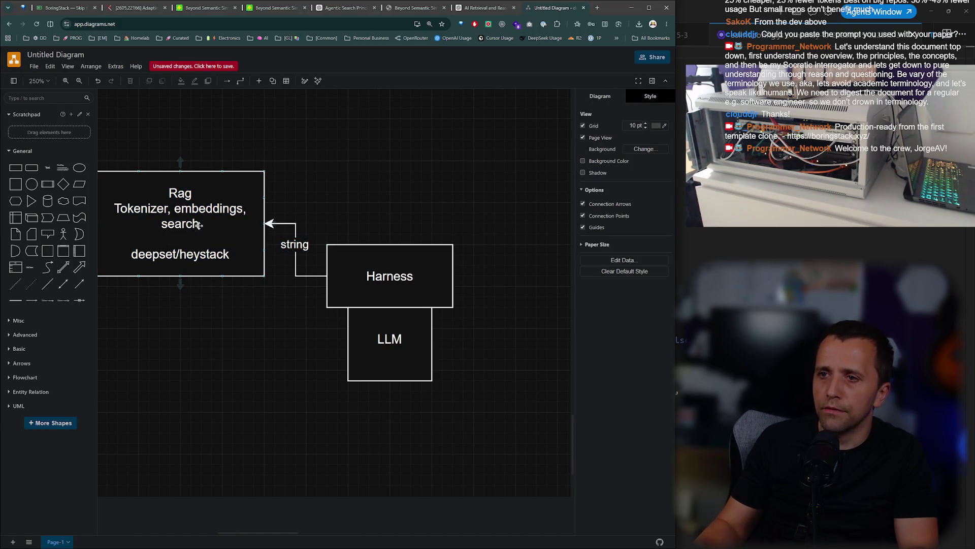
Delete the 'string' label, the connector and the Rag box.
click(296, 246)
key(Delete)
click(296, 247)
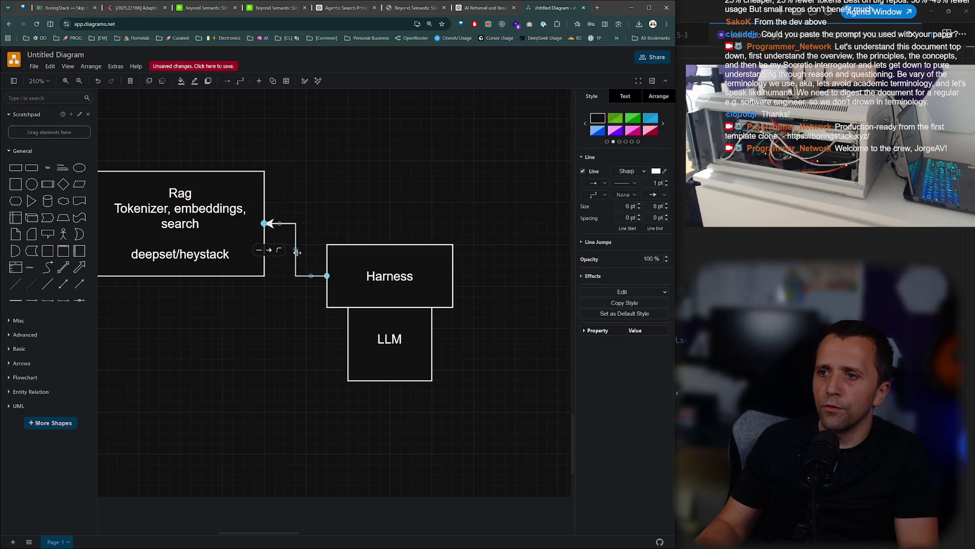
key(Delete)
click(242, 248)
key(Delete)
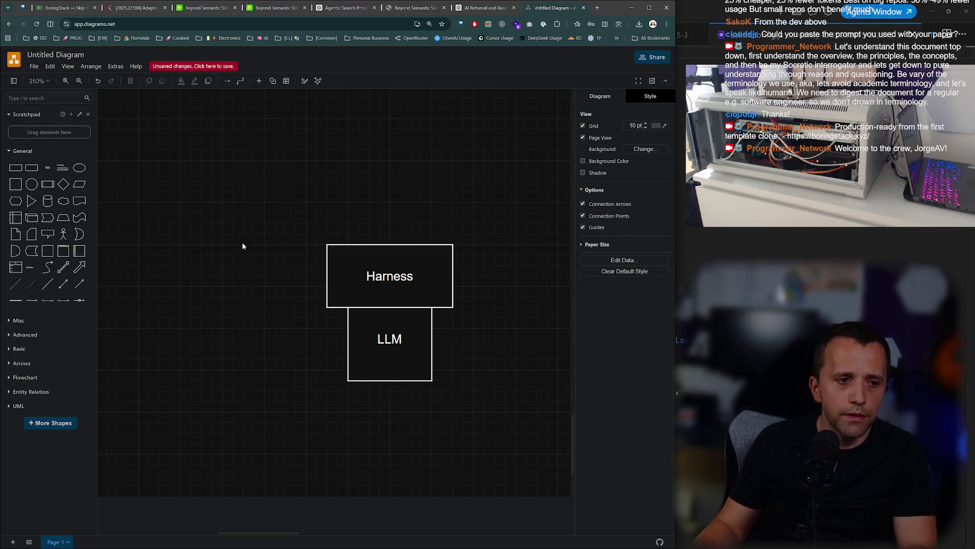
Move Harness above LLM and draw a downward arrow between them labelled Text.
click(273, 228)
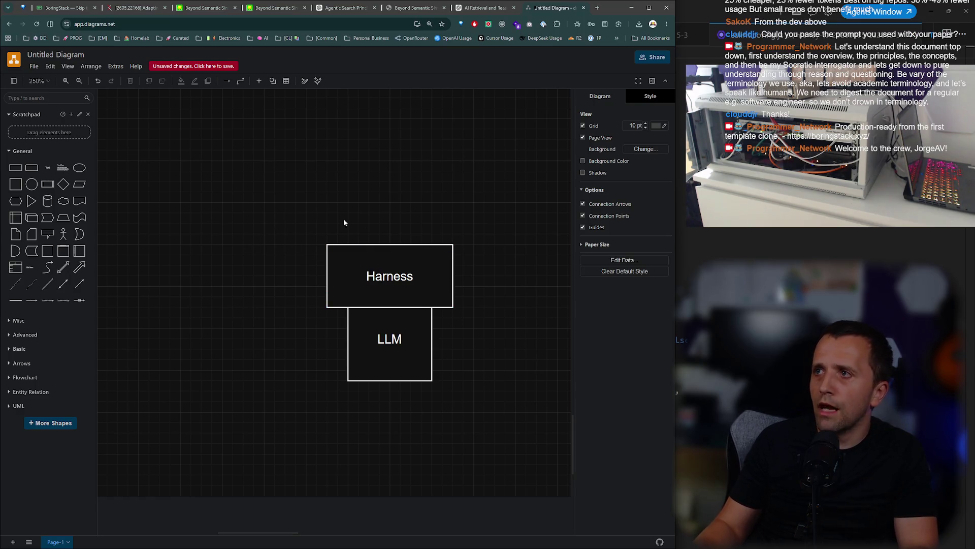
drag(362, 258, 362, 206)
drag(394, 264, 391, 281)
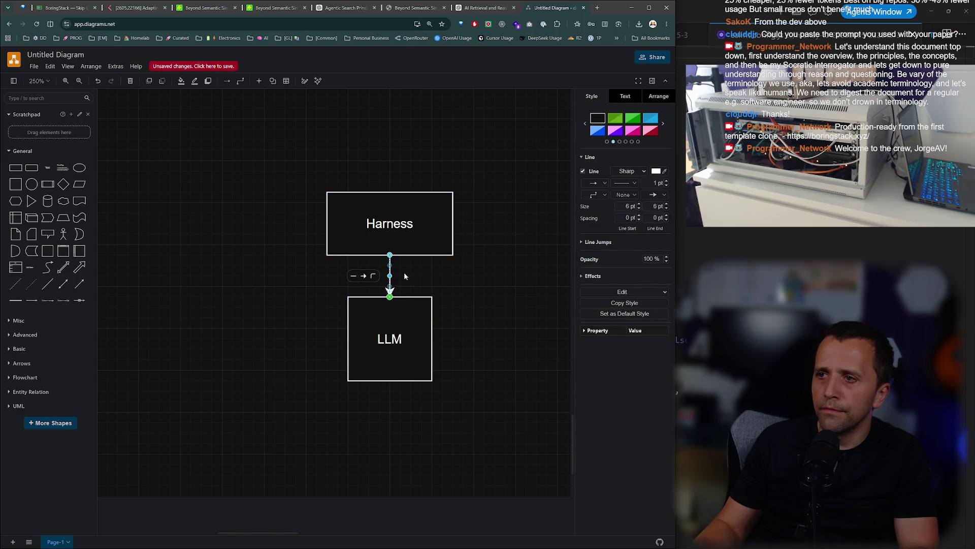
click(405, 276)
double_click(390, 267)
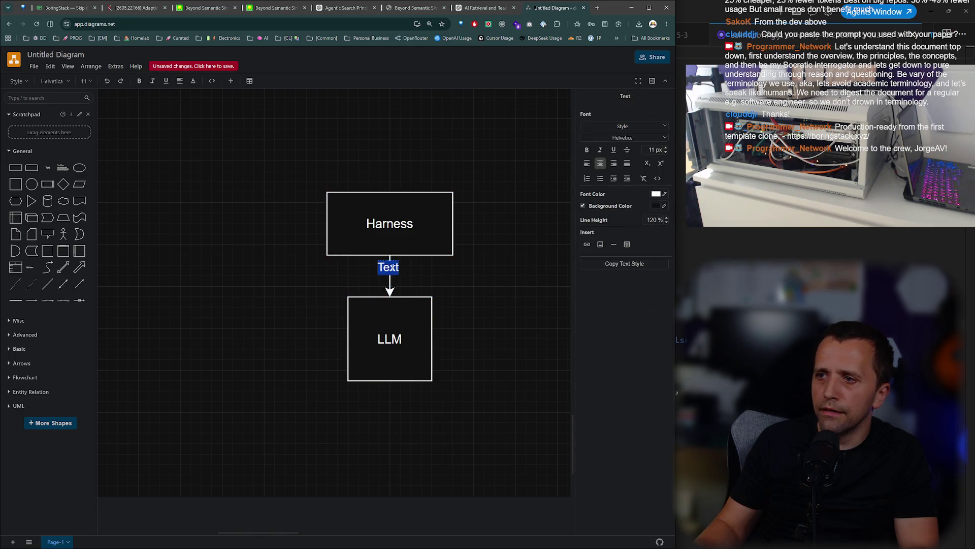
double_click(393, 310)
click(264, 315)
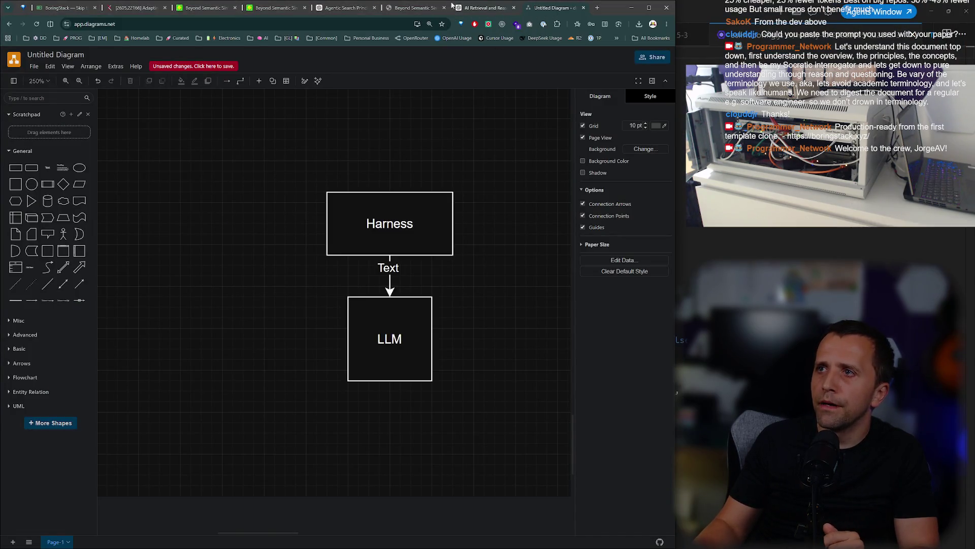
click(415, 8)
Scroll the ChatGPT reply to the shell-access-over-search-results quote and highlight it.
click(467, 3)
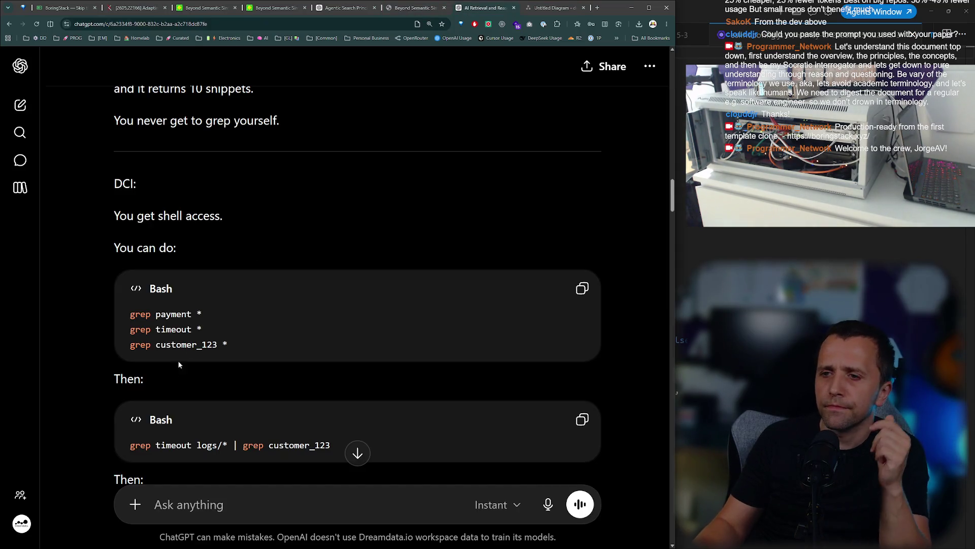
scroll(178, 356, down, 5)
drag(138, 279, 134, 280)
scroll(174, 323, down, 2)
click(218, 259)
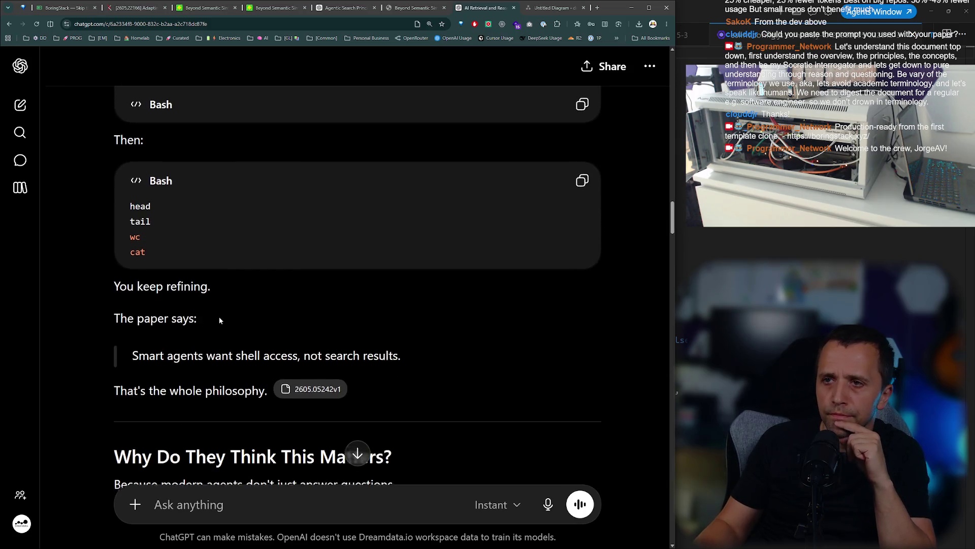
scroll(219, 305, up, 3)
scroll(198, 310, down, 2)
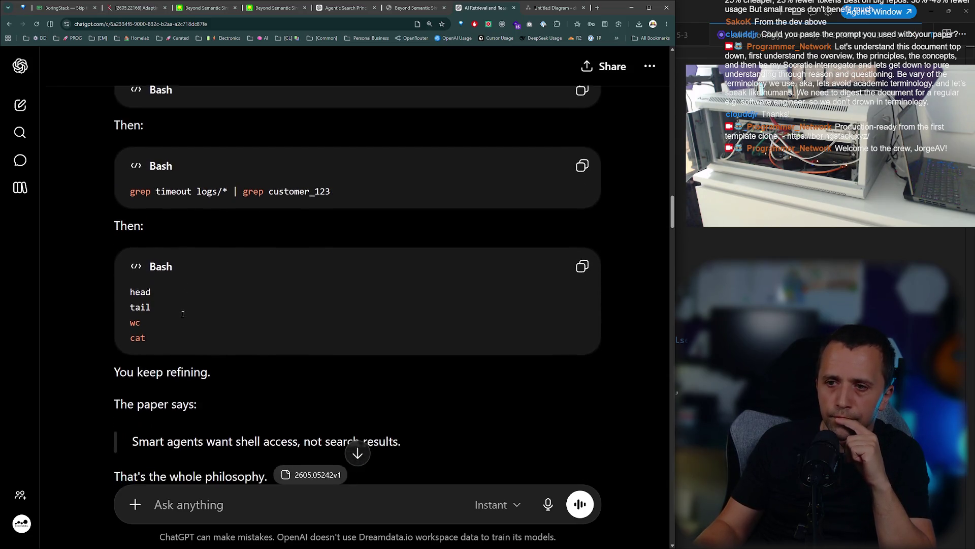
drag(218, 387, 350, 389)
scroll(348, 388, down, 3)
click(224, 275)
triple_click(224, 274)
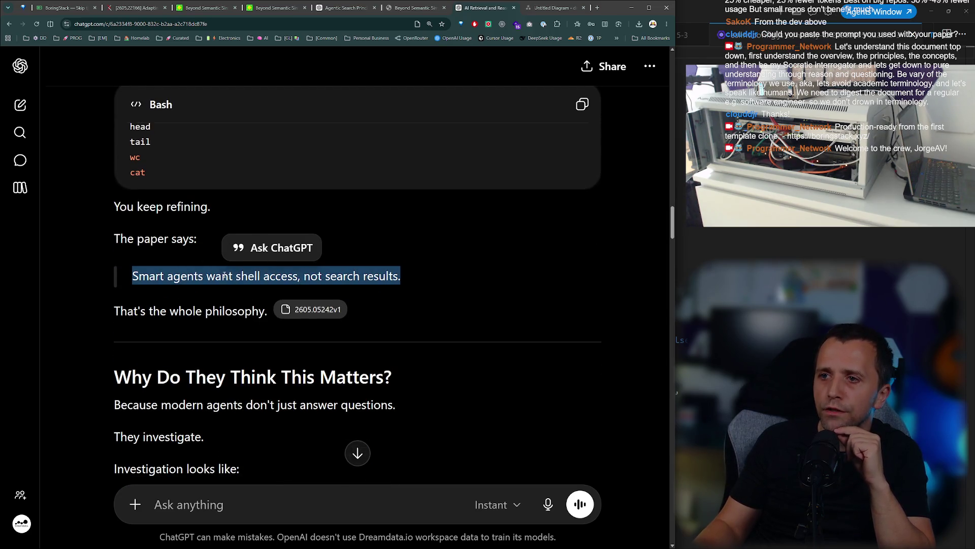
click(208, 316)
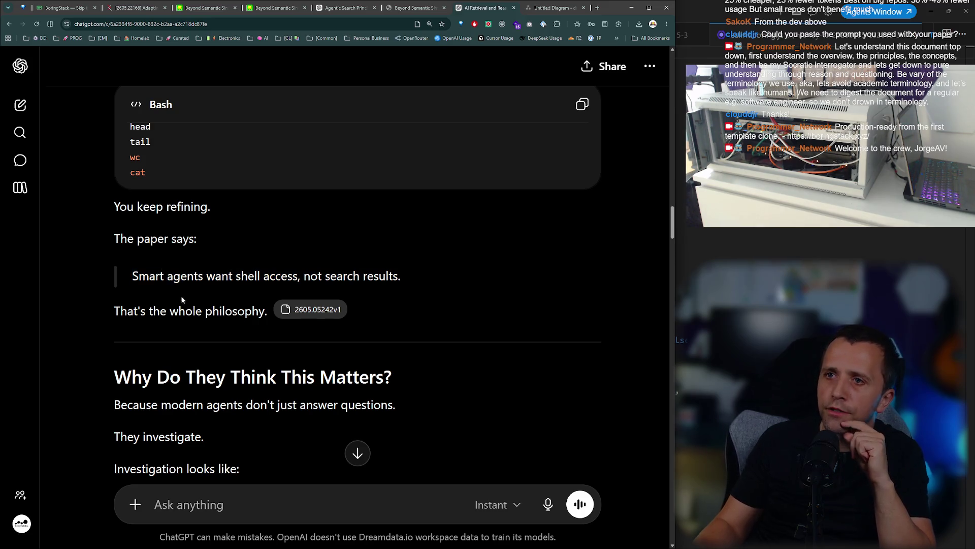
scroll(179, 294, up, 3)
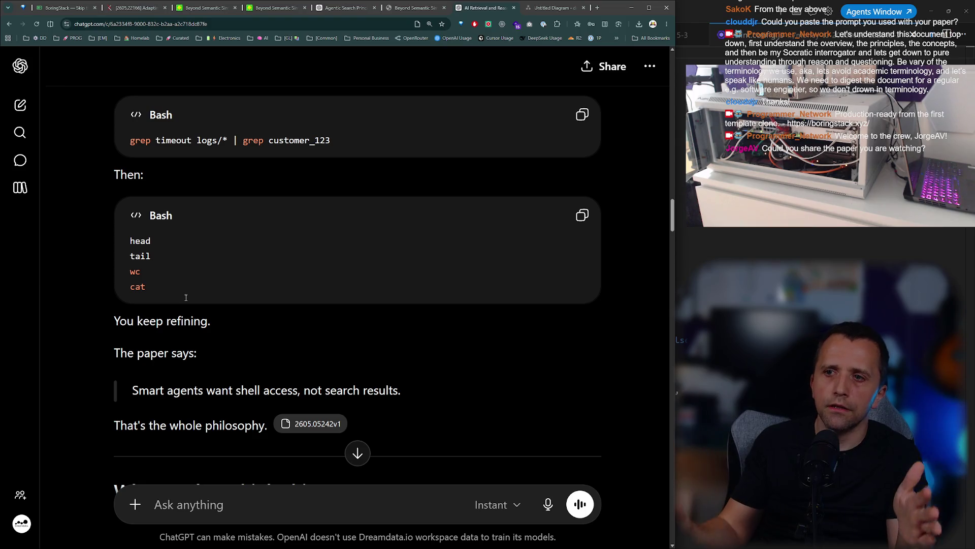
Highlight the head, tail, wc and cat commands, glance at the DCI paper, then return.
triple_click(152, 280)
click(203, 257)
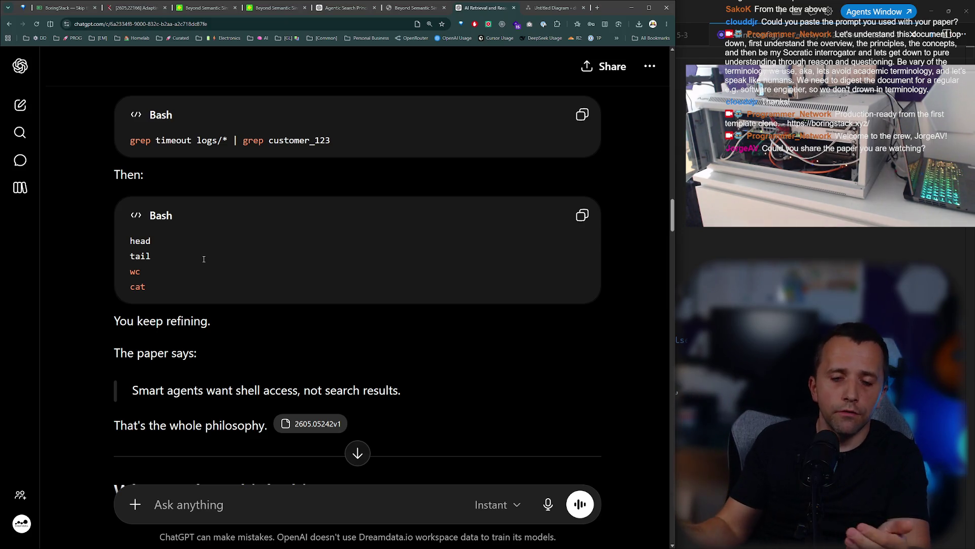
click(401, 9)
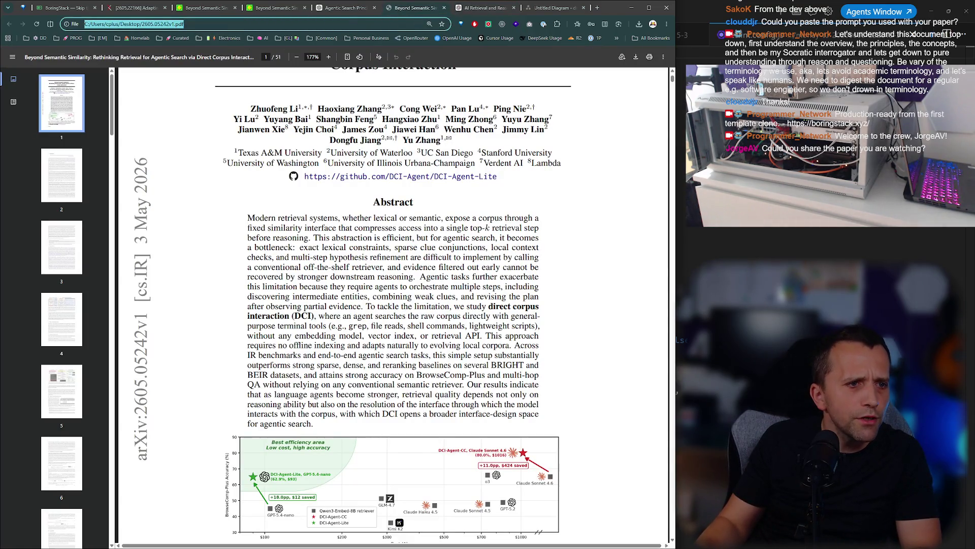
key(alt+Tab)
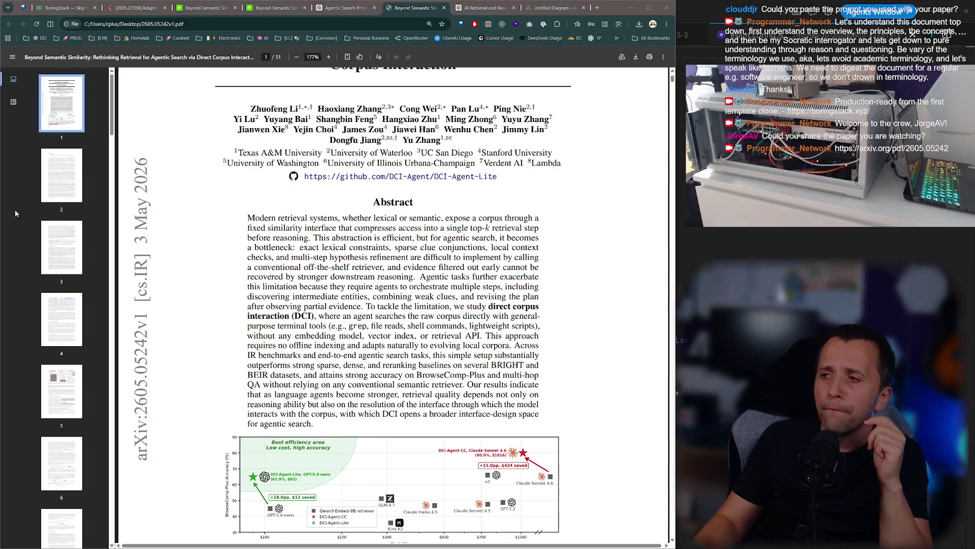
click(476, 10)
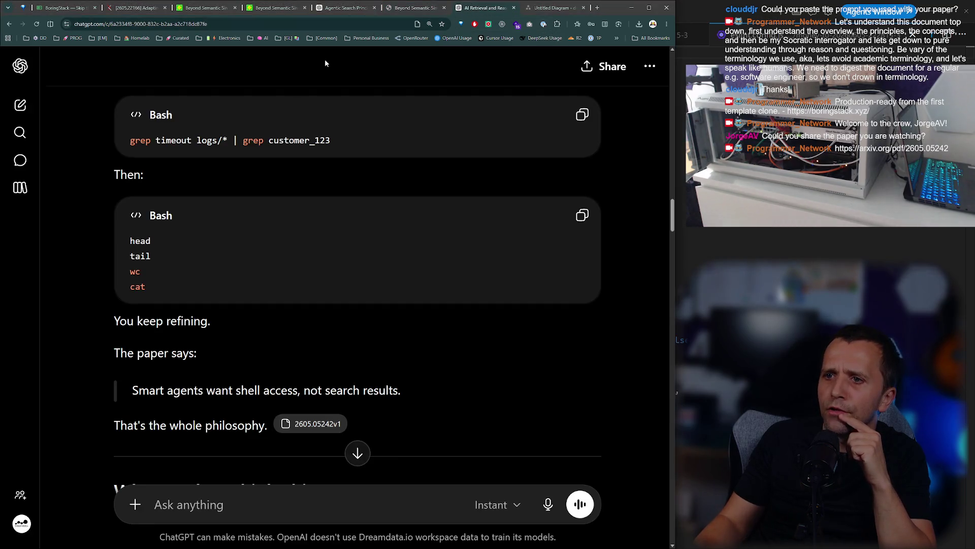
scroll(221, 362, down, 2)
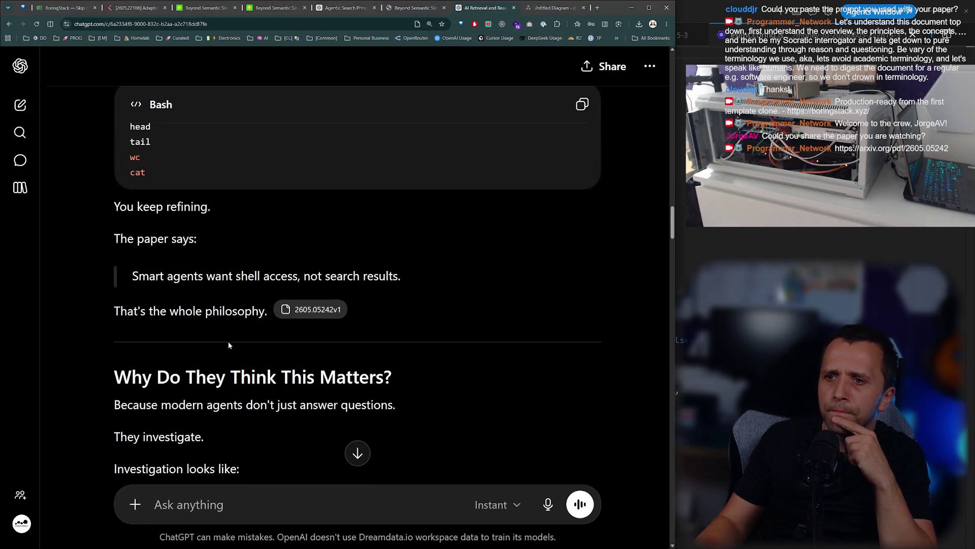
triple_click(210, 270)
click(253, 213)
scroll(227, 232, down, 1)
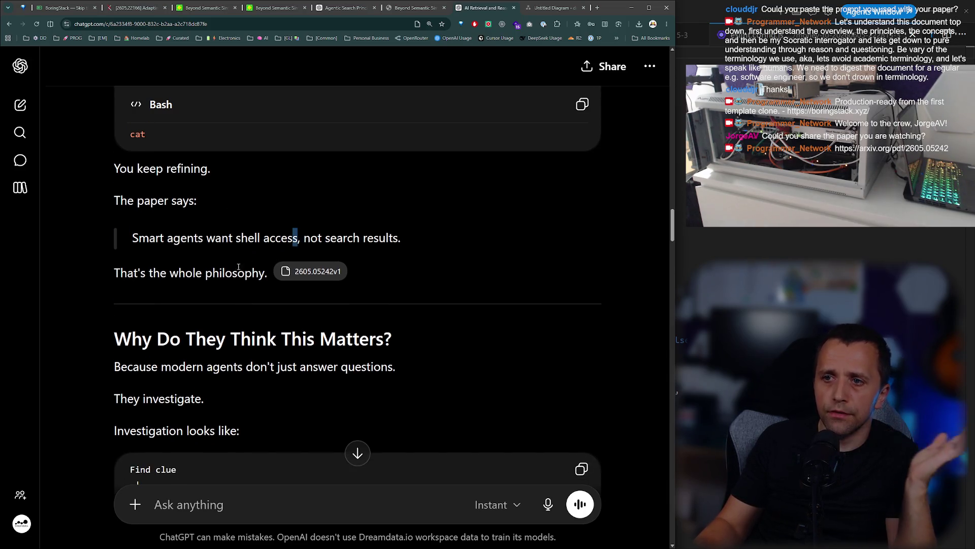
double_click(190, 281)
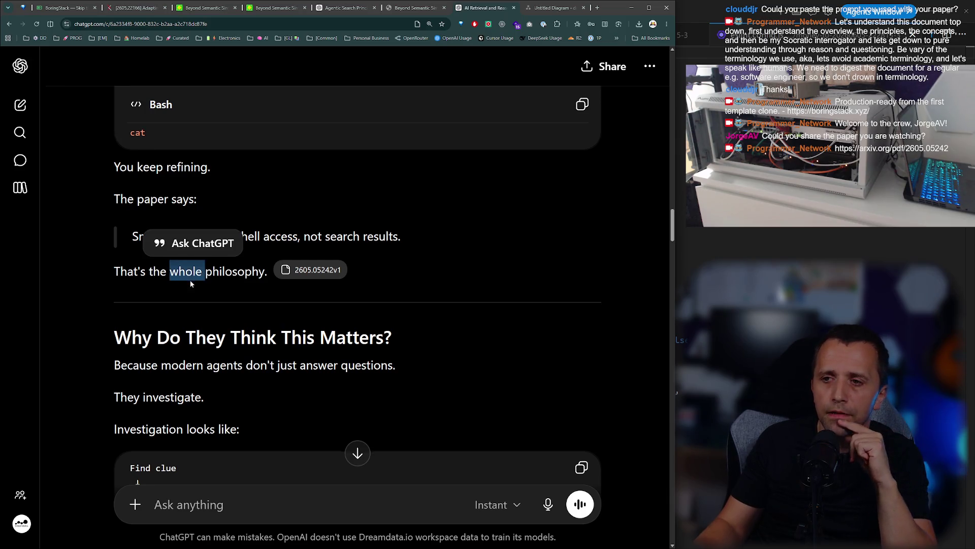
scroll(193, 276, down, 2)
click(199, 272)
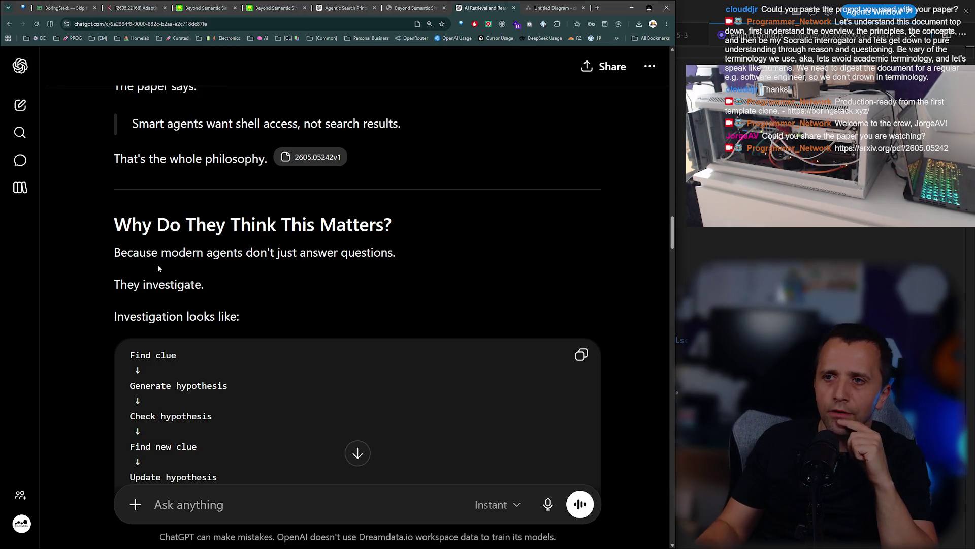
scroll(158, 268, down, 1)
triple_click(192, 214)
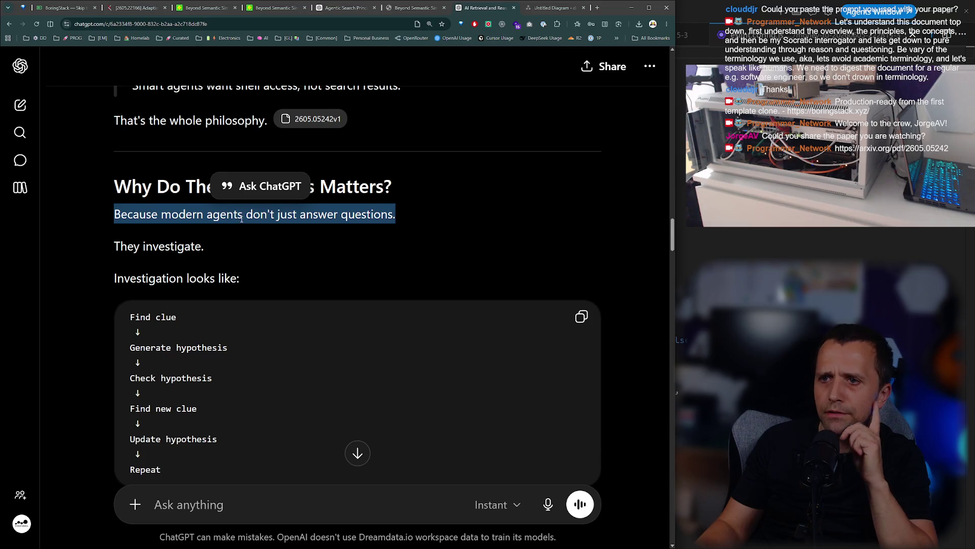
scroll(242, 217, down, 3)
click(173, 204)
double_click(165, 238)
triple_click(152, 264)
double_click(156, 296)
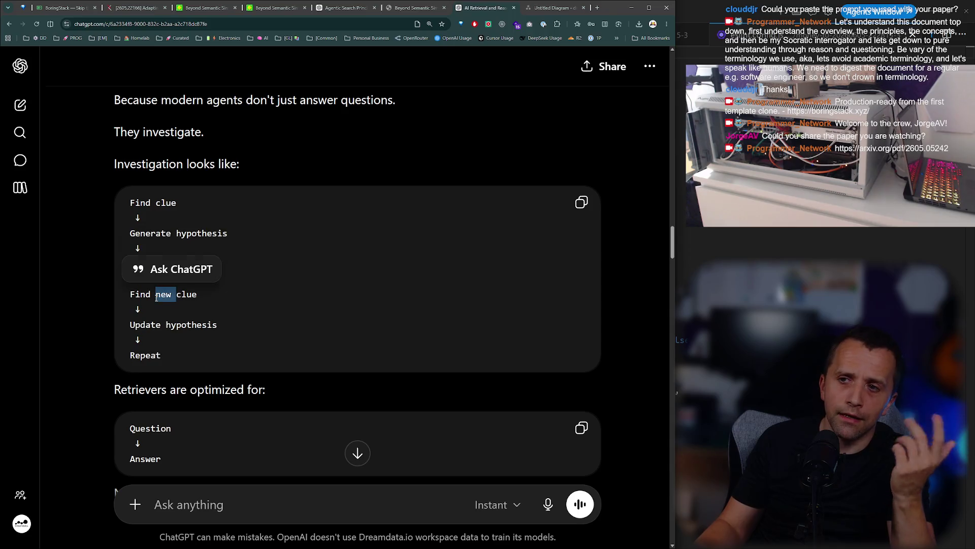
scroll(156, 297, down, 2)
click(179, 279)
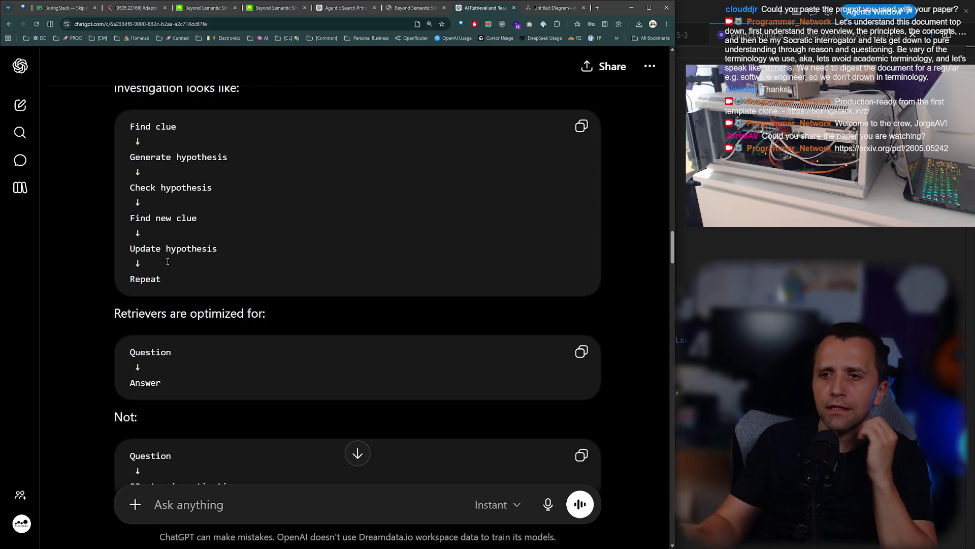
drag(143, 142, 182, 181)
drag(181, 218, 187, 217)
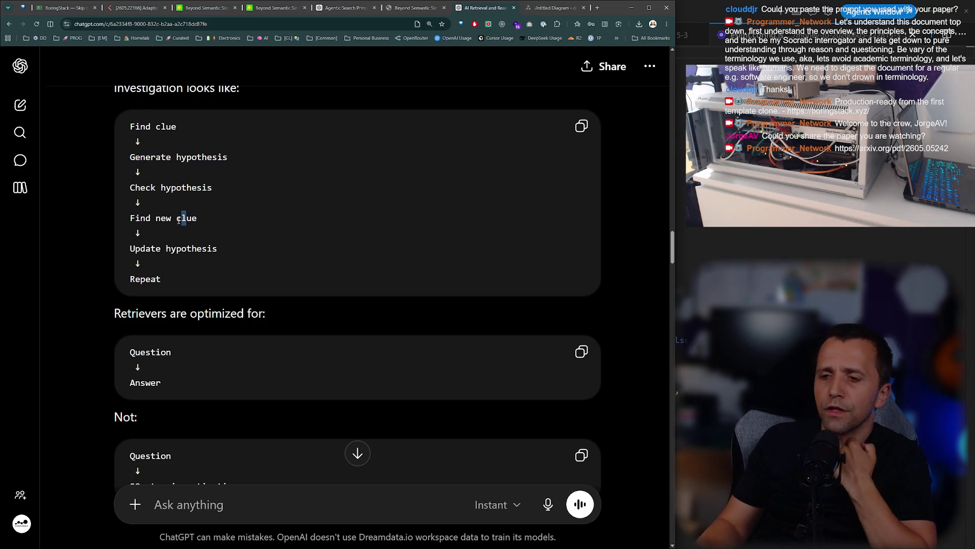
scroll(136, 242, down, 2)
double_click(140, 275)
click(173, 290)
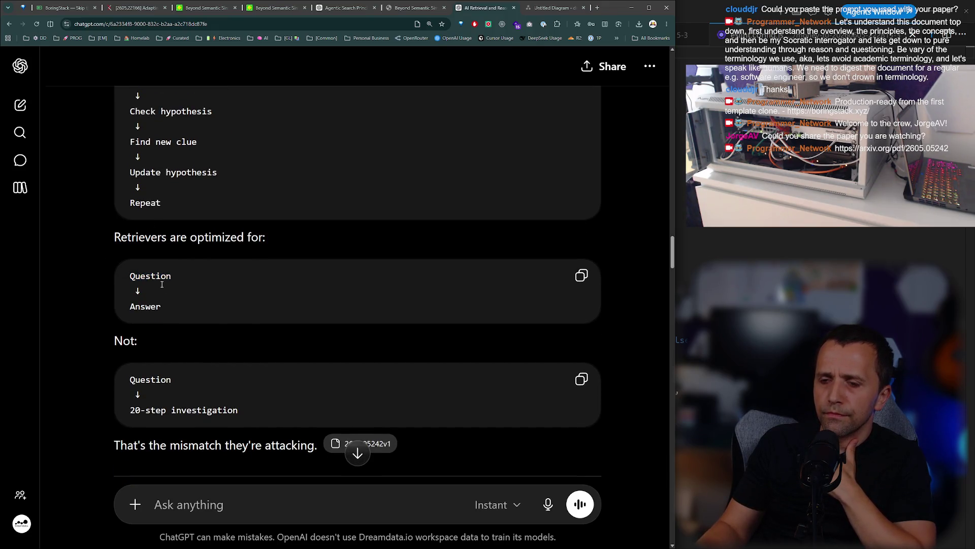
drag(126, 237, 263, 237)
double_click(142, 275)
double_click(133, 306)
click(177, 347)
drag(134, 378, 138, 379)
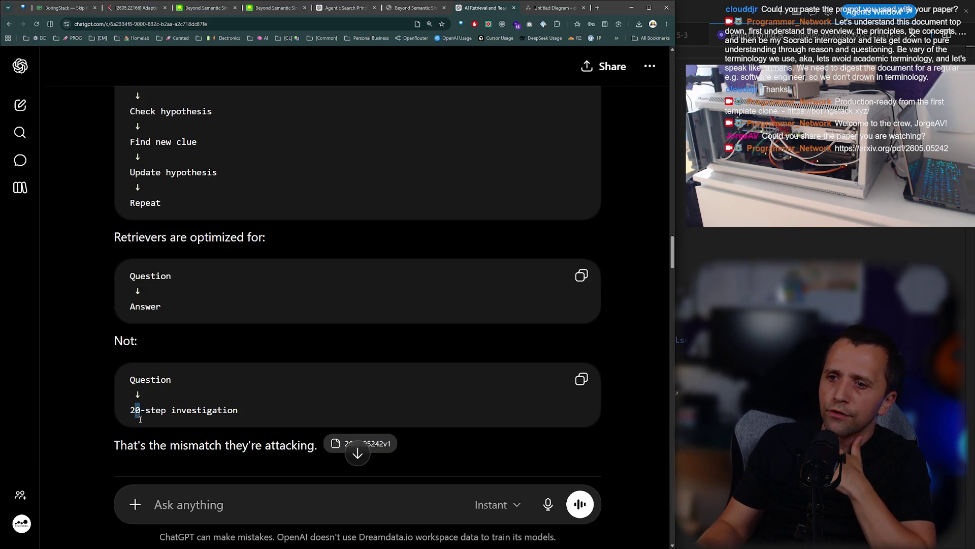
drag(140, 420, 166, 412)
scroll(215, 354, down, 2)
click(215, 354)
scroll(215, 354, down, 2)
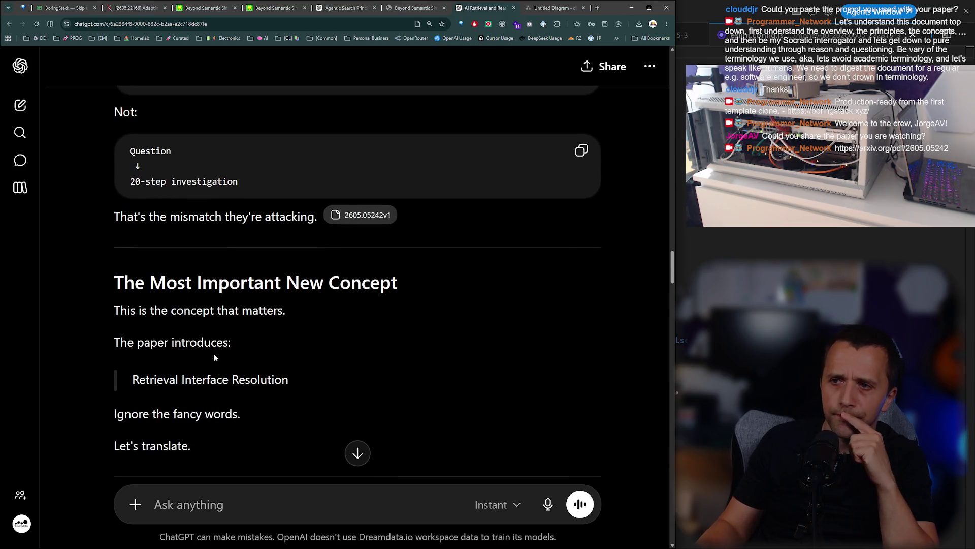
drag(175, 310, 243, 310)
click(212, 333)
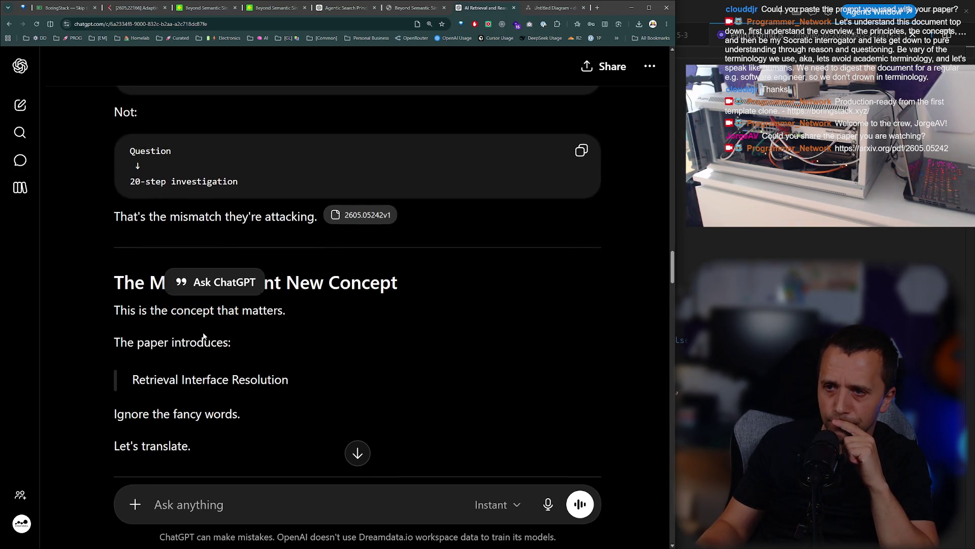
scroll(204, 335, down, 2)
drag(133, 266, 245, 273)
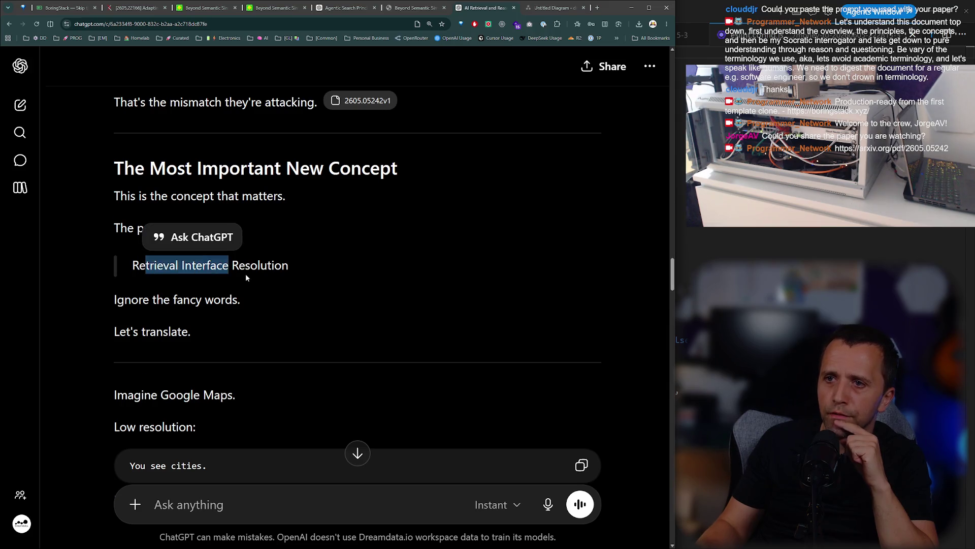
click(246, 273)
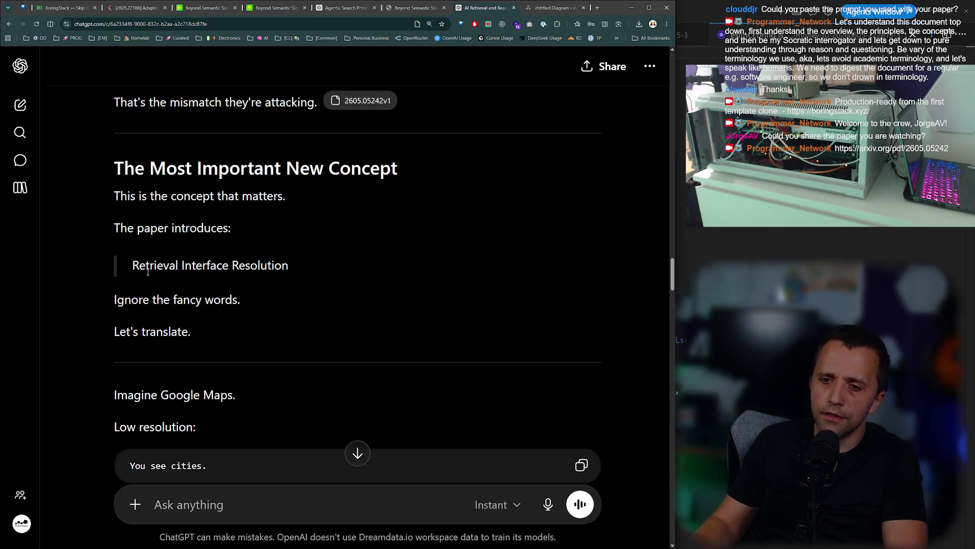
triple_click(148, 269)
triple_click(160, 304)
click(209, 331)
drag(119, 331, 163, 331)
scroll(257, 289, down, 2)
click(257, 289)
double_click(181, 280)
double_click(158, 351)
click(159, 321)
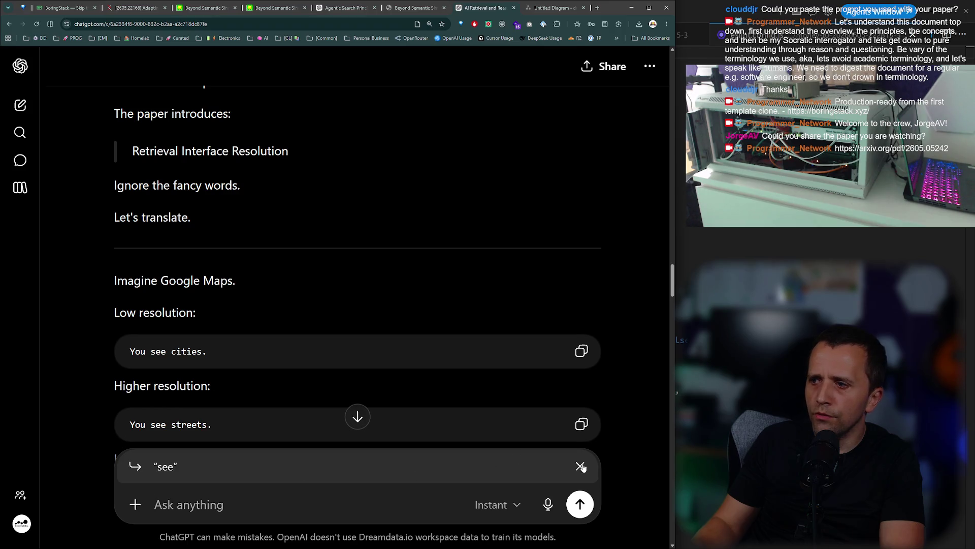
click(580, 466)
scroll(173, 351, down, 2)
drag(121, 345, 232, 349)
scroll(234, 351, down, 2)
drag(128, 307, 222, 309)
drag(128, 380, 238, 382)
scroll(237, 381, down, 2)
drag(115, 300, 181, 301)
drag(114, 332, 222, 332)
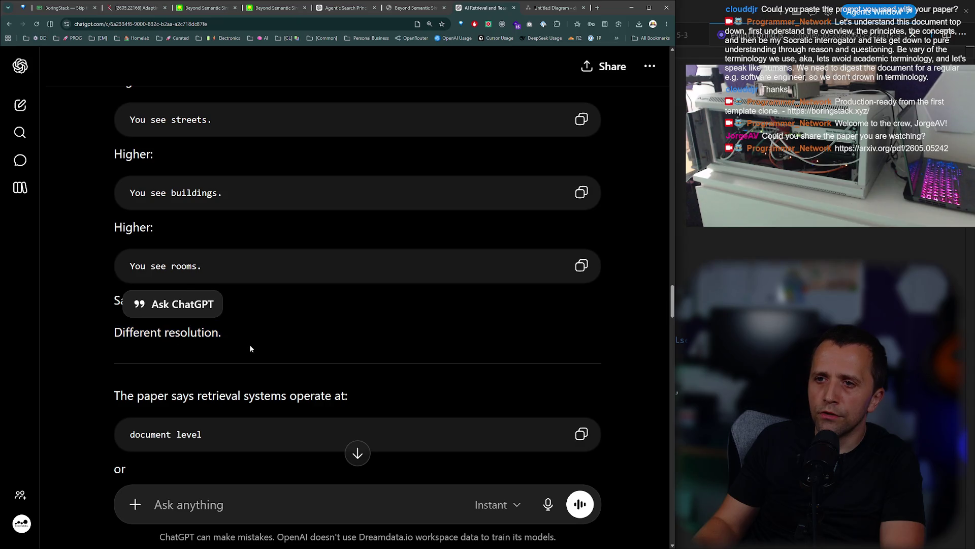
click(233, 324)
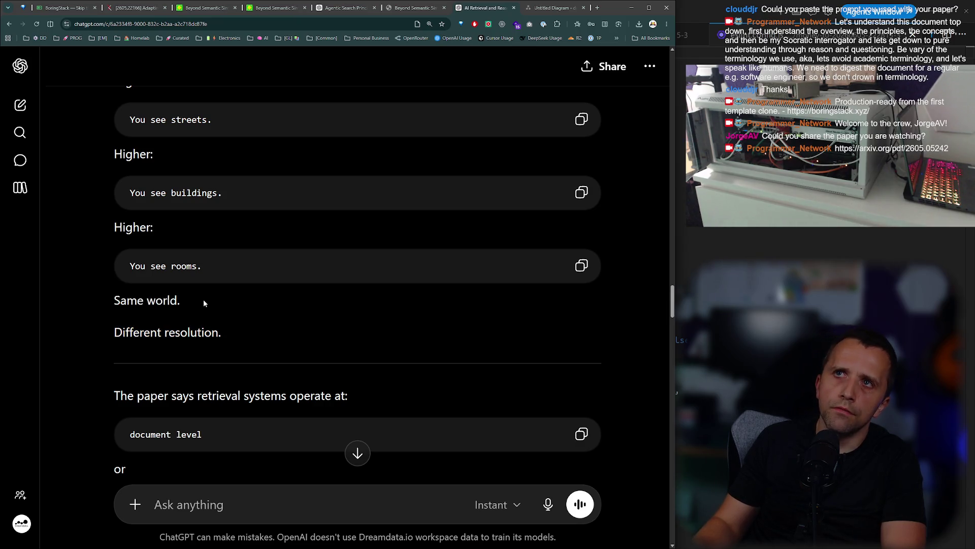
scroll(203, 303, up, 3)
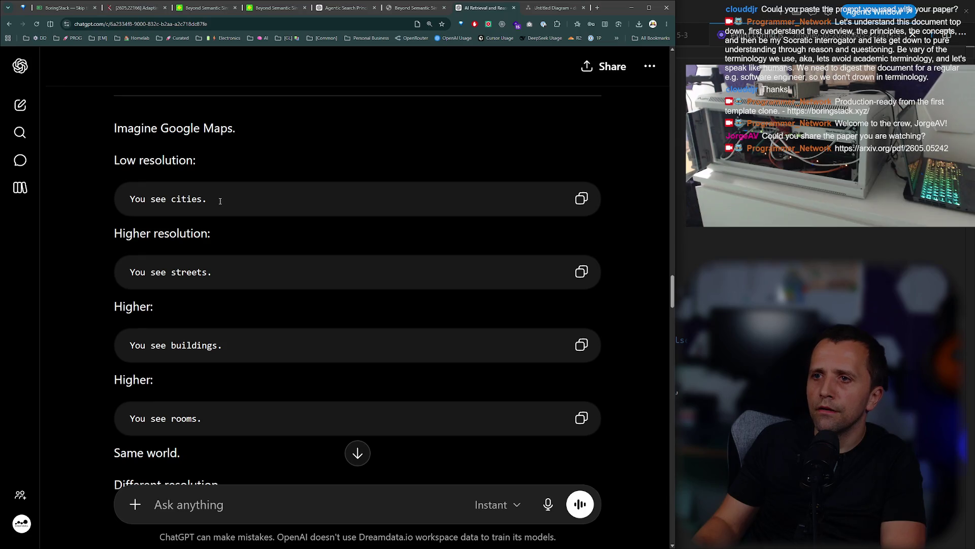
drag(220, 200, 128, 199)
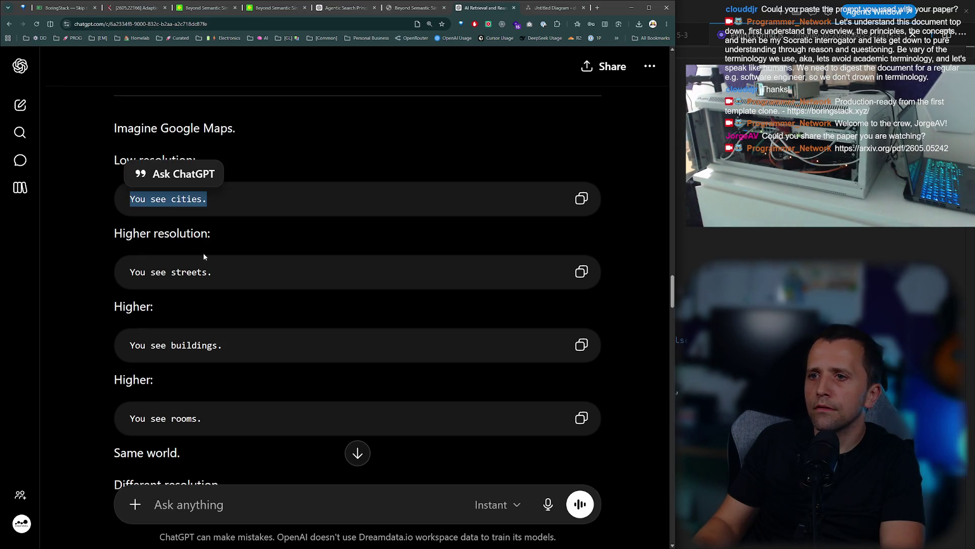
drag(220, 282, 128, 273)
scroll(104, 251, down, 2)
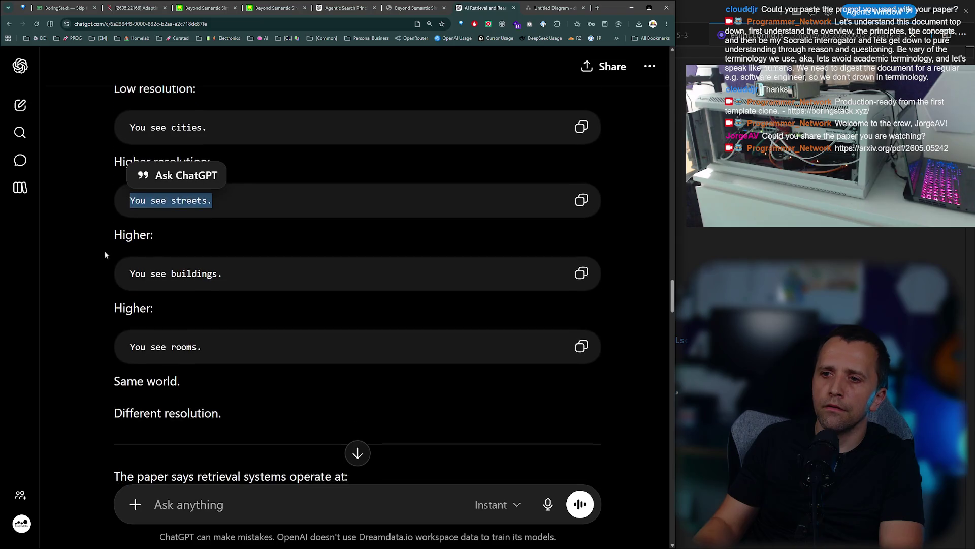
drag(247, 277, 118, 275)
drag(209, 342, 119, 341)
click(217, 315)
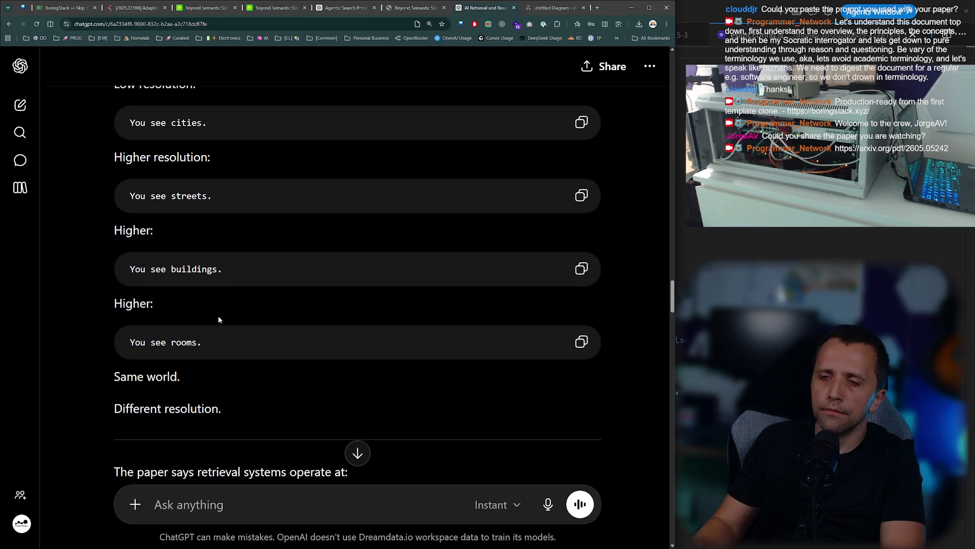
scroll(217, 315, up, 3)
scroll(216, 315, down, 5)
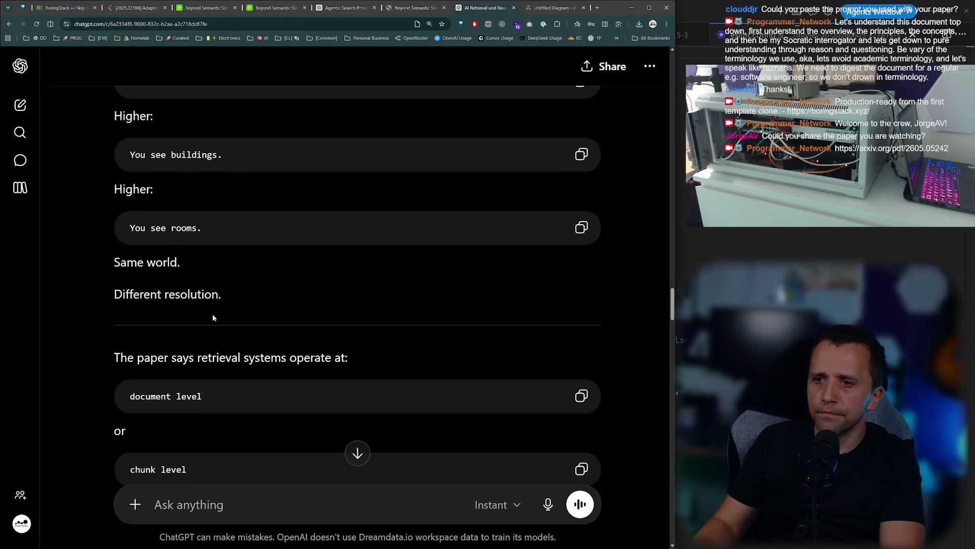
scroll(209, 313, down, 2)
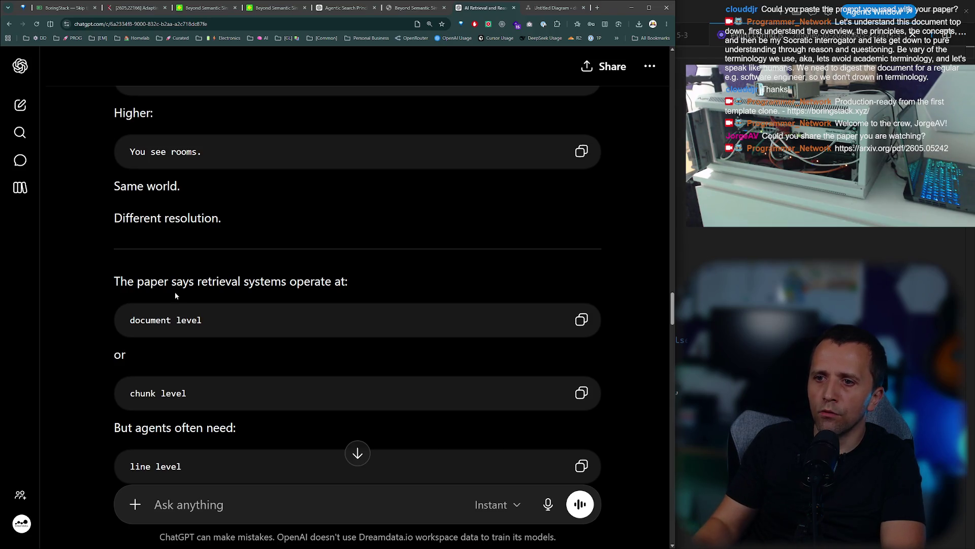
scroll(175, 291, down, 1)
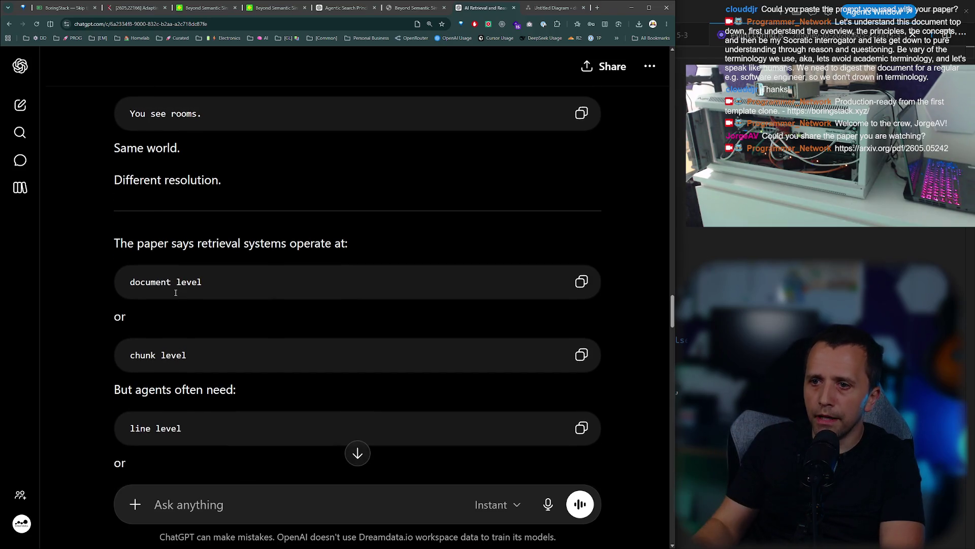
scroll(175, 292, down, 2)
double_click(140, 357)
double_click(168, 358)
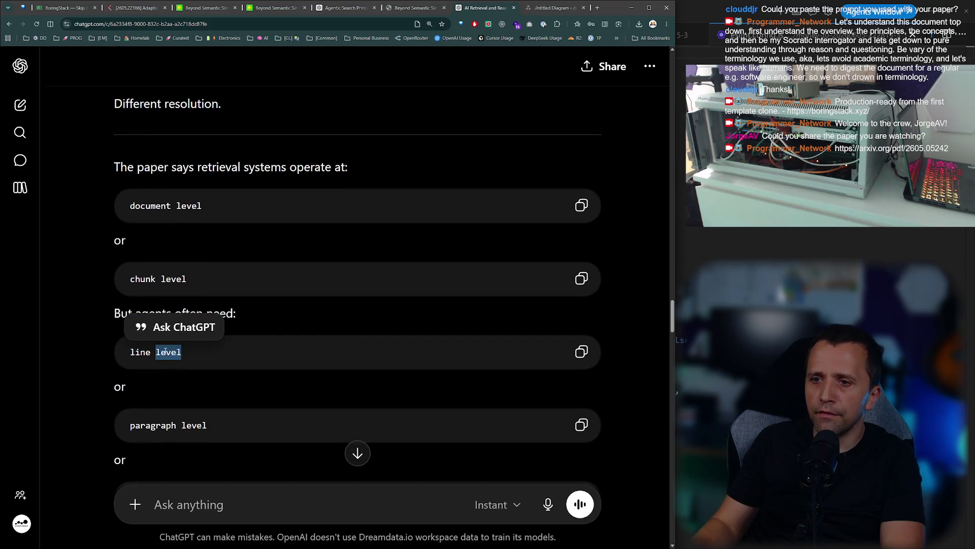
scroll(155, 348, down, 2)
double_click(154, 347)
click(155, 347)
scroll(139, 352, down, 2)
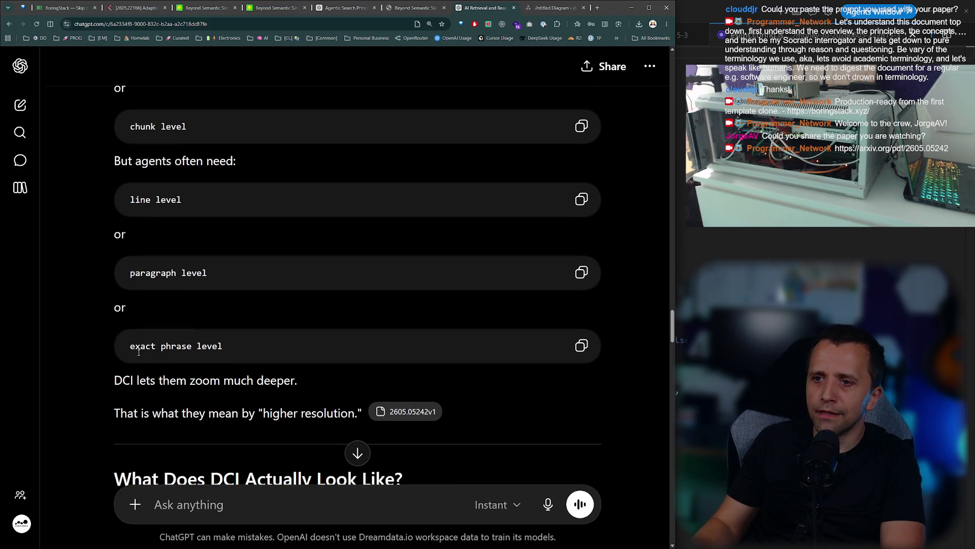
double_click(177, 346)
scroll(259, 325, down, 2)
drag(177, 308, 171, 313)
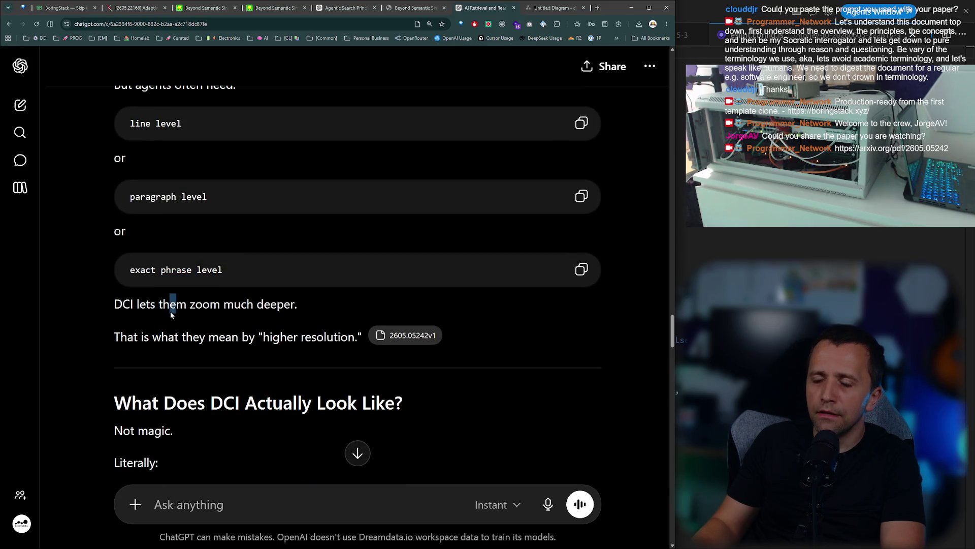
click(422, 14)
scroll(492, 148, up, 3)
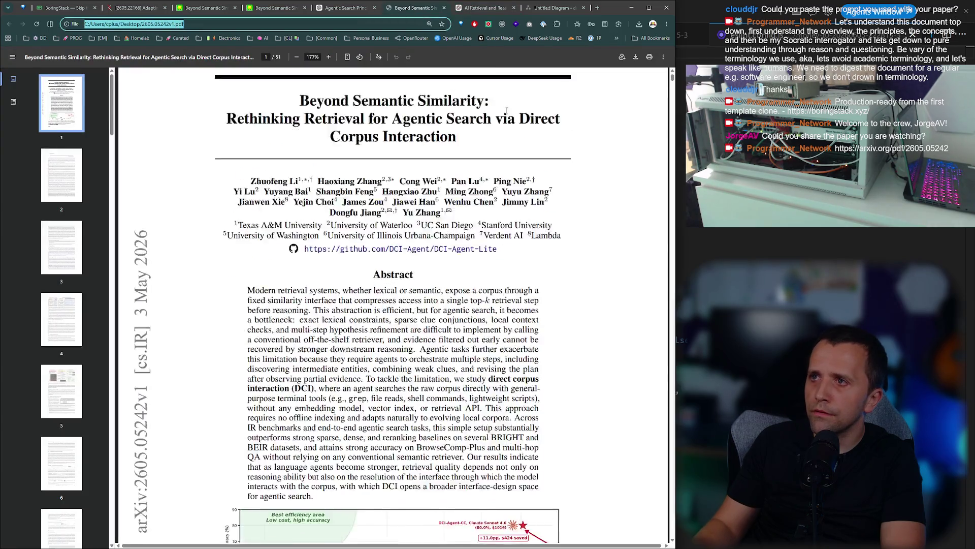
click(486, 9)
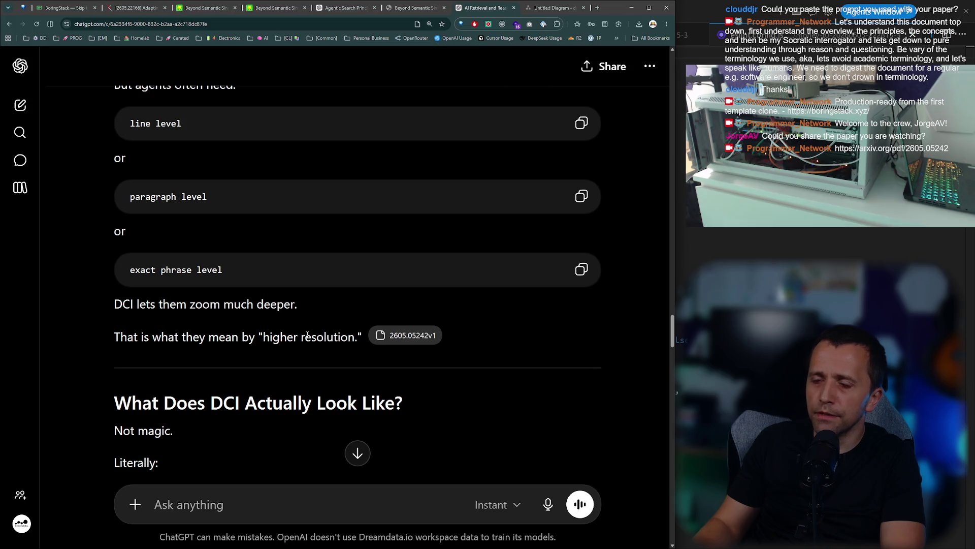
drag(125, 308, 306, 300)
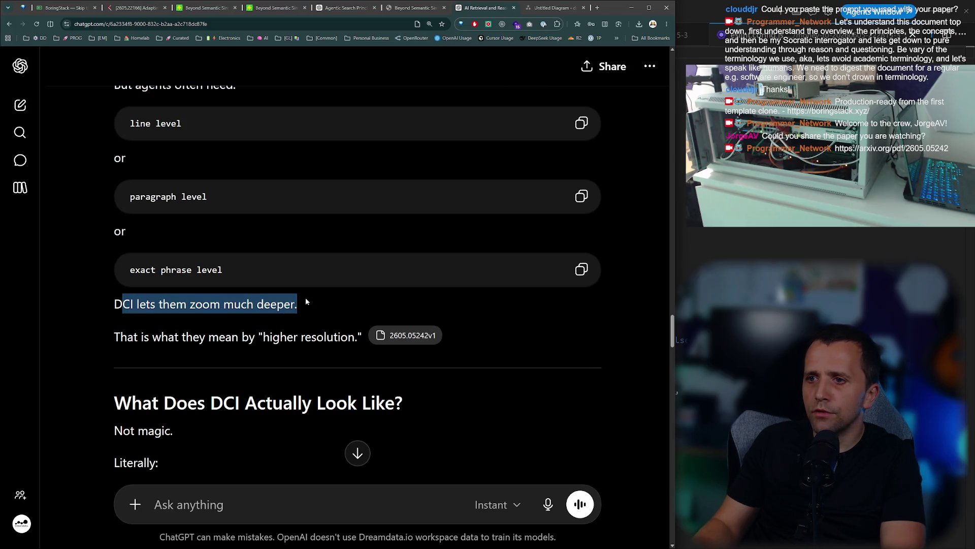
click(327, 303)
scroll(305, 298, down, 1)
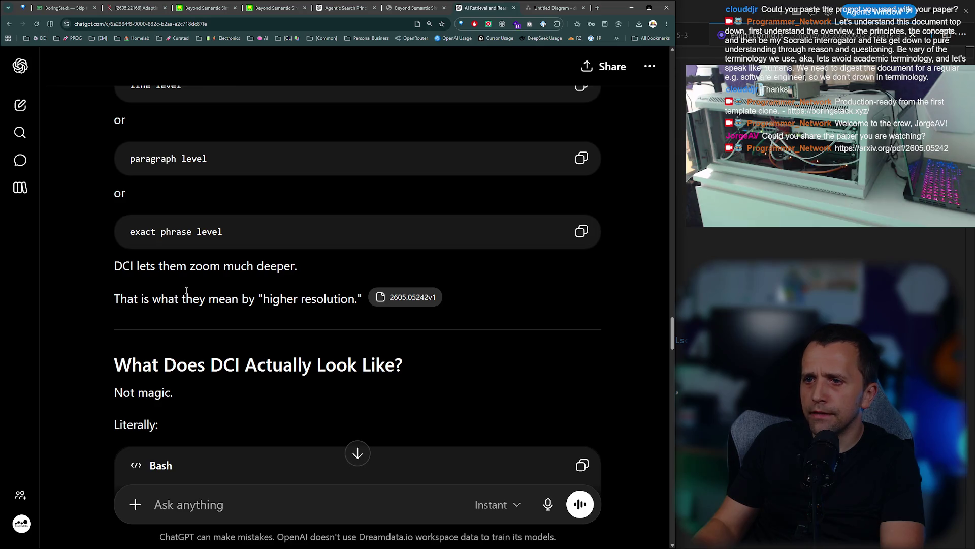
scroll(305, 264, down, 2)
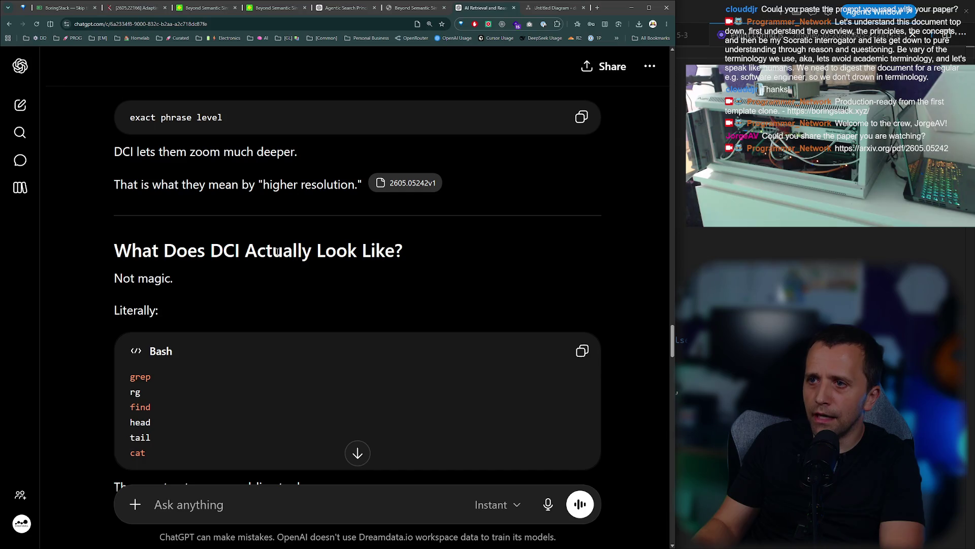
scroll(129, 285, down, 2)
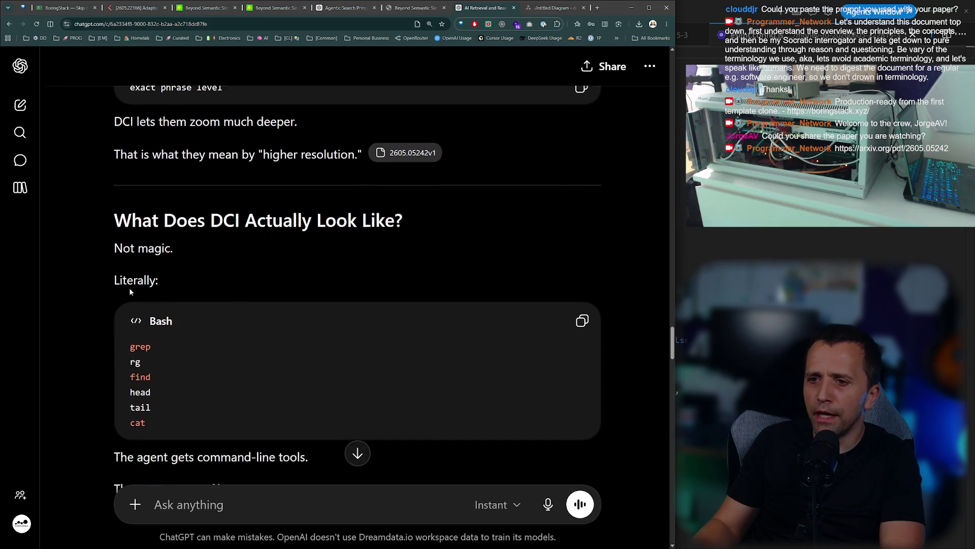
drag(129, 297, 151, 310)
double_click(135, 315)
double_click(140, 331)
click(139, 358)
scroll(203, 261, down, 2)
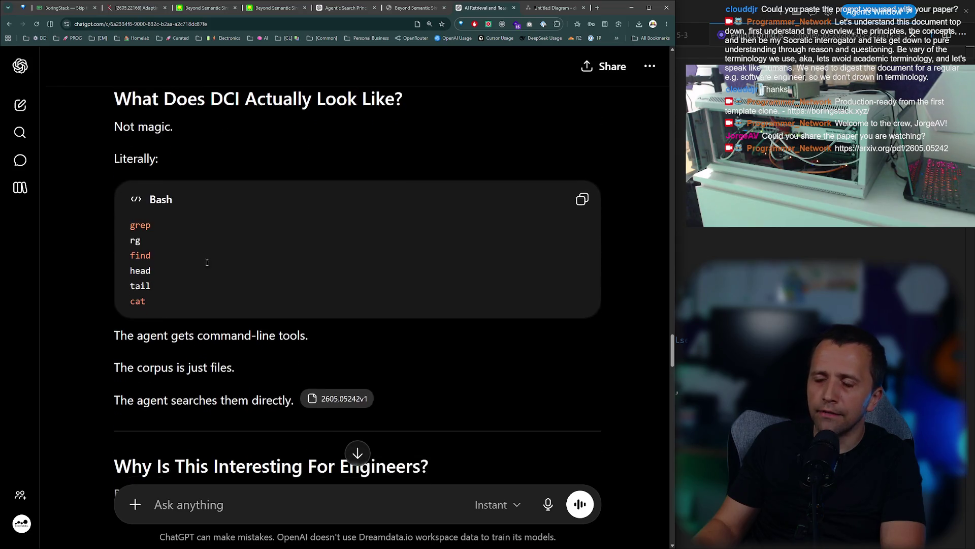
scroll(201, 252, down, 2)
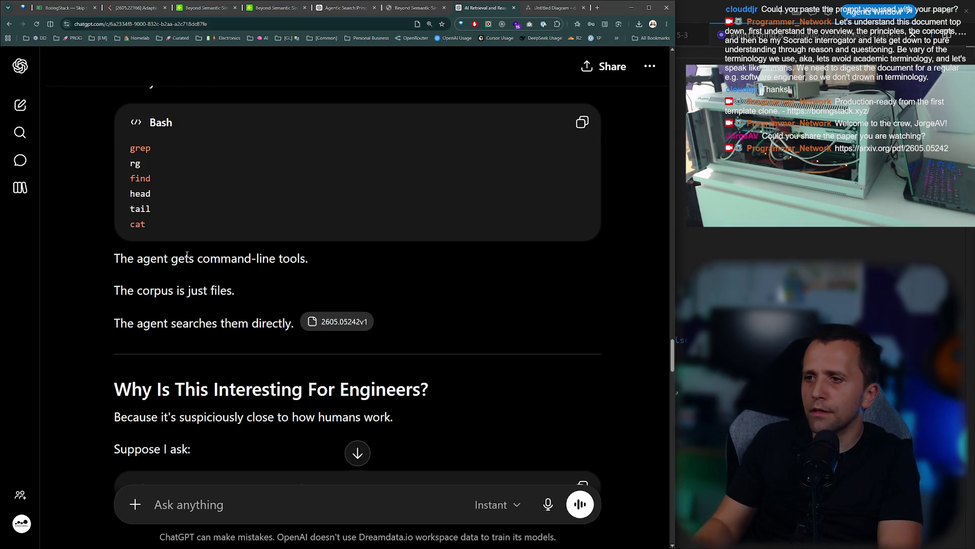
scroll(186, 251, down, 2)
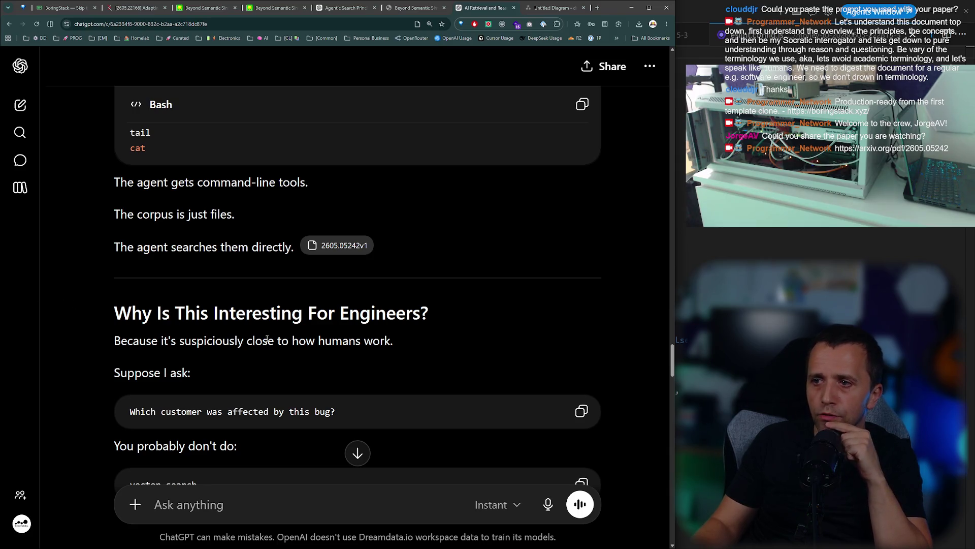
scroll(267, 339, down, 2)
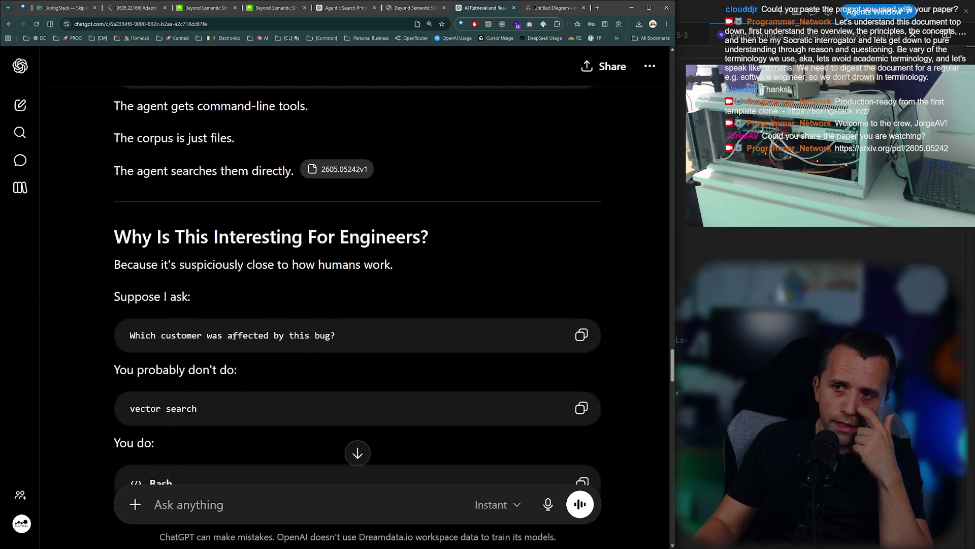
triple_click(232, 336)
click(302, 359)
scroll(288, 359, down, 1)
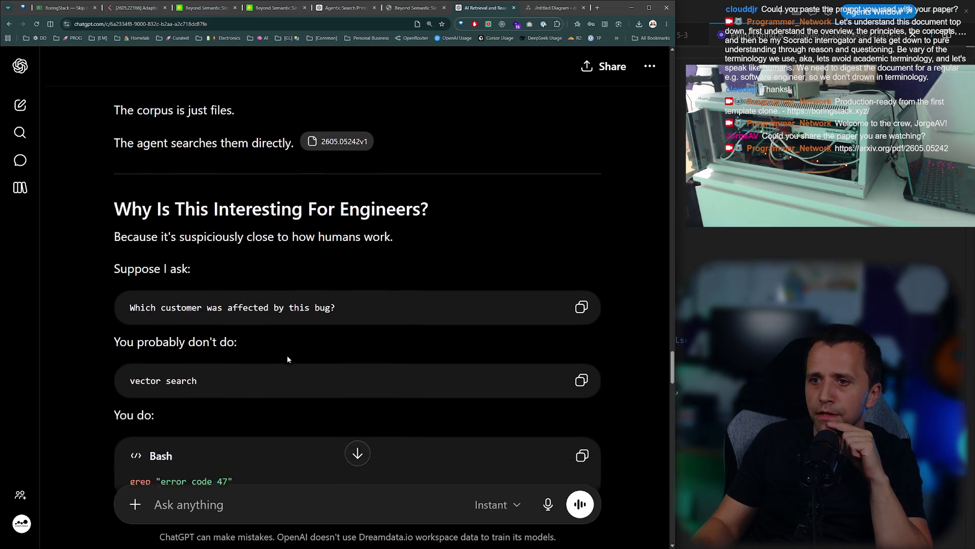
scroll(287, 359, down, 1)
mouse_move(153, 317)
mouse_down()
mouse_move(156, 303)
mouse_move(240, 310)
mouse_move(130, 331)
mouse_up()
scroll(170, 357, down, 1)
click(169, 357)
drag(152, 399, 234, 396)
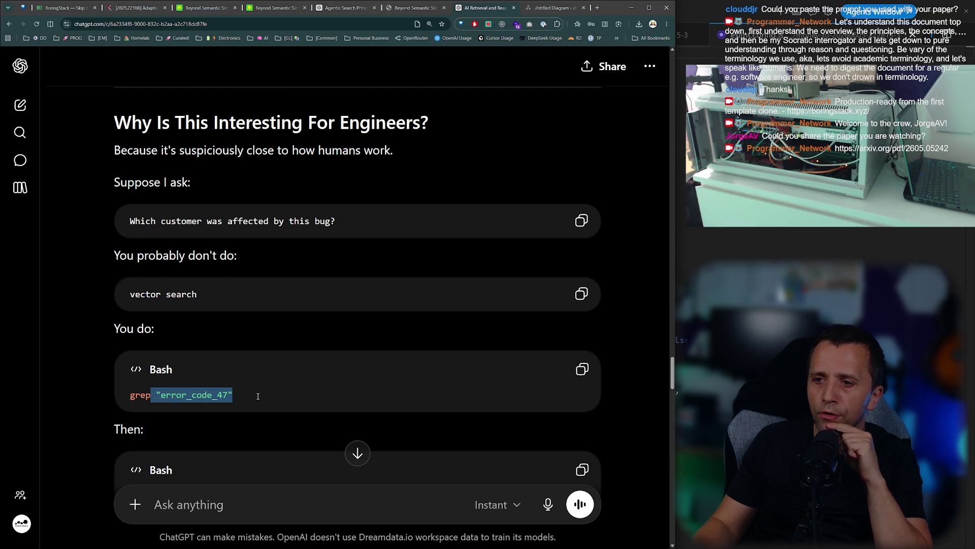
scroll(234, 362, down, 3)
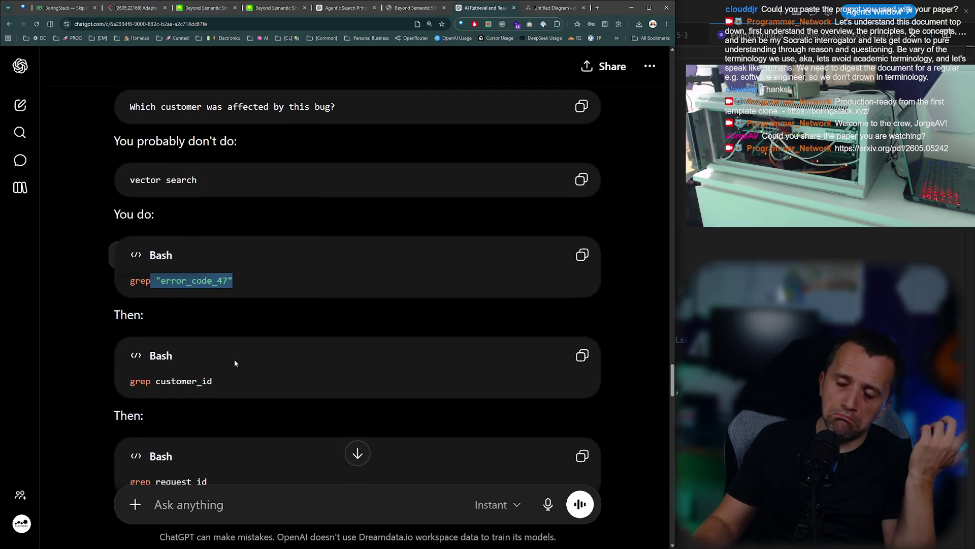
scroll(234, 362, down, 2)
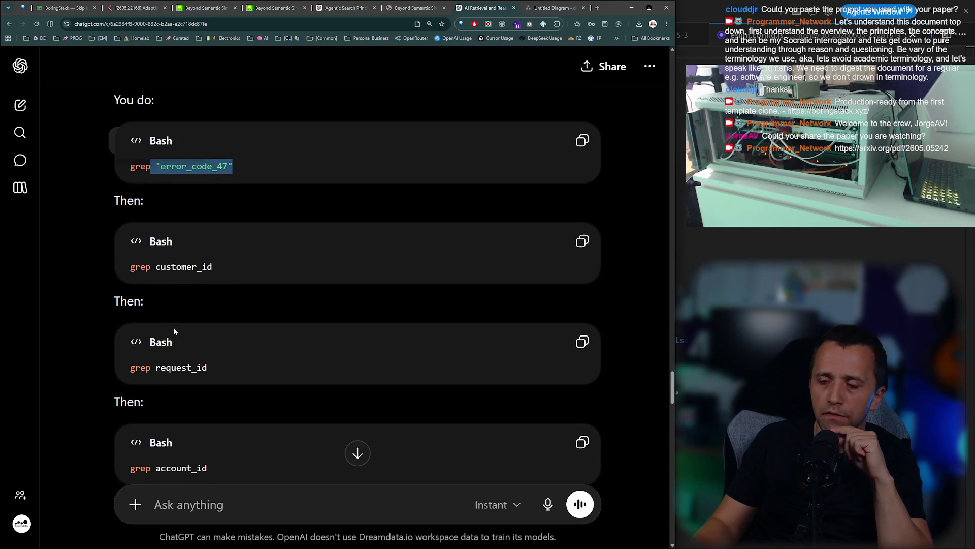
scroll(148, 307, down, 2)
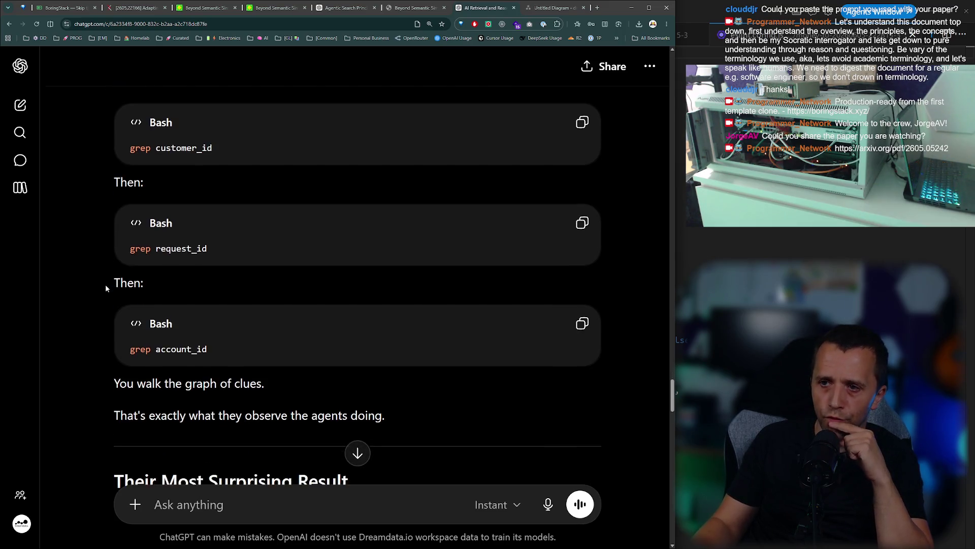
scroll(105, 287, down, 1)
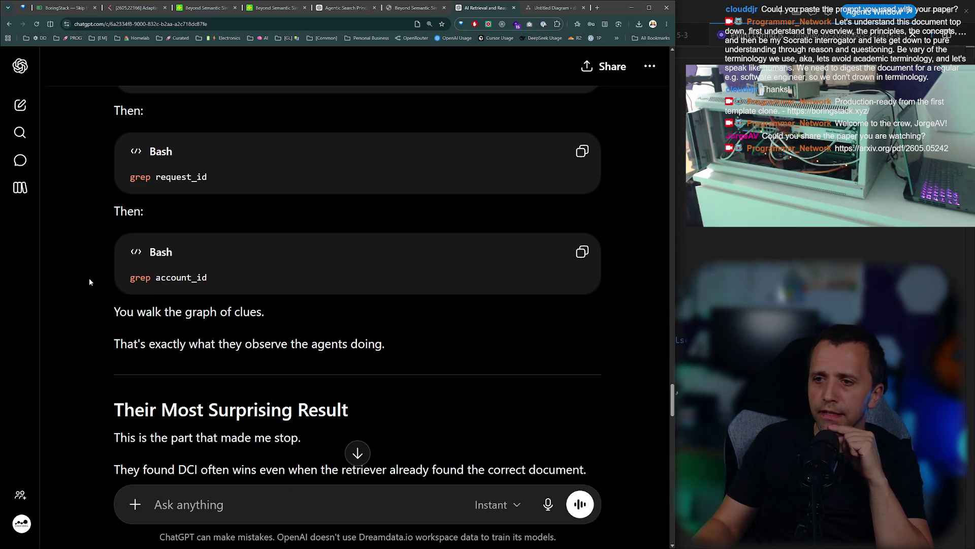
scroll(76, 277, down, 2)
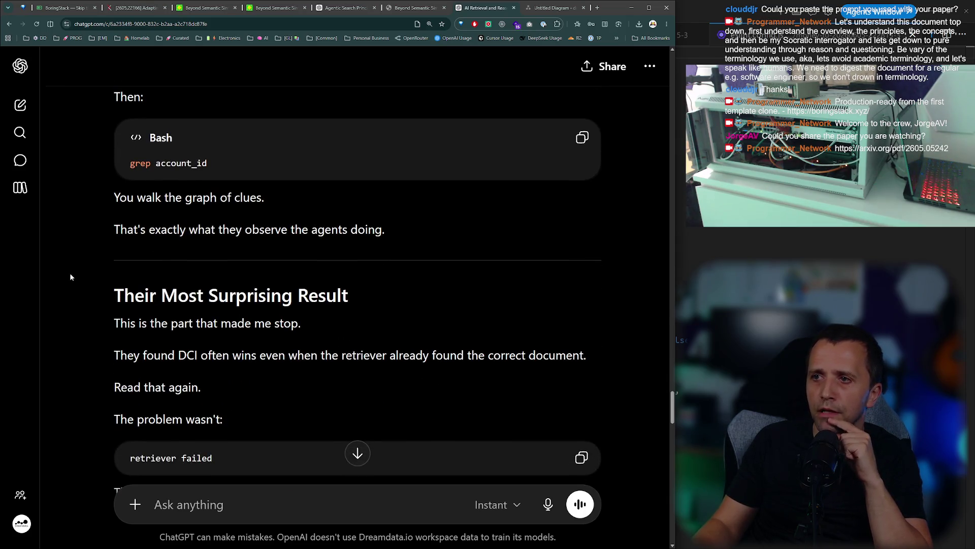
scroll(54, 266, down, 1)
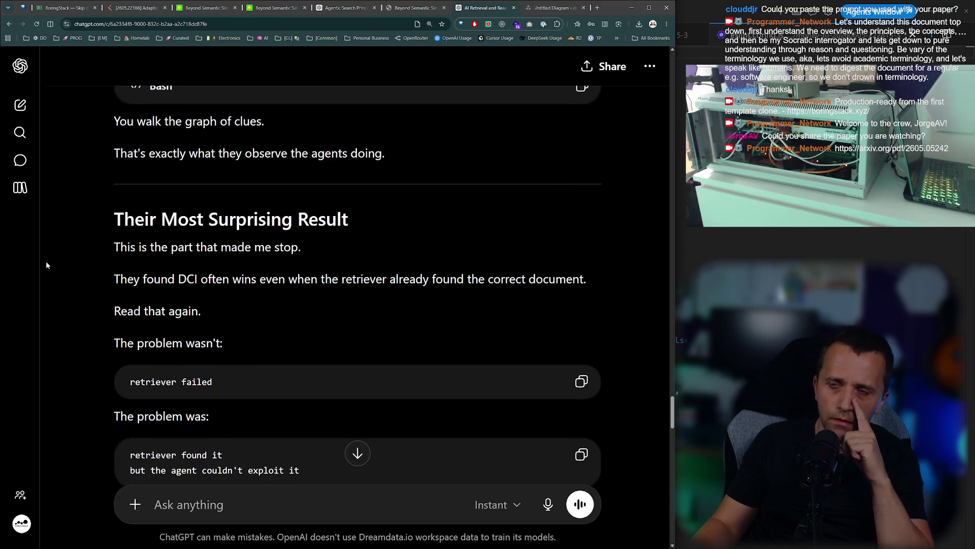
drag(216, 226, 318, 224)
click(220, 249)
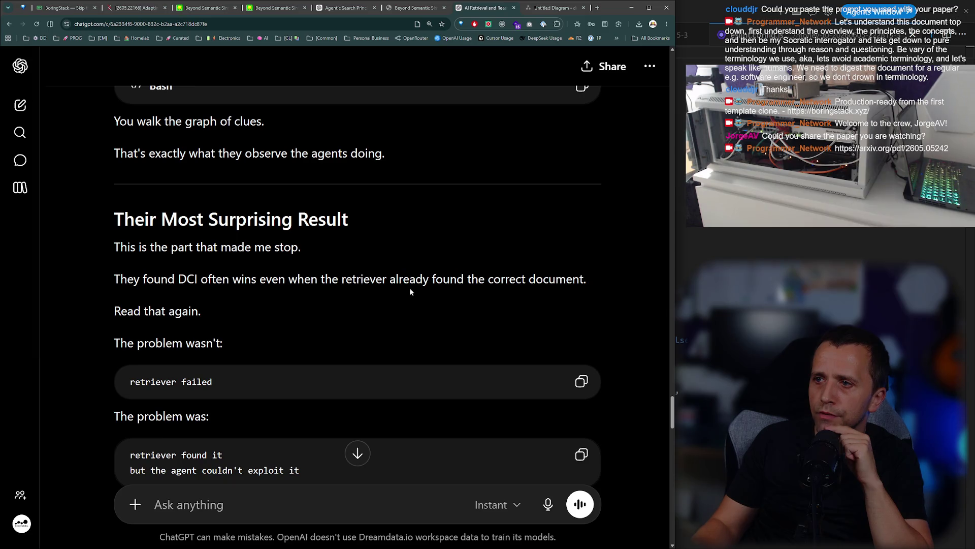
drag(402, 273, 566, 280)
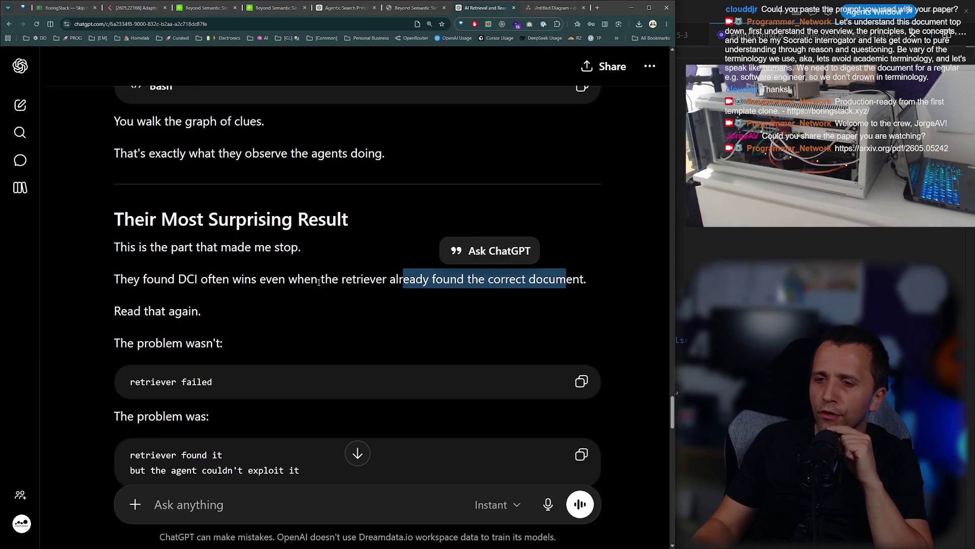
scroll(319, 282, down, 2)
drag(120, 267, 206, 268)
click(178, 290)
scroll(128, 296, down, 2)
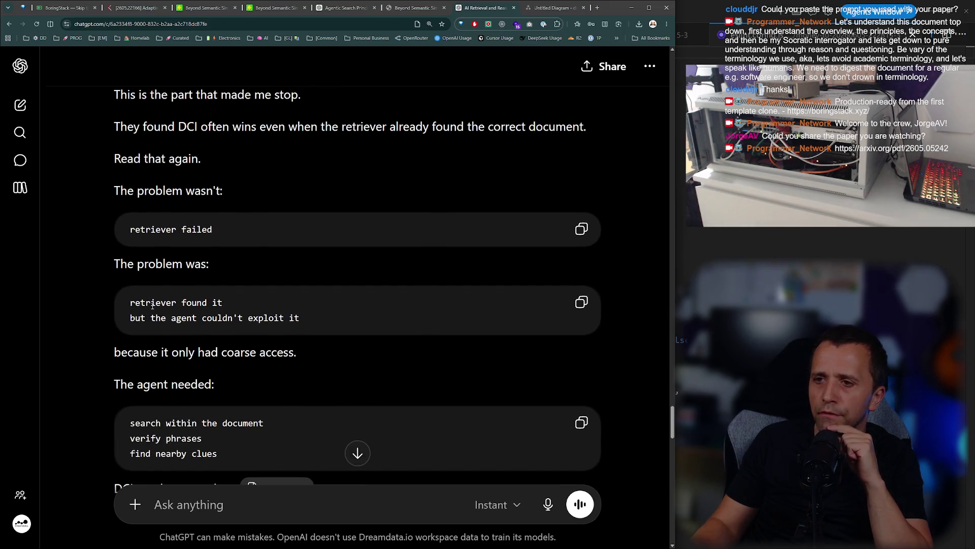
mouse_move(194, 320)
mouse_down()
mouse_move(225, 303)
mouse_move(300, 319)
mouse_up()
click(189, 362)
scroll(190, 351, down, 2)
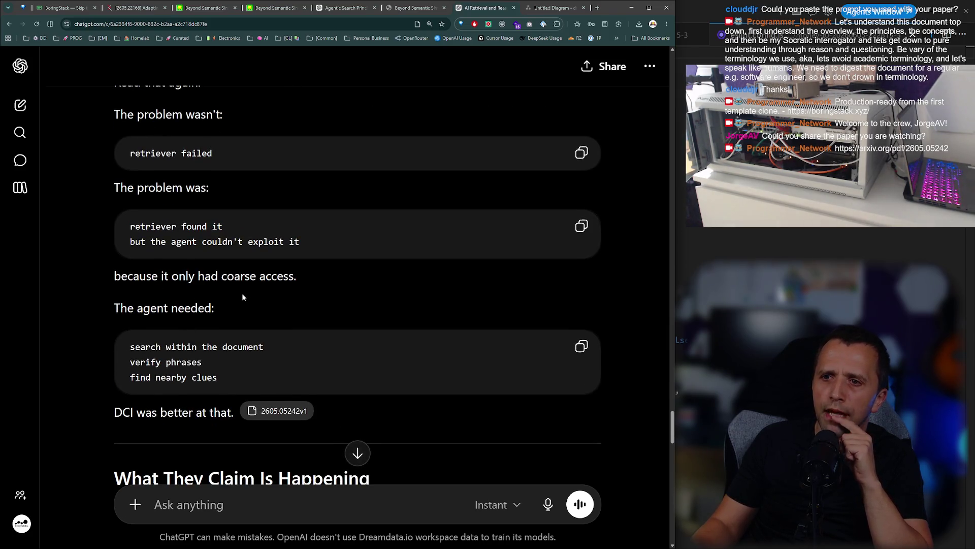
mouse_move(132, 351)
mouse_down()
mouse_move(267, 363)
mouse_move(265, 348)
mouse_up()
click(261, 362)
mouse_move(207, 366)
mouse_down()
mouse_move(130, 362)
mouse_move(261, 375)
mouse_up()
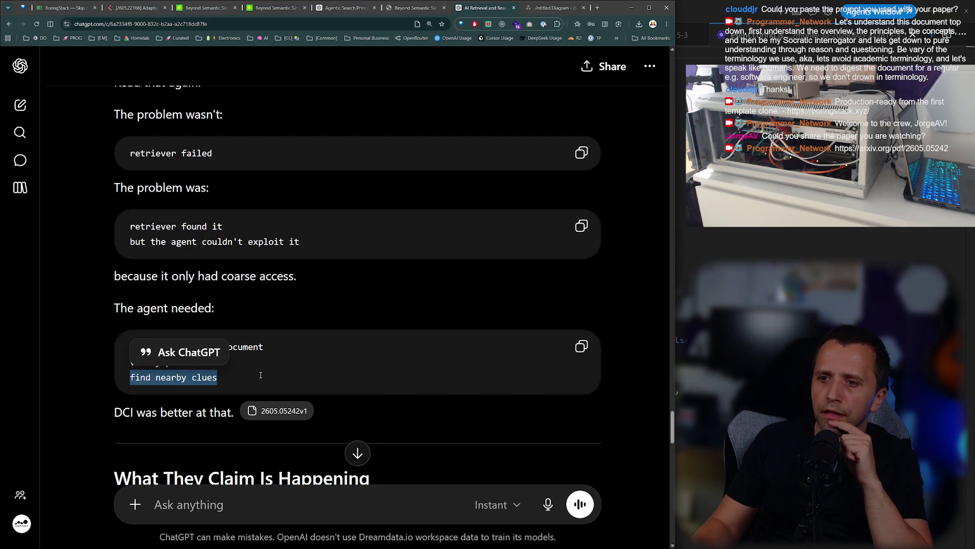
scroll(259, 372, down, 2)
click(157, 261)
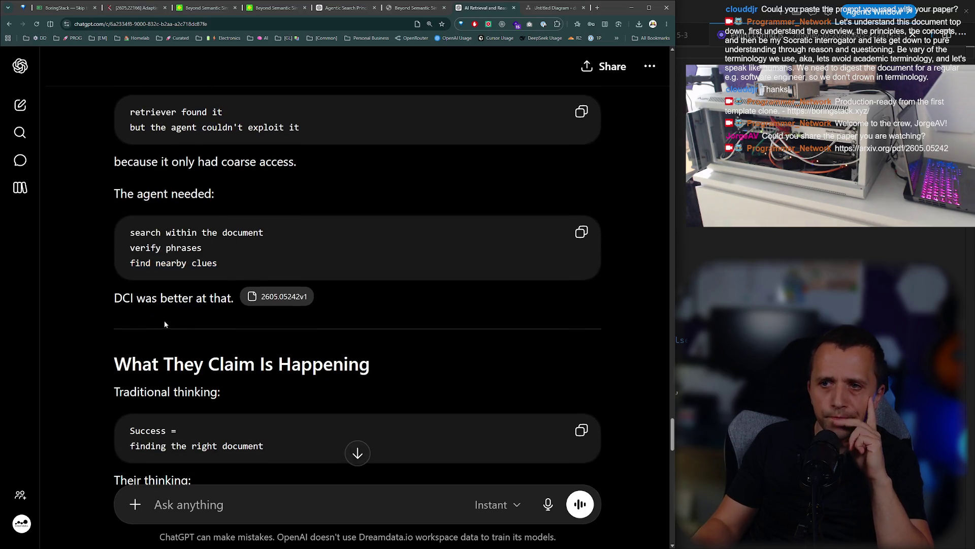
scroll(182, 328, down, 2)
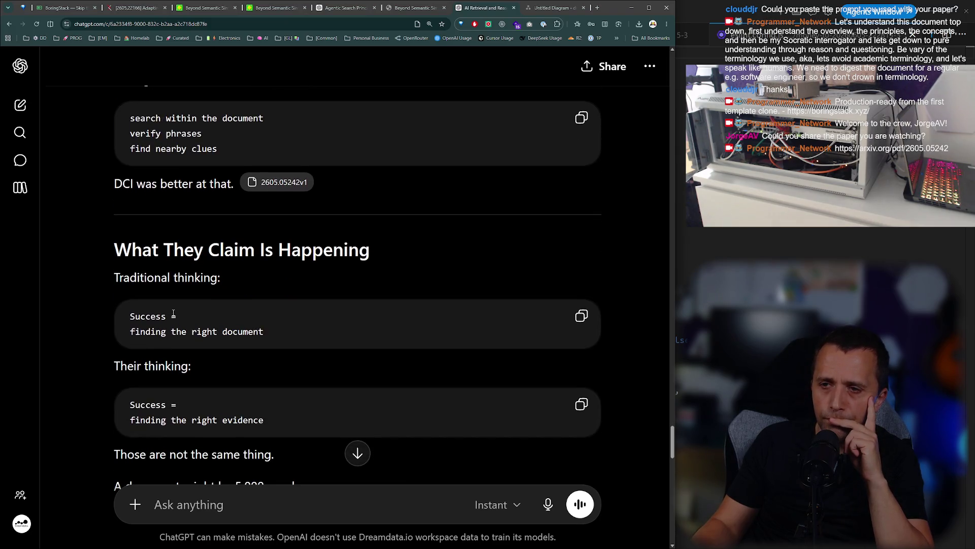
drag(131, 312, 115, 277)
double_click(147, 316)
click(150, 338)
scroll(150, 337, down, 2)
drag(130, 310, 269, 304)
click(269, 302)
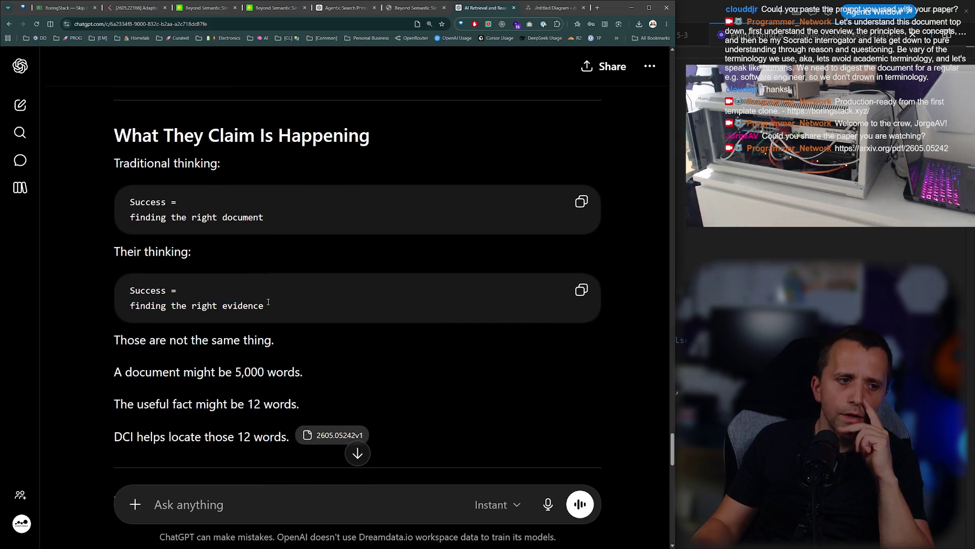
drag(130, 217, 264, 217)
click(231, 248)
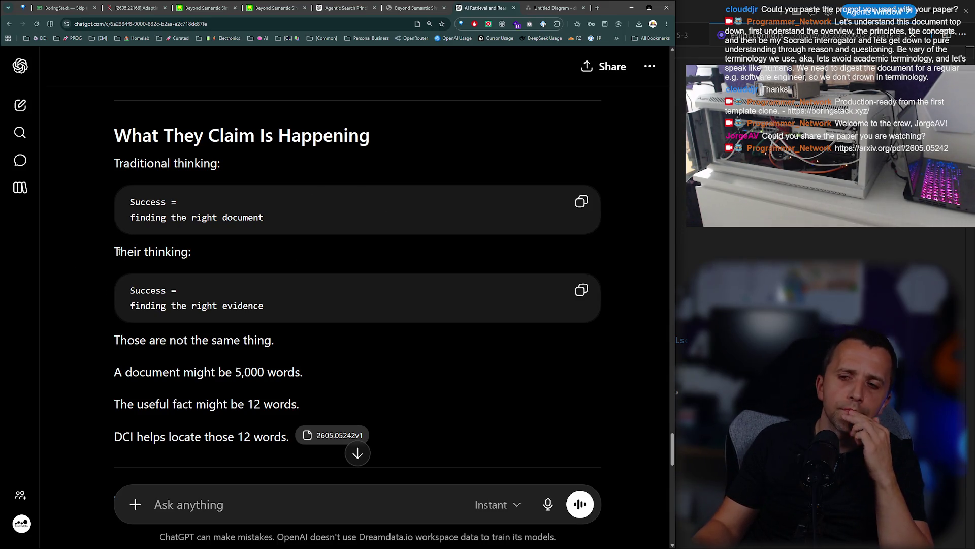
drag(110, 371, 280, 370)
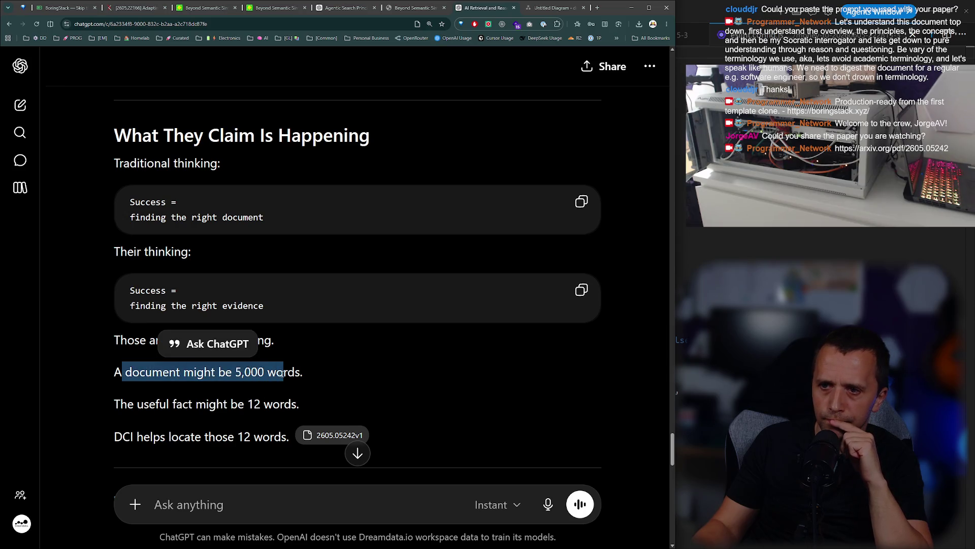
scroll(279, 369, down, 2)
click(136, 325)
drag(136, 325, 236, 327)
drag(143, 359, 244, 359)
click(225, 379)
scroll(225, 379, down, 3)
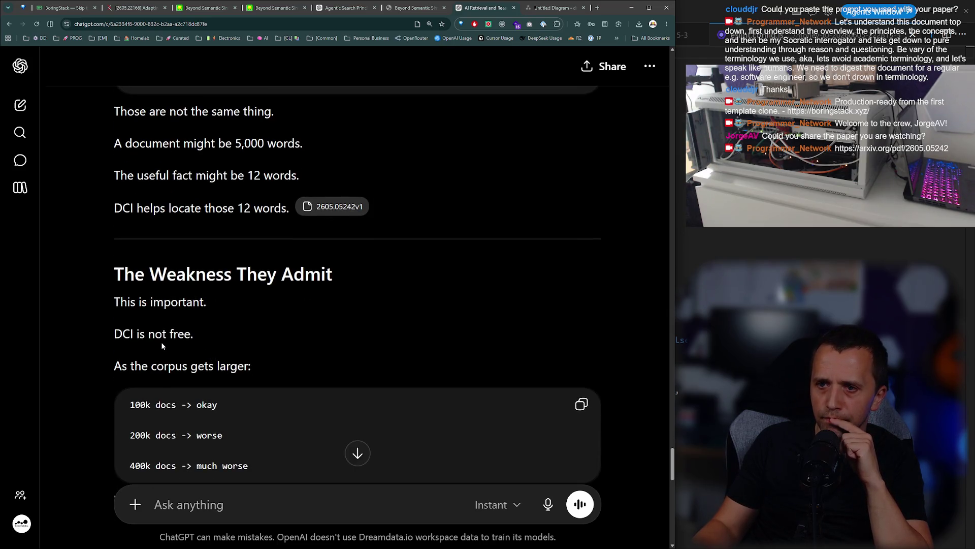
scroll(159, 340, down, 2)
drag(130, 291, 242, 290)
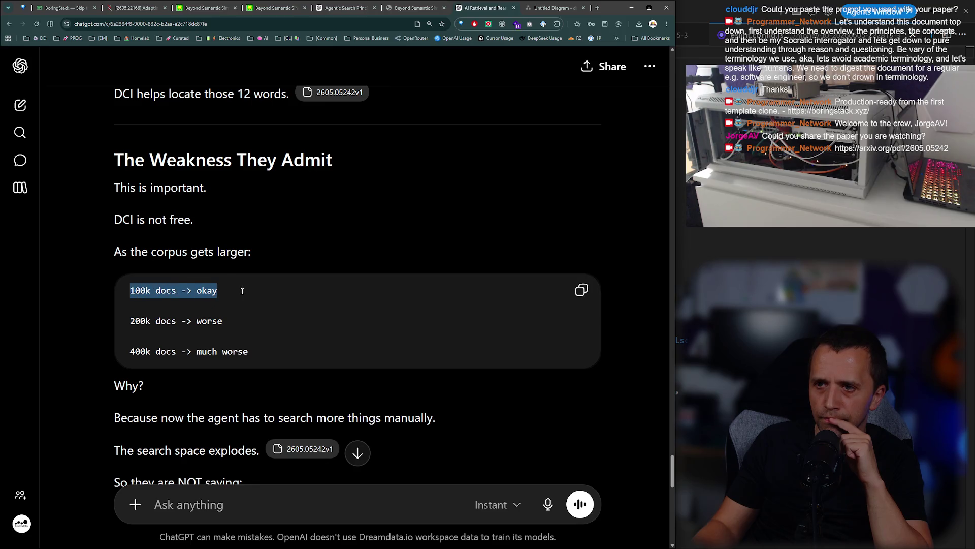
mouse_move(145, 321)
mouse_down()
mouse_move(223, 321)
mouse_move(192, 304)
mouse_move(447, 295)
mouse_up()
scroll(220, 321, down, 2)
click(434, 347)
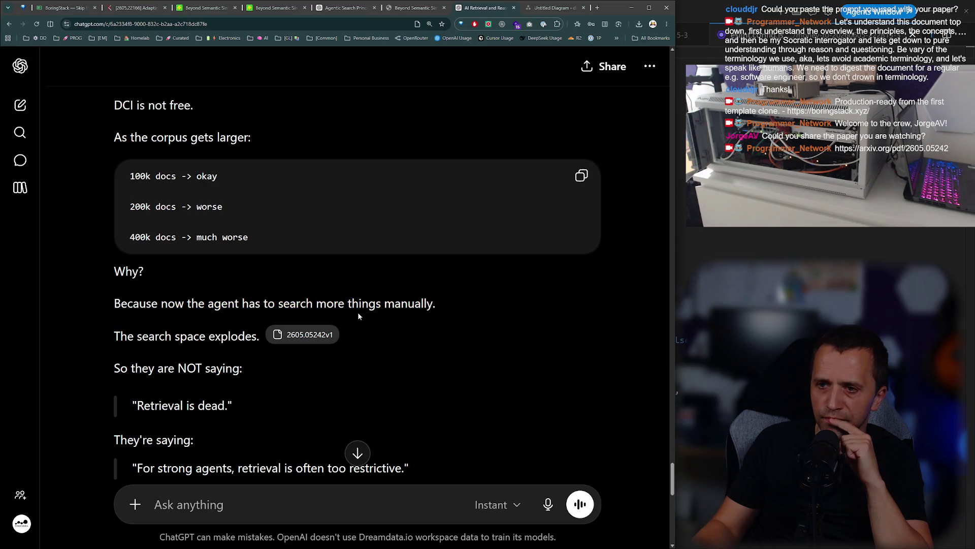
scroll(346, 312, down, 2)
scroll(344, 311, down, 2)
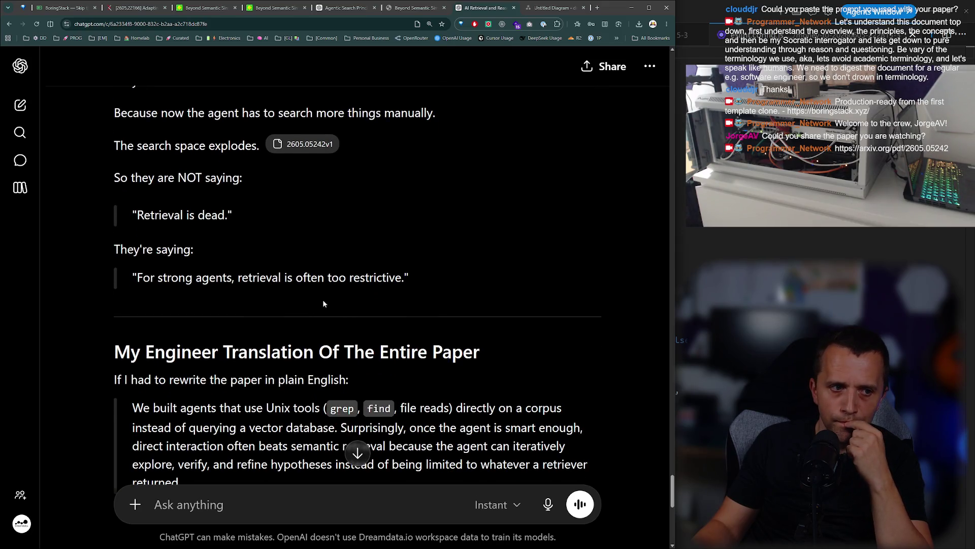
scroll(304, 293, up, 2)
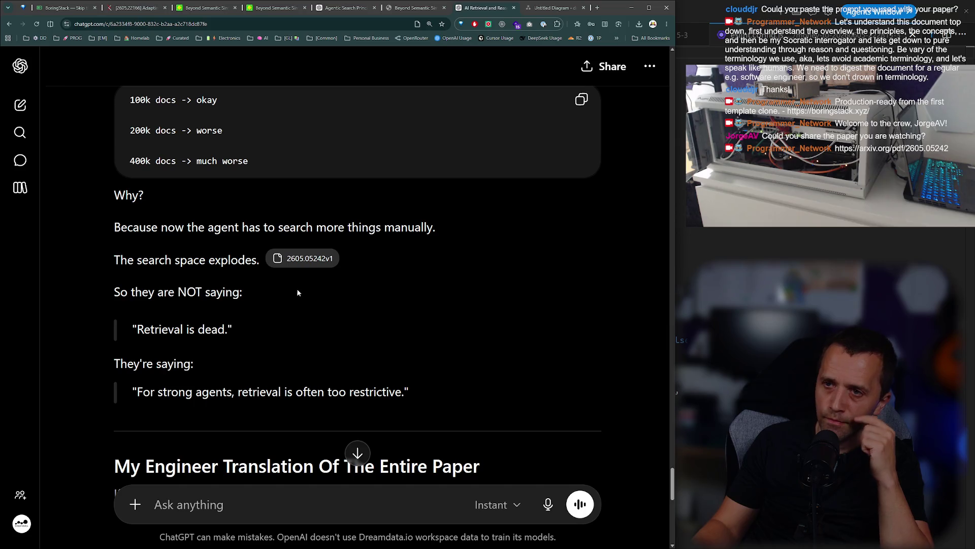
scroll(250, 136, up, 2)
mouse_move(142, 137)
mouse_down()
mouse_move(222, 176)
mouse_move(144, 272)
mouse_up()
click(190, 237)
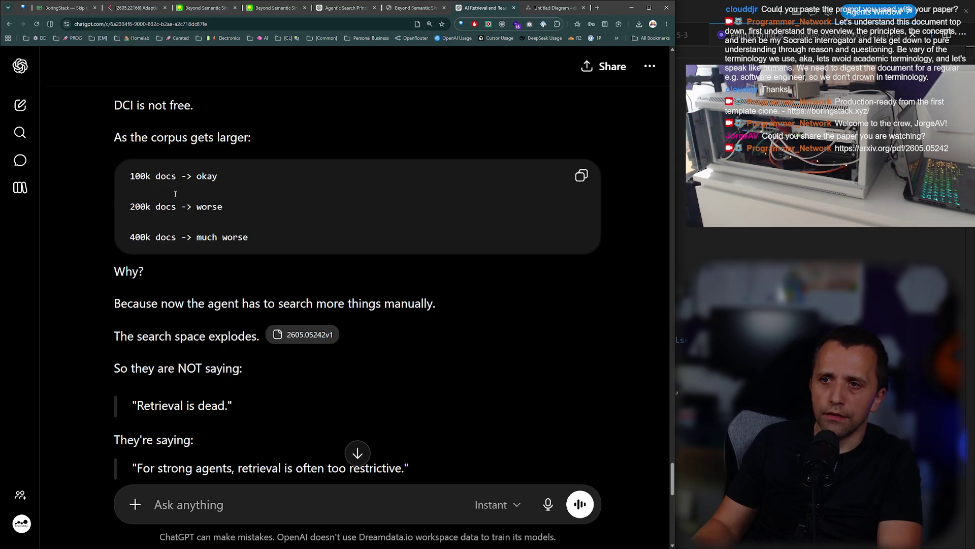
triple_click(131, 235)
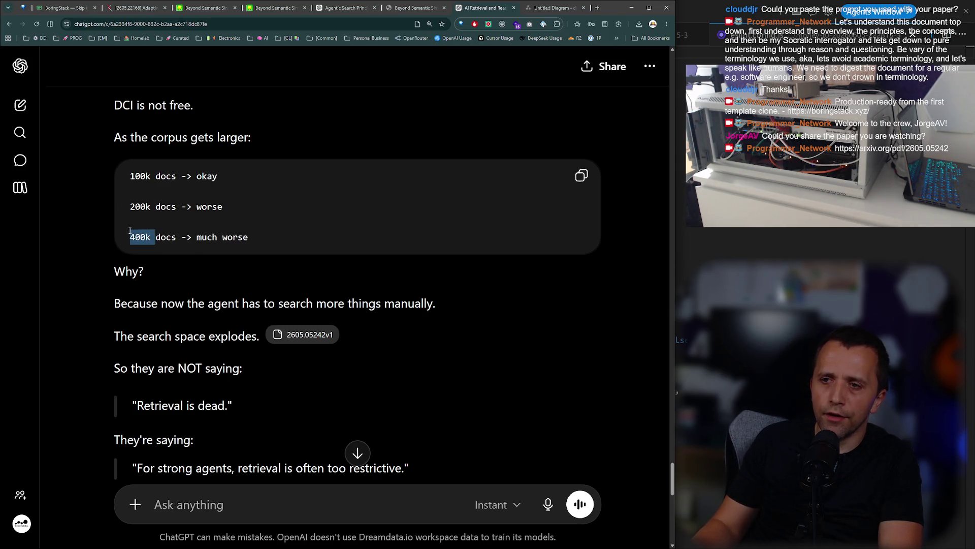
click(146, 270)
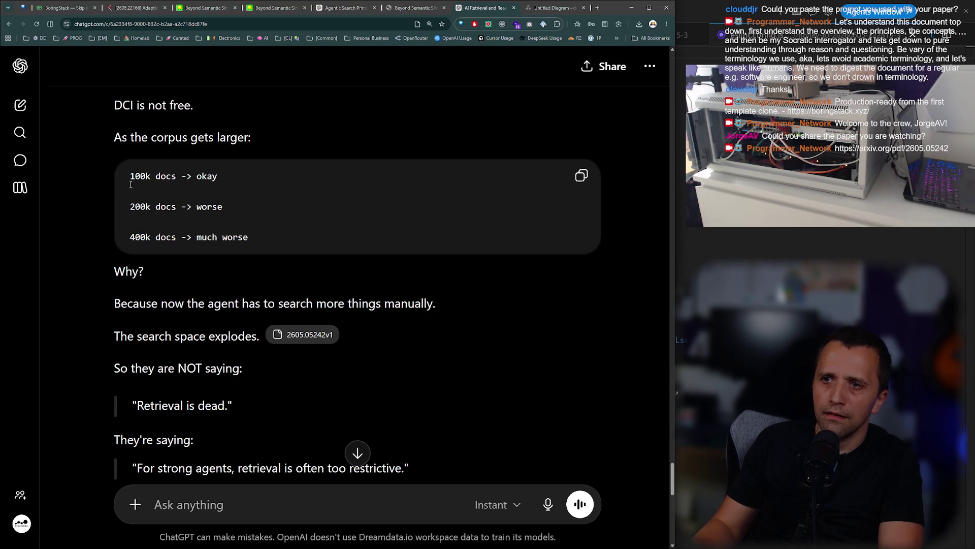
drag(124, 180, 218, 178)
click(245, 215)
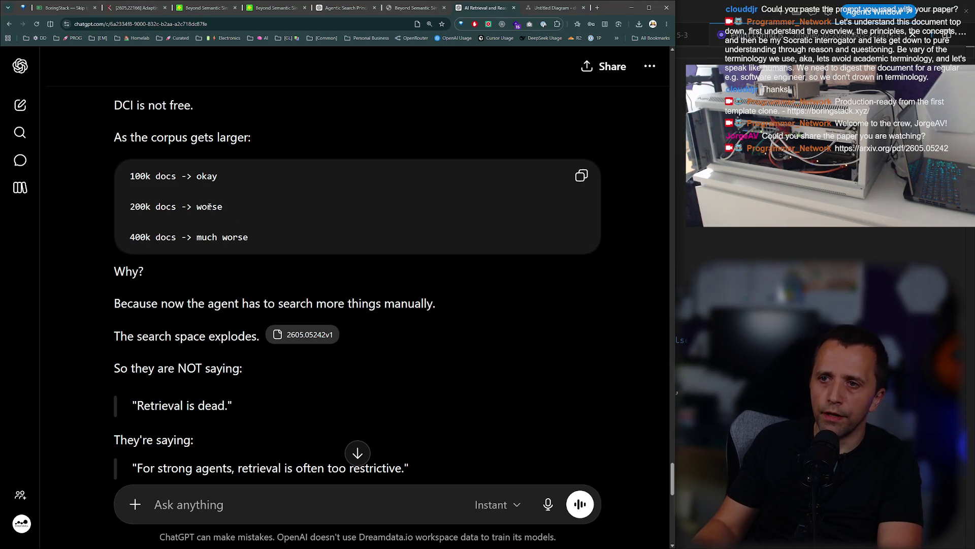
double_click(146, 235)
click(157, 276)
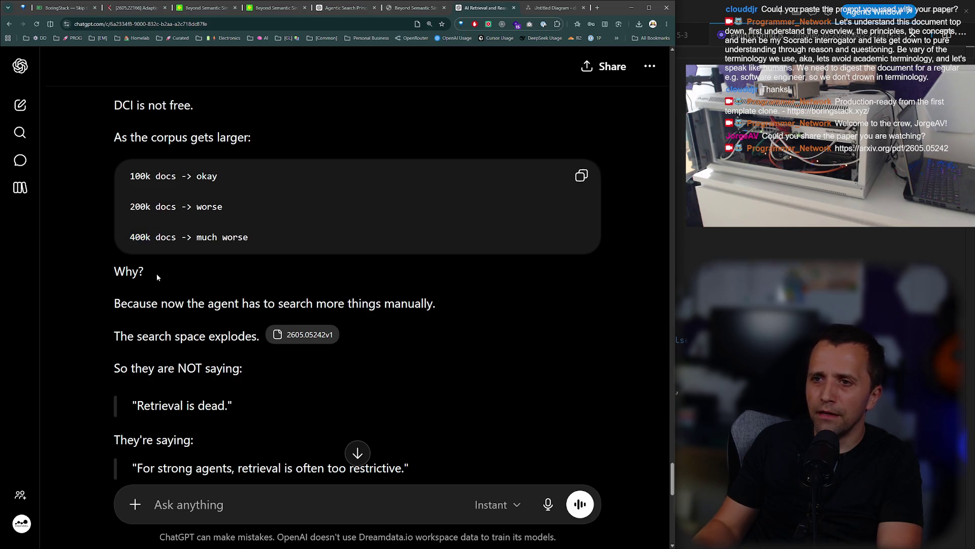
double_click(138, 208)
scroll(195, 227, down, 2)
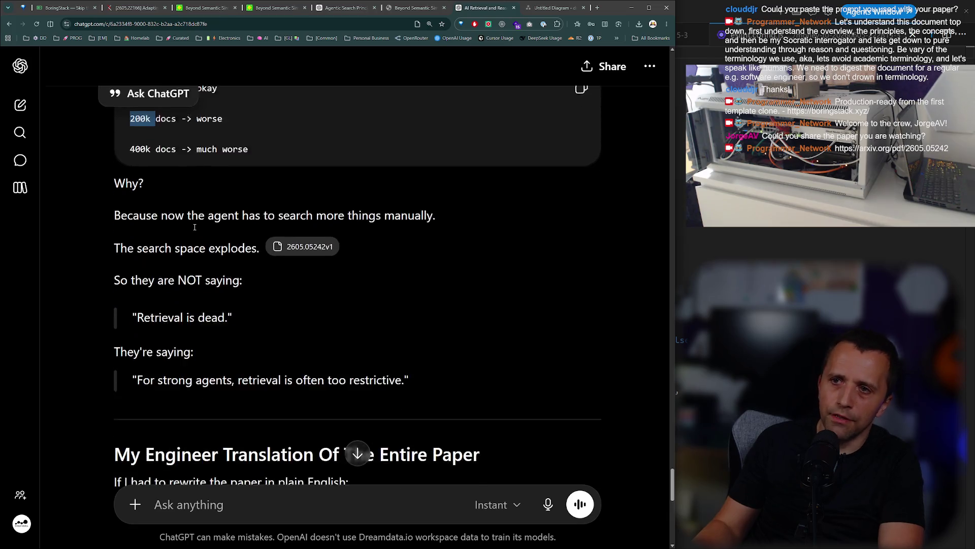
scroll(224, 110, down, 1)
scroll(178, 318, down, 2)
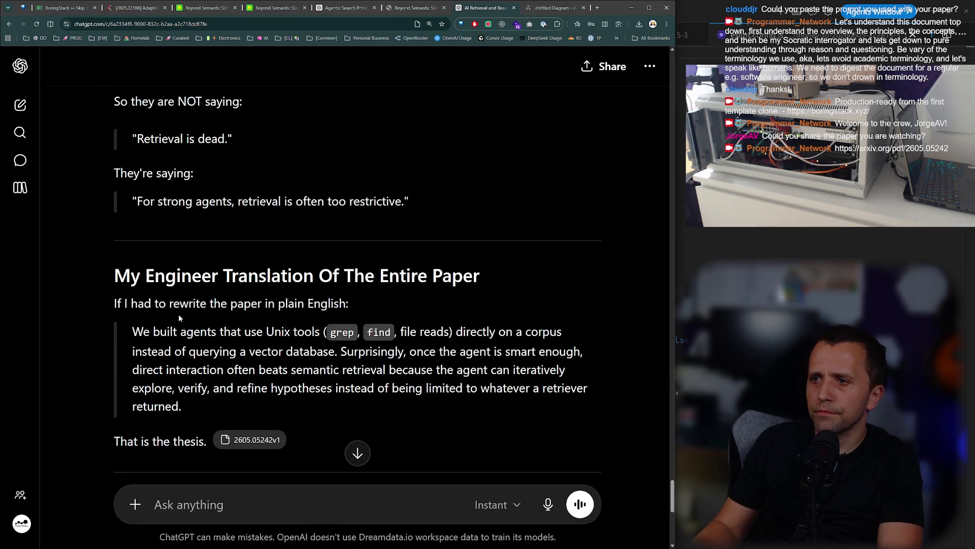
scroll(179, 318, down, 1)
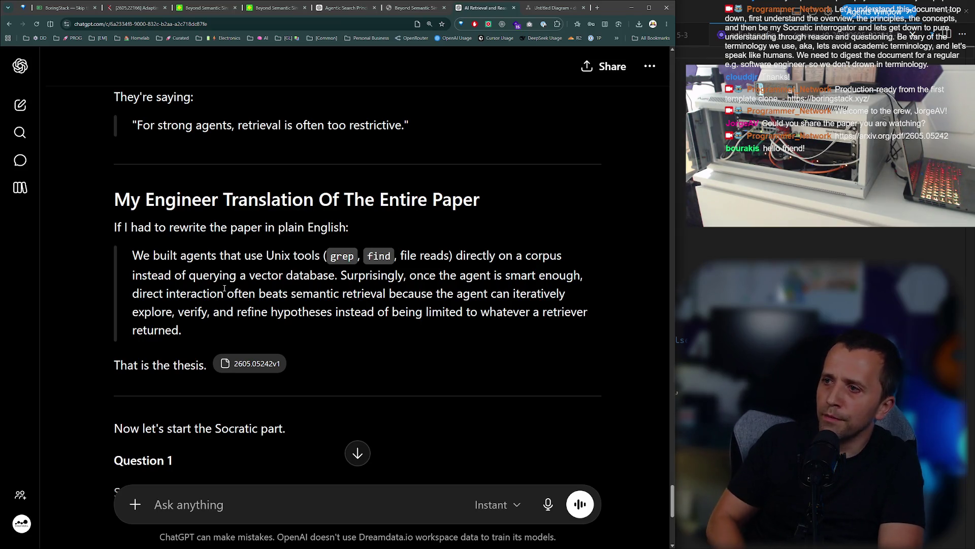
scroll(226, 289, down, 2)
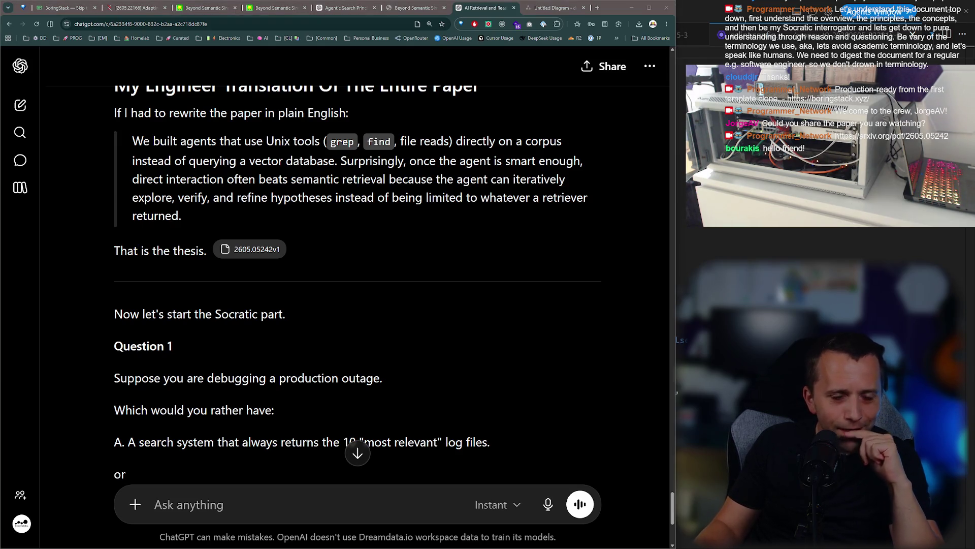
scroll(376, 325, down, 2)
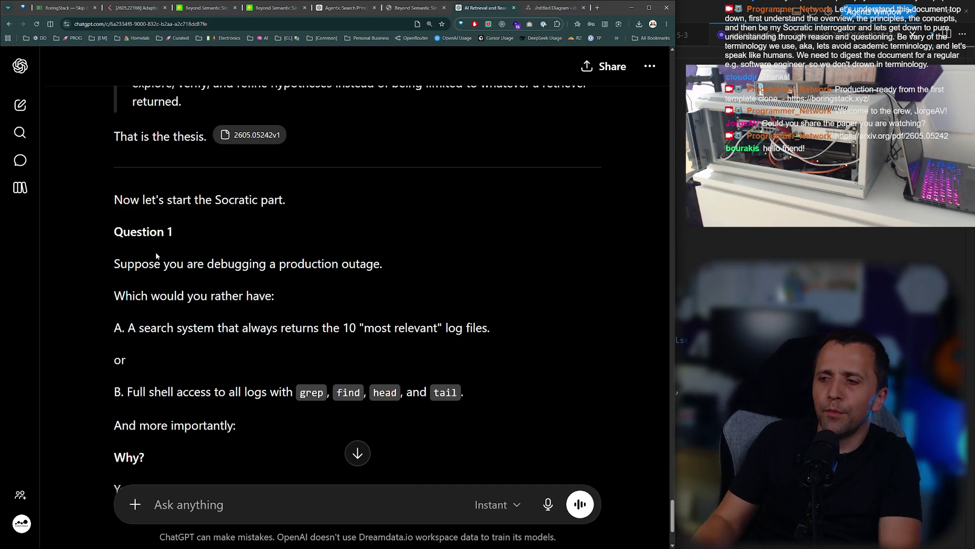
scroll(155, 251, down, 2)
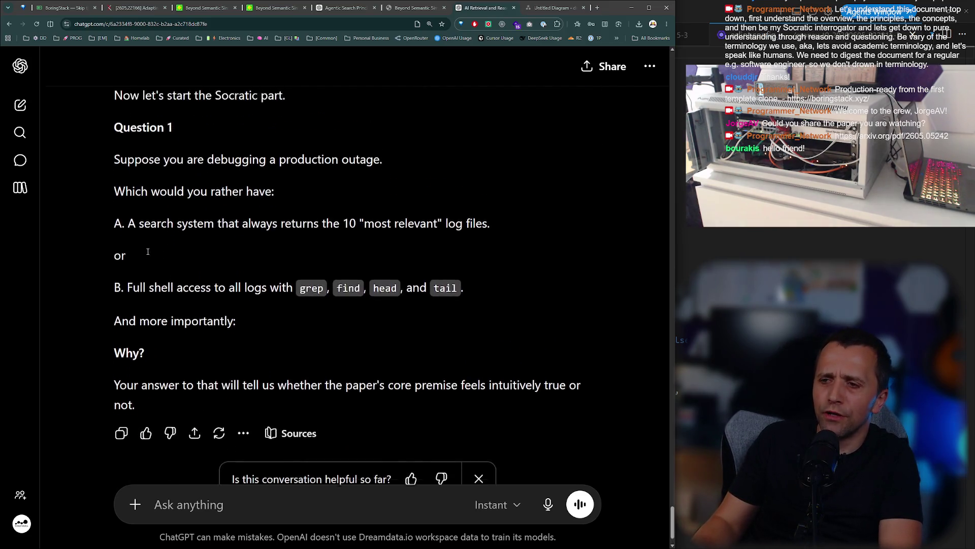
scroll(142, 249, up, 2)
drag(142, 272, 379, 277)
click(379, 277)
scroll(309, 285, down, 2)
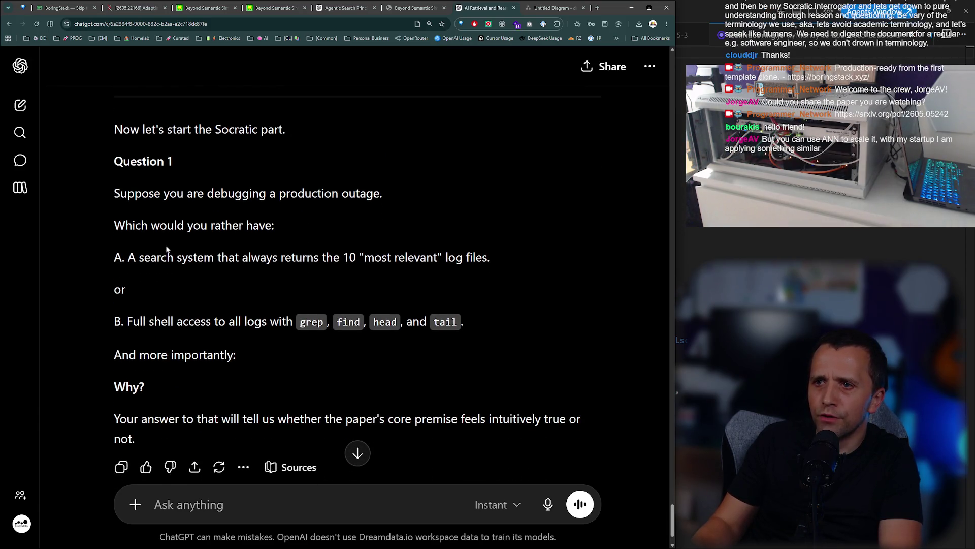
drag(184, 260, 281, 291)
click(239, 290)
scroll(212, 262, down, 2)
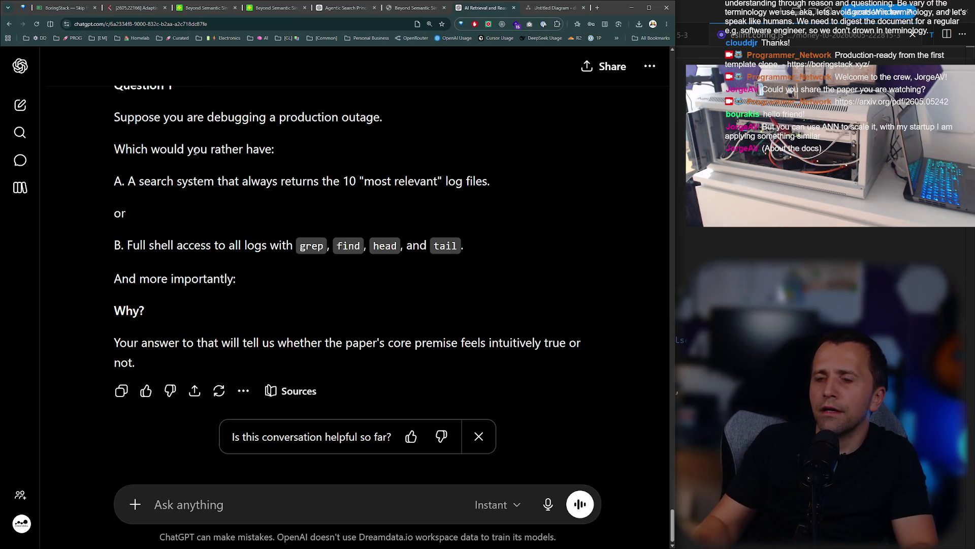
click(257, 520)
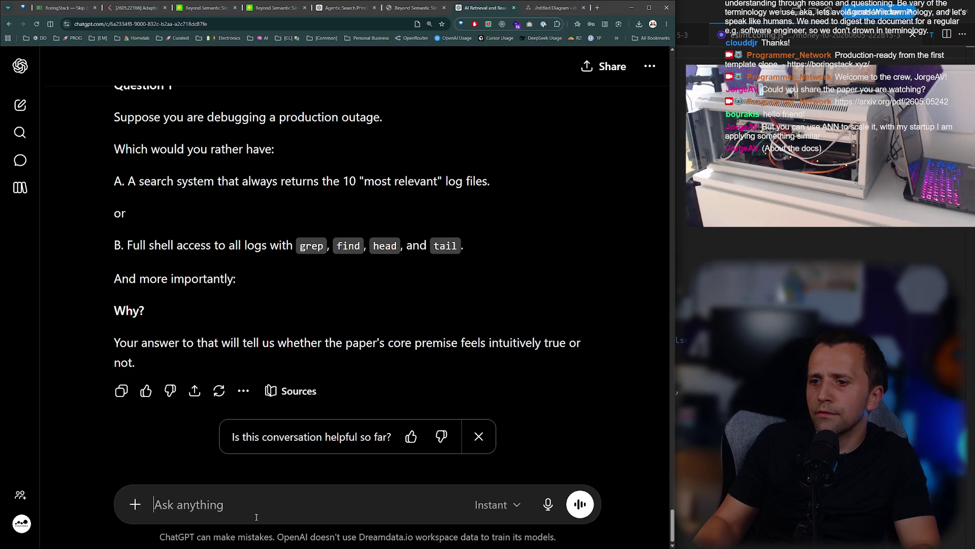
Send the answer 'I'd use them in conjuction / I'd first narrow the files, and then apply shell tools to those'.
text(Well, personally, I''d)
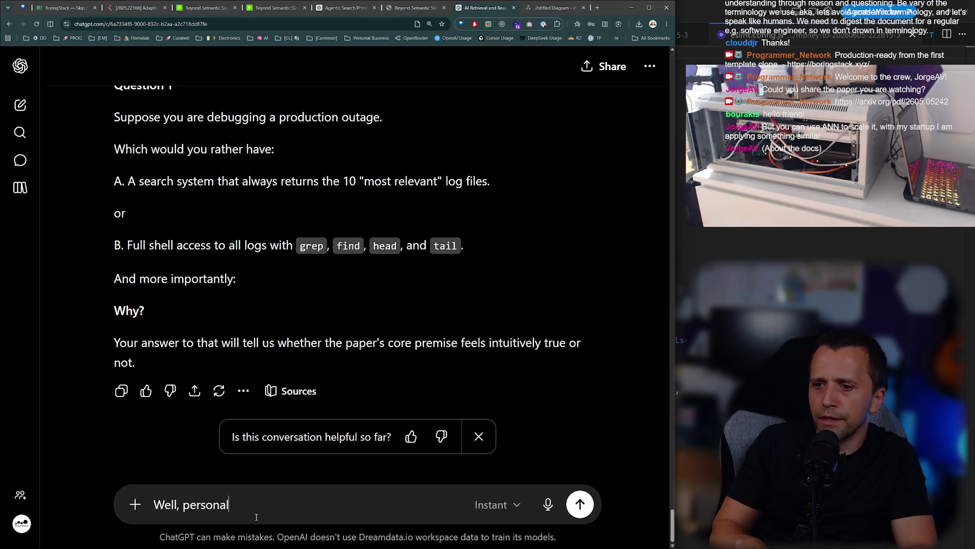
key(BackSpace)
key(BackSpace)
text(d use them in conjuction)
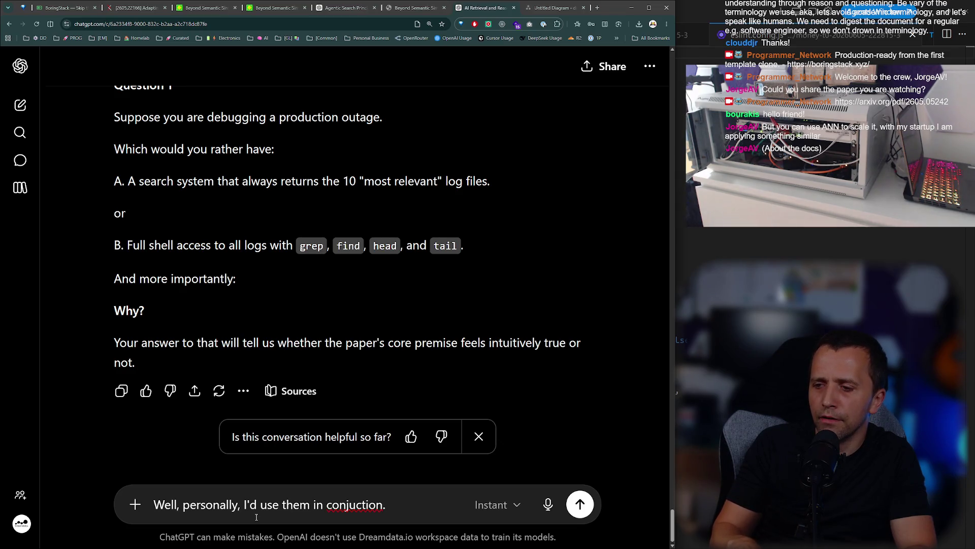
key(shift+Return)
key(shift+Return)
text(I'd fi)
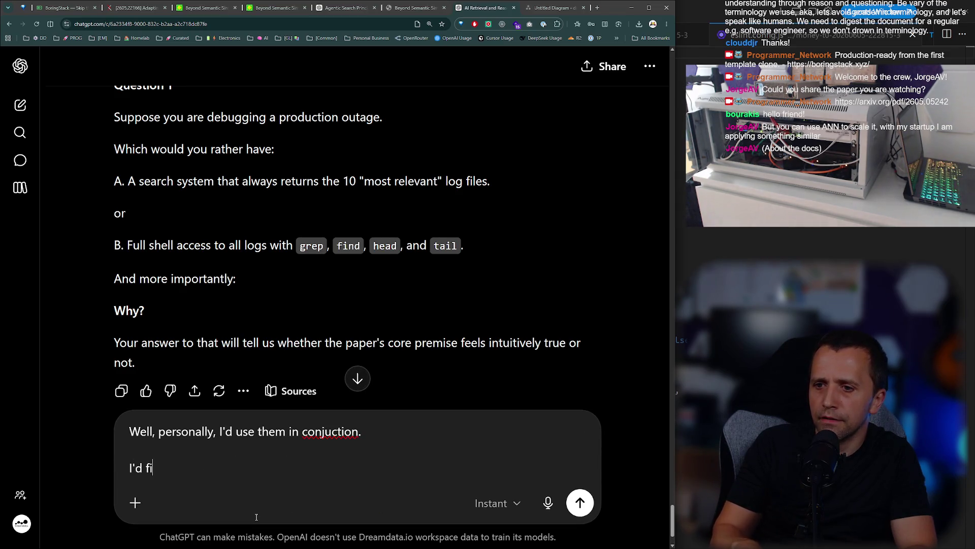
text(rst narrow the files, and then apply )
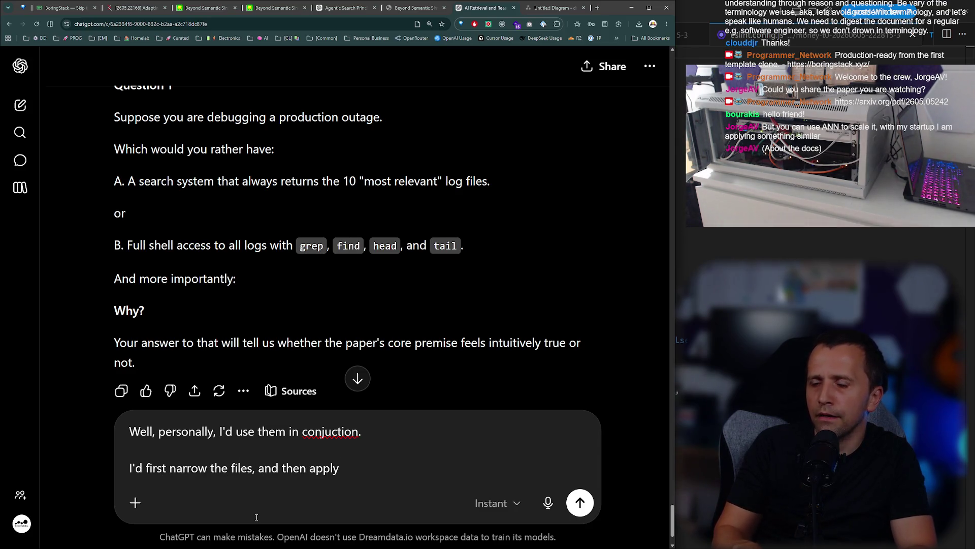
text(shell tools to those)
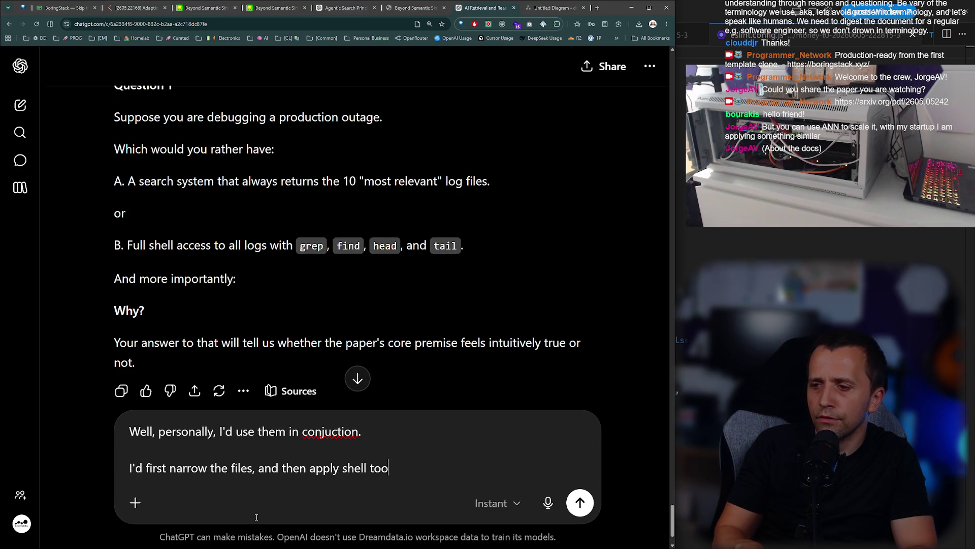
key(Return)
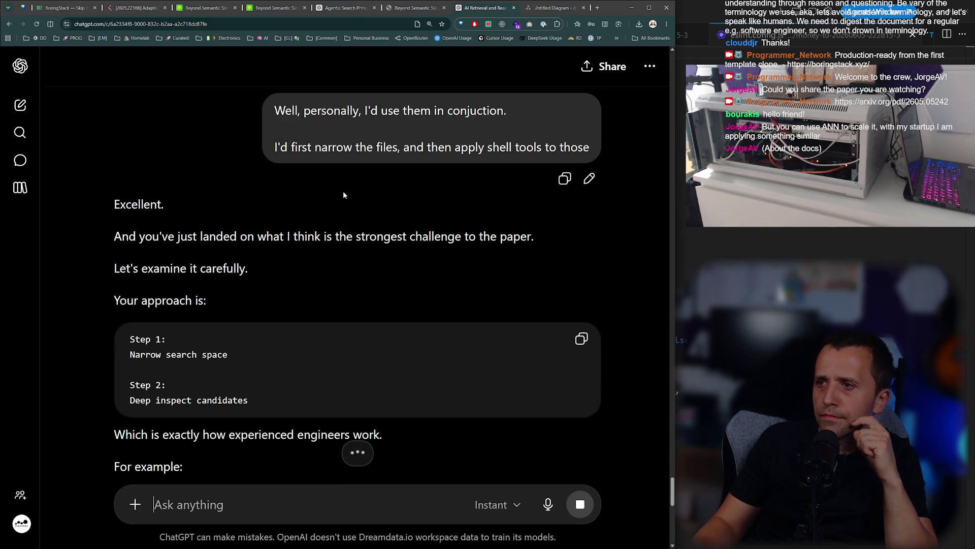
Read down the reply through the Bash examples and the Retriever OR DCI versus Retriever THEN DCI blocks.
scroll(263, 261, down, 1)
scroll(263, 264, down, 1)
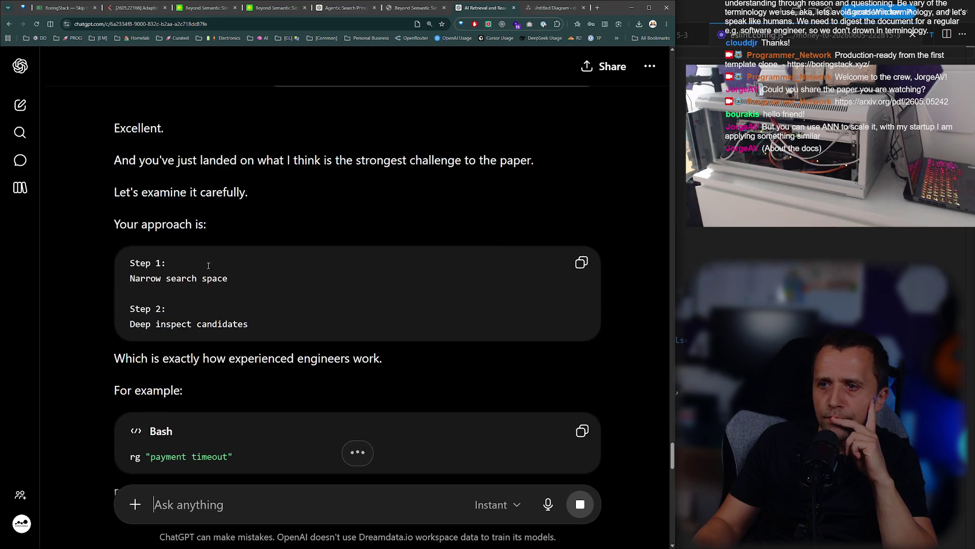
drag(144, 278, 205, 278)
click(189, 332)
double_click(189, 329)
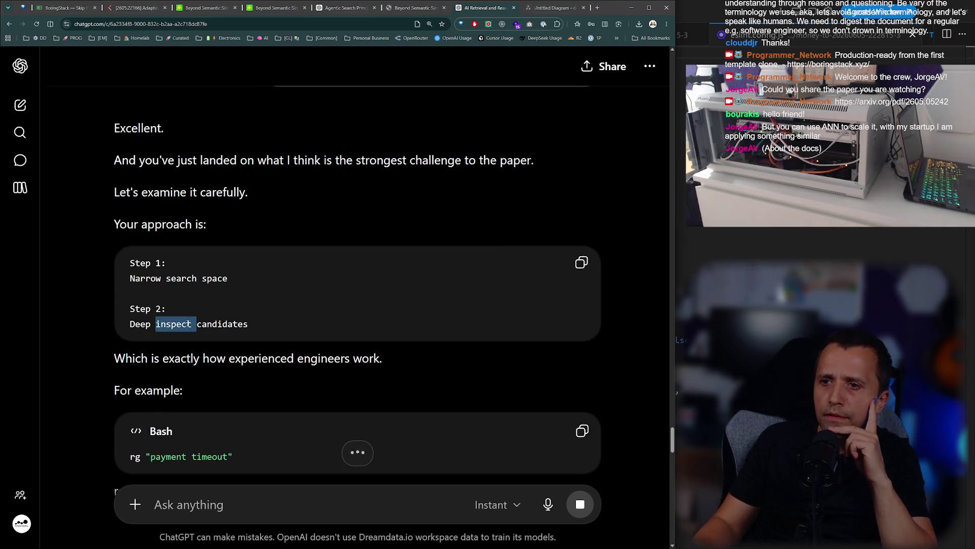
scroll(185, 310, down, 2)
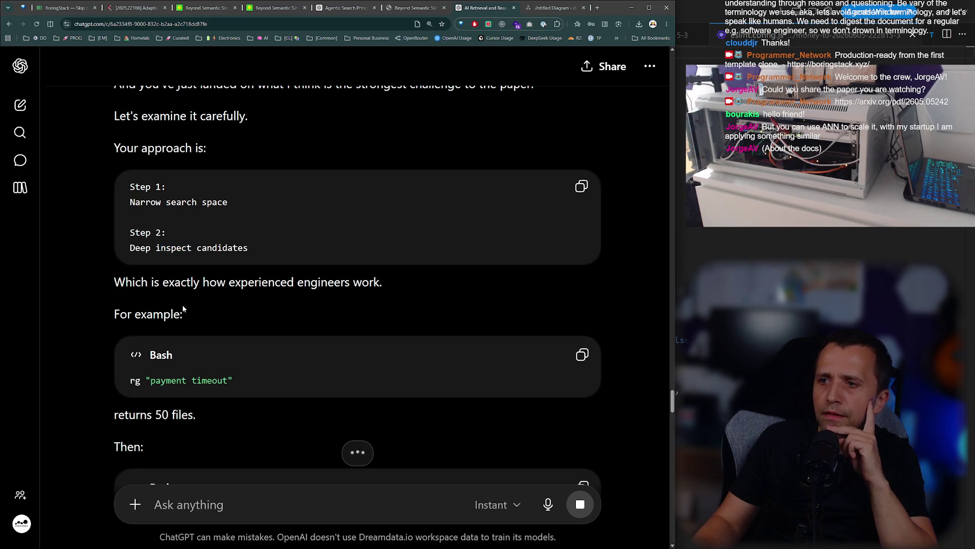
scroll(219, 254, down, 1)
scroll(169, 233, down, 2)
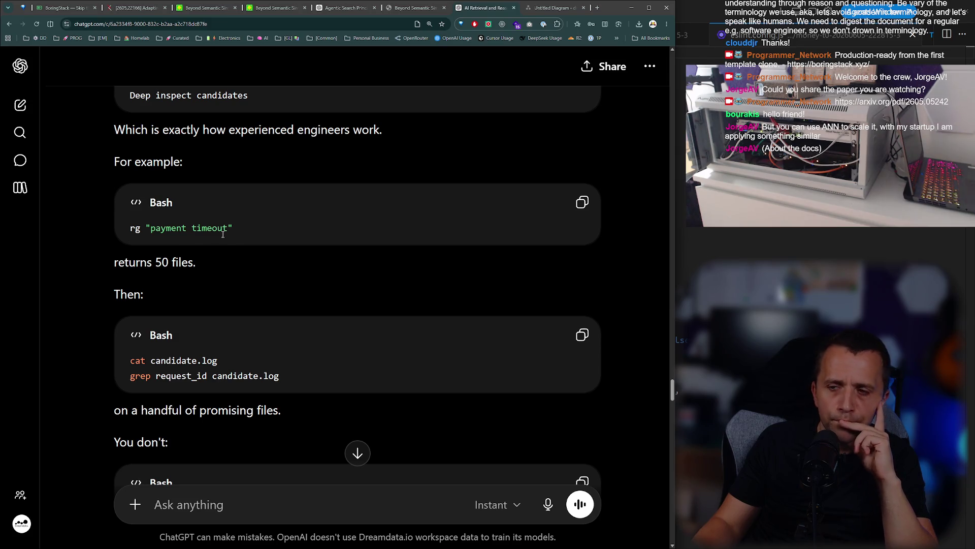
scroll(251, 241, down, 2)
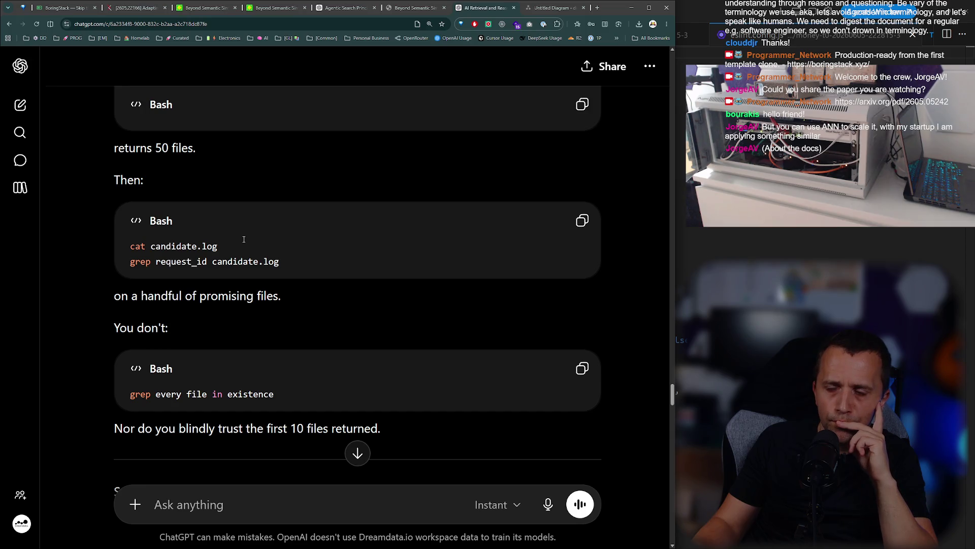
scroll(236, 241, down, 2)
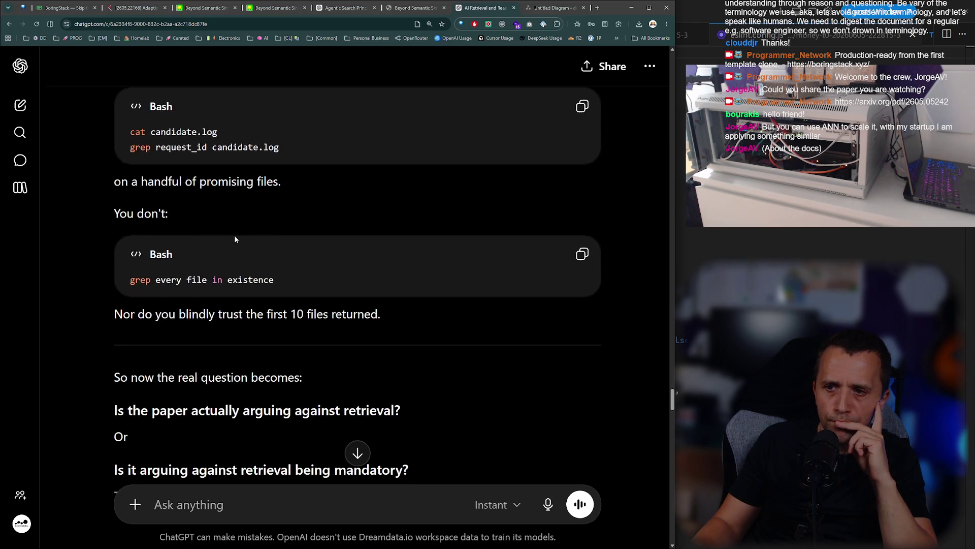
scroll(230, 238, down, 2)
scroll(227, 232, down, 2)
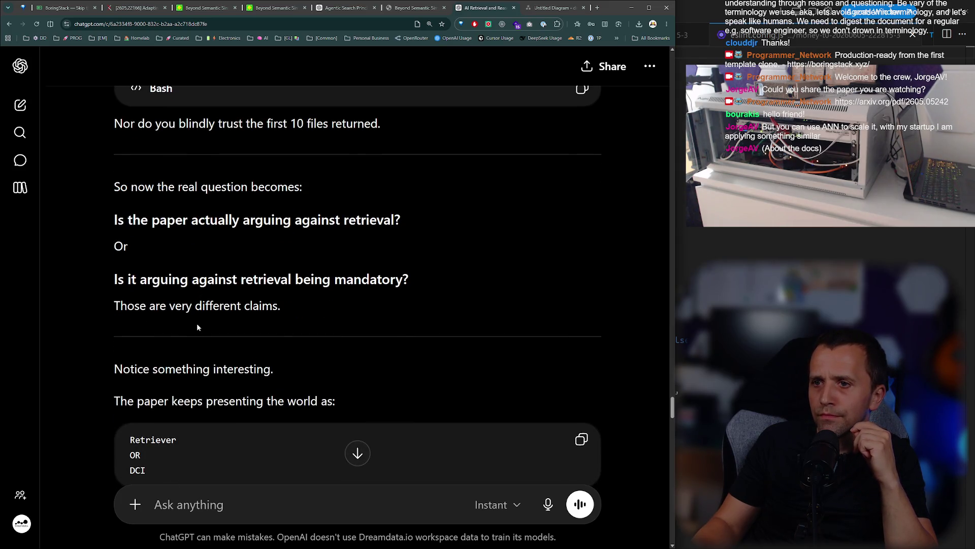
scroll(226, 315, down, 2)
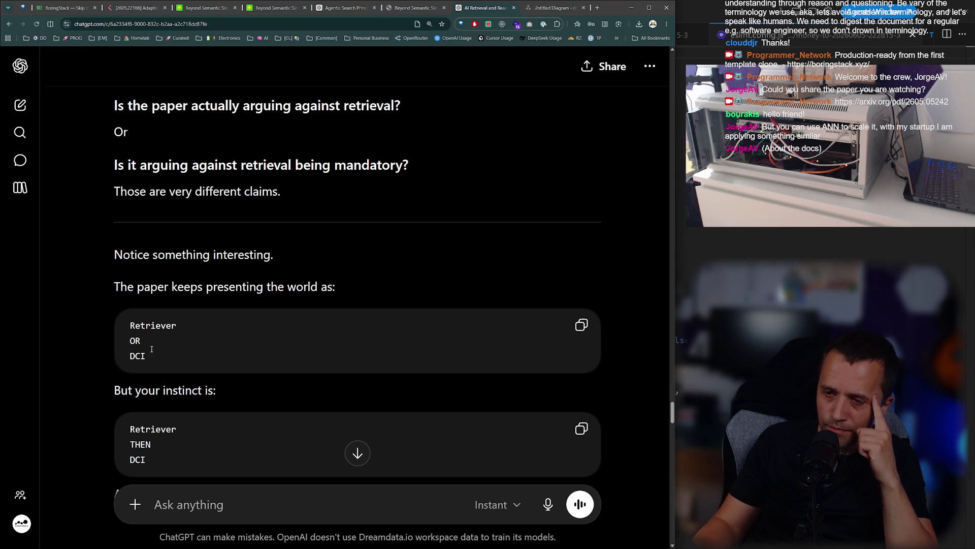
scroll(147, 339, down, 2)
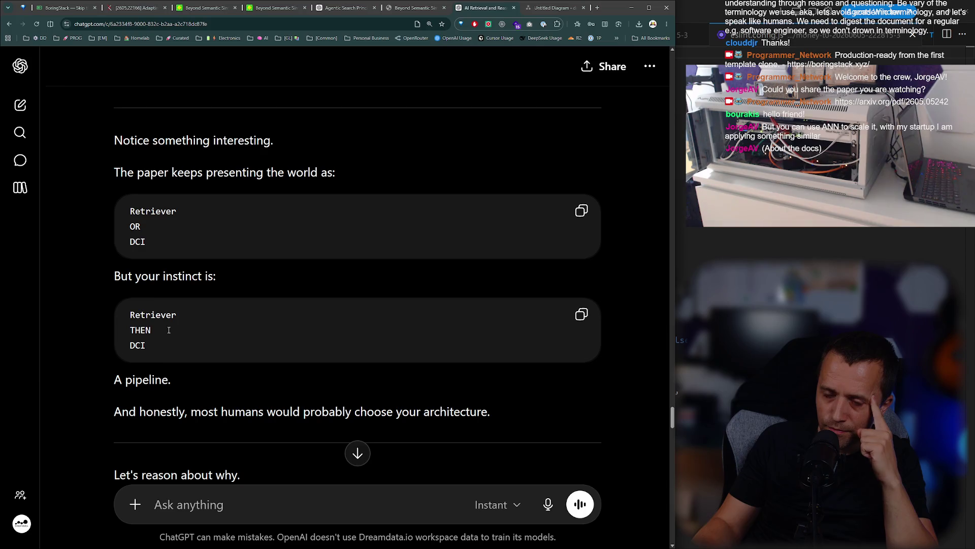
scroll(160, 315, down, 2)
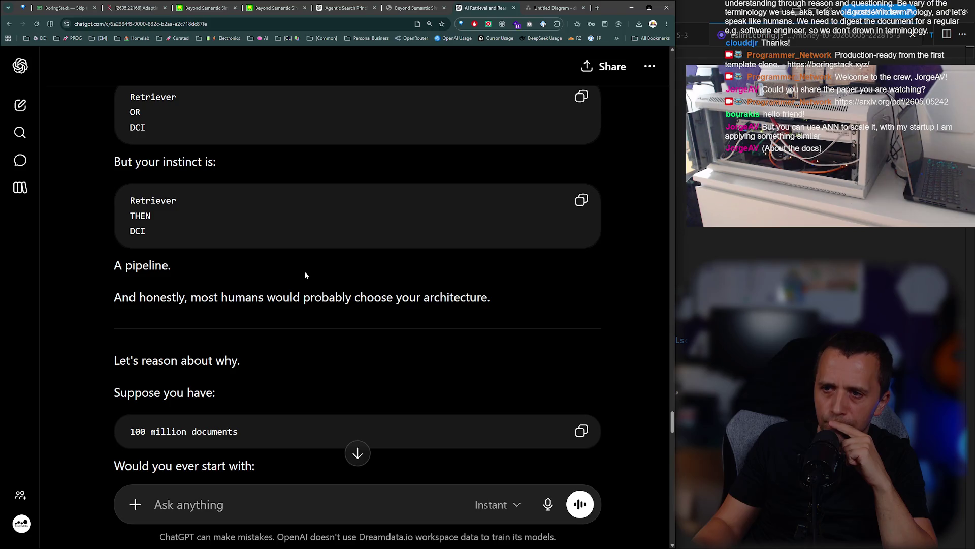
scroll(305, 274, up, 2)
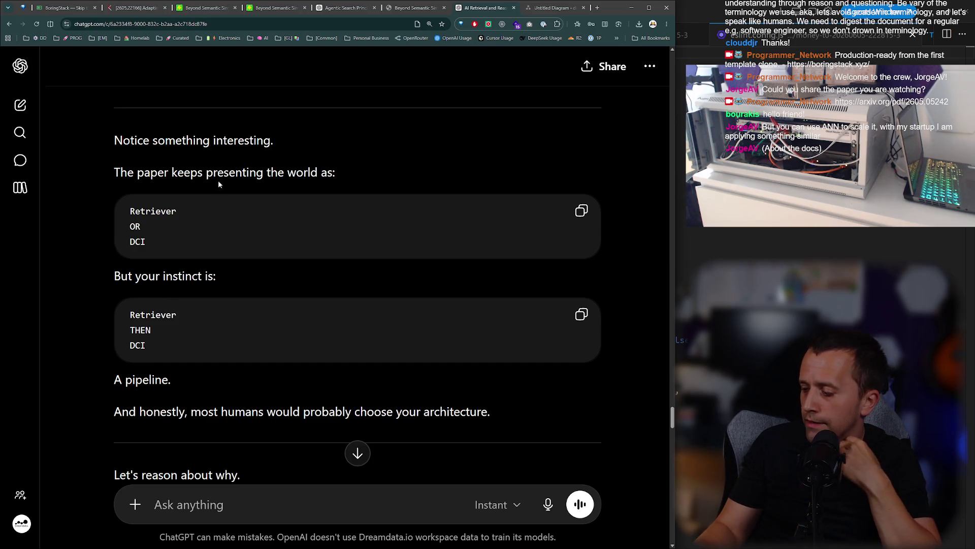
scroll(270, 242, down, 4)
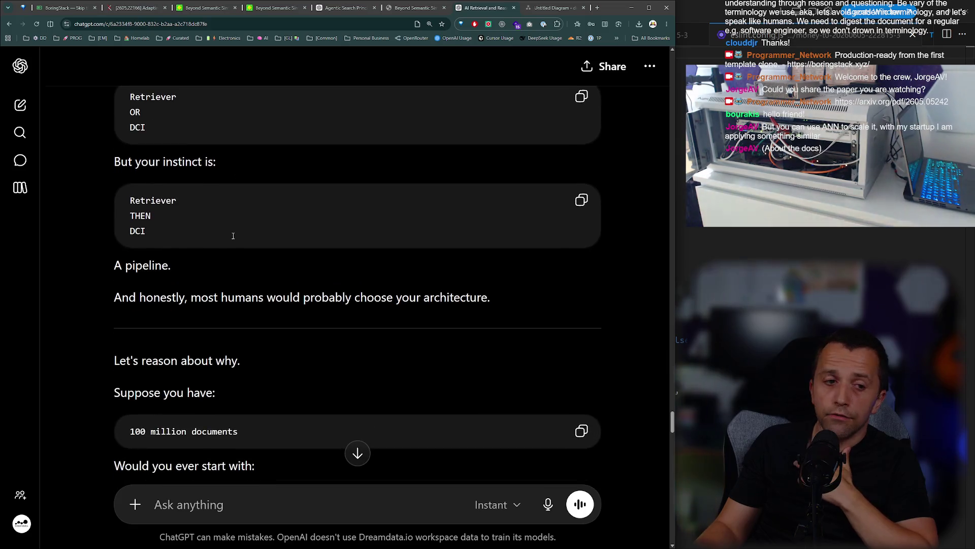
scroll(208, 235, up, 3)
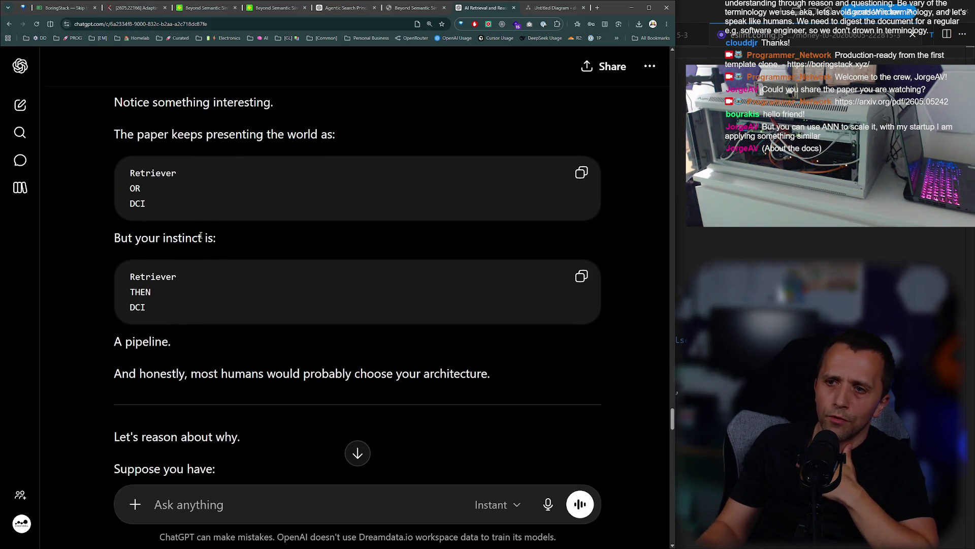
scroll(102, 297, down, 2)
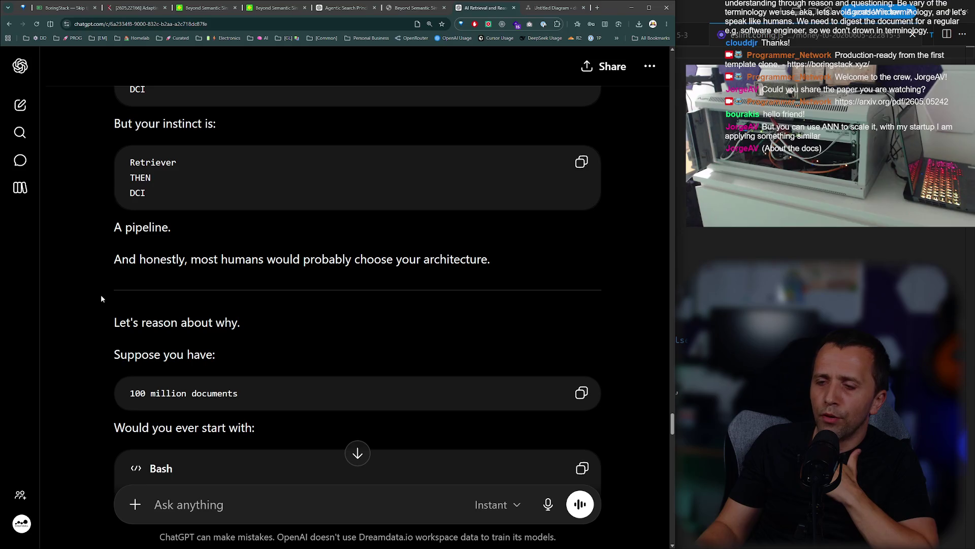
scroll(85, 293, down, 3)
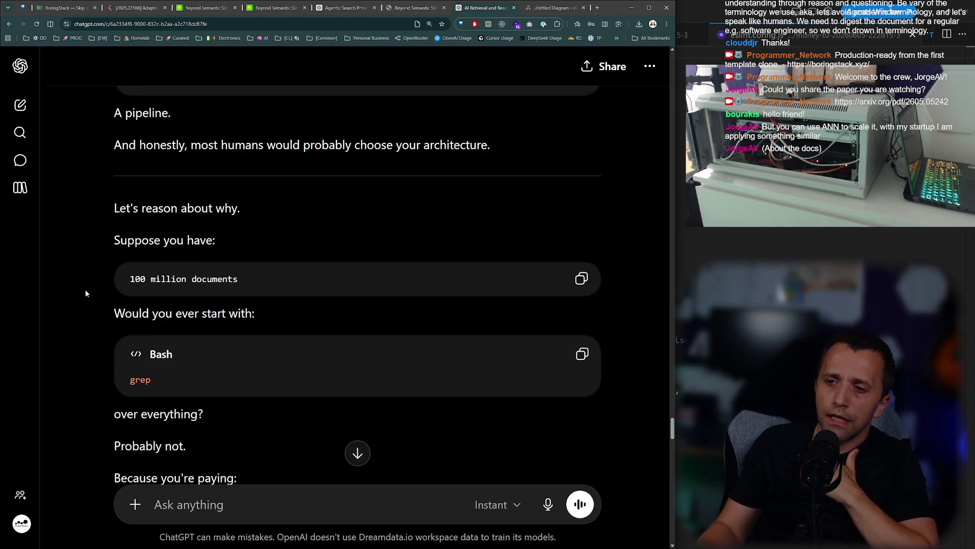
scroll(86, 293, down, 1)
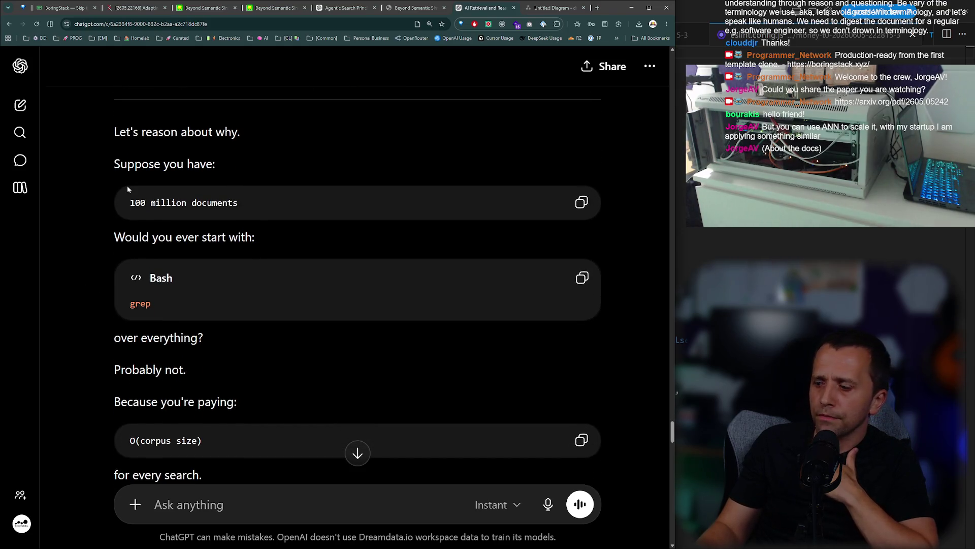
drag(270, 196, 108, 203)
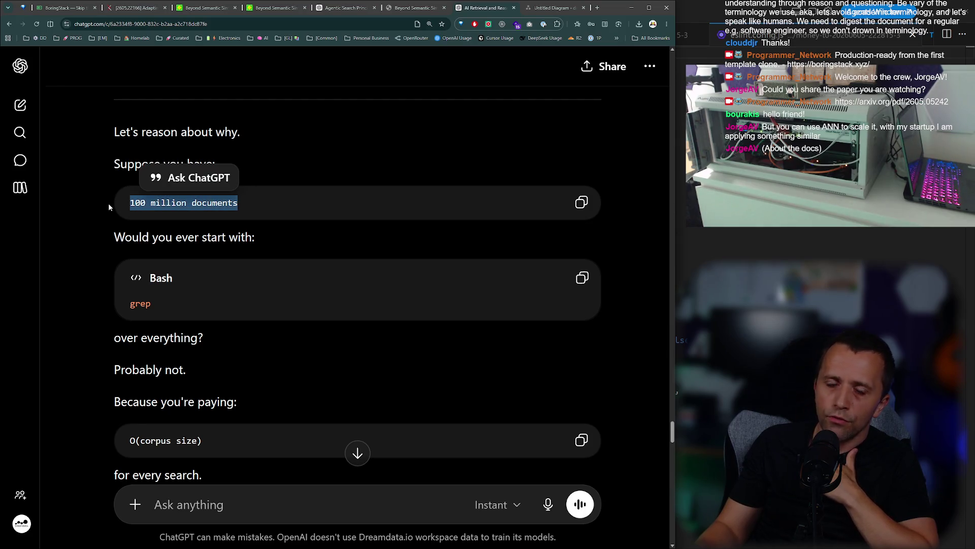
click(155, 195)
triple_click(138, 199)
click(312, 234)
drag(283, 204, 128, 203)
click(185, 218)
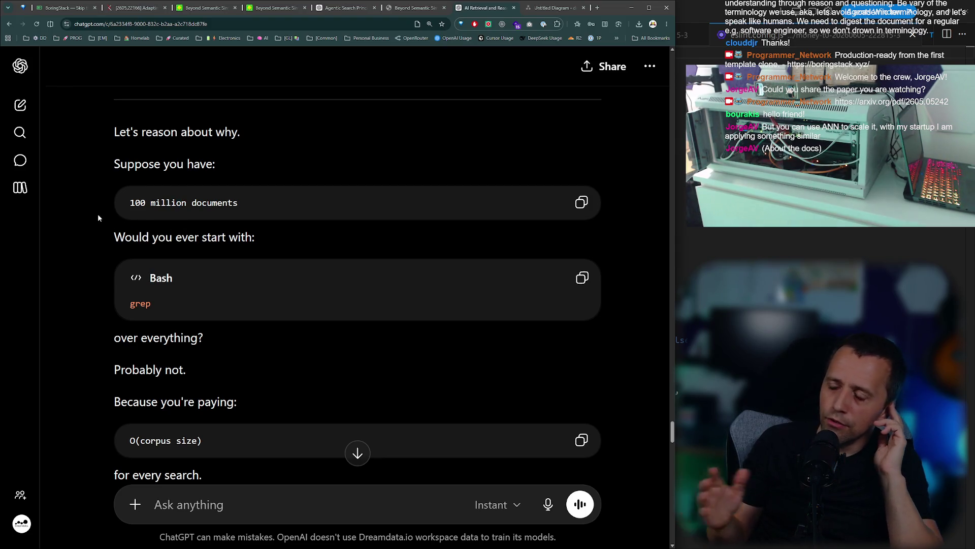
double_click(155, 203)
triple_click(156, 203)
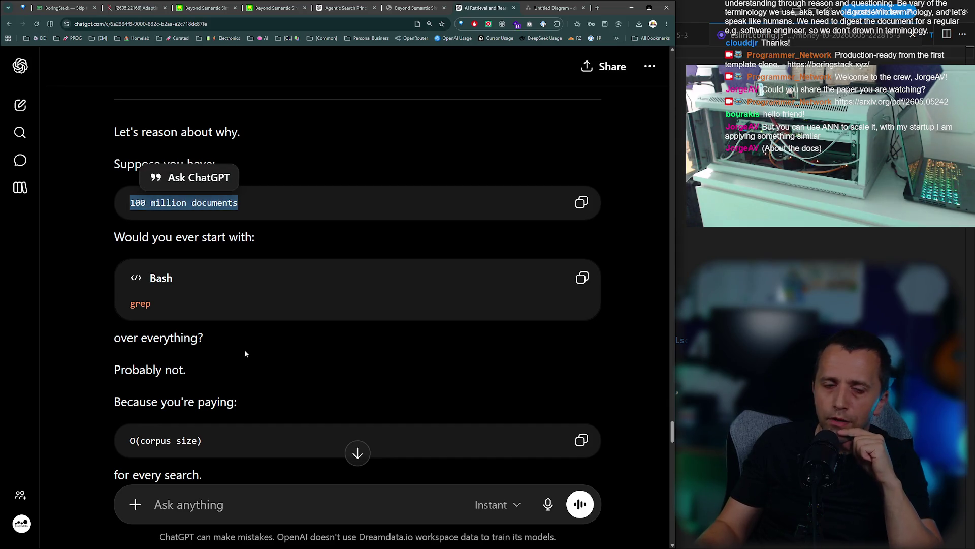
click(245, 349)
scroll(225, 347, down, 1)
scroll(227, 351, down, 1)
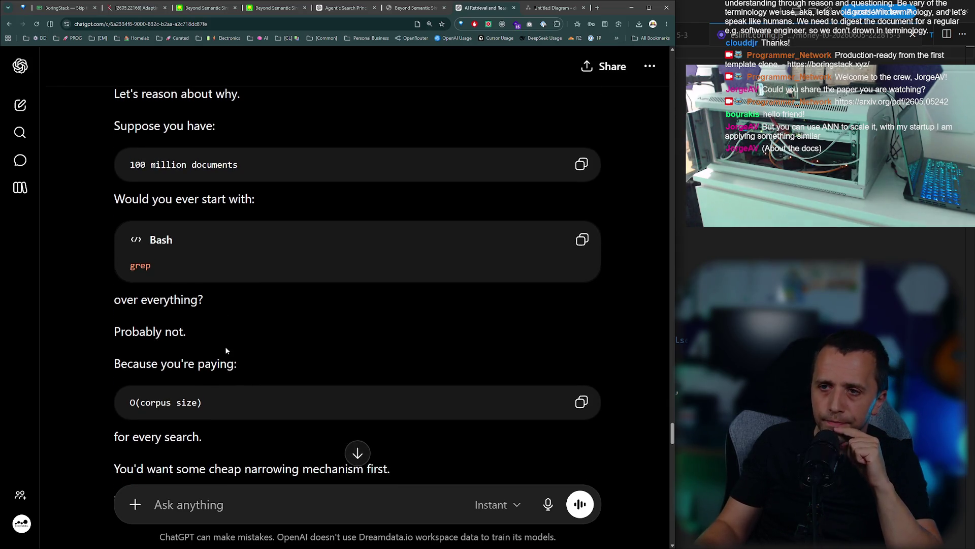
scroll(213, 349, down, 1)
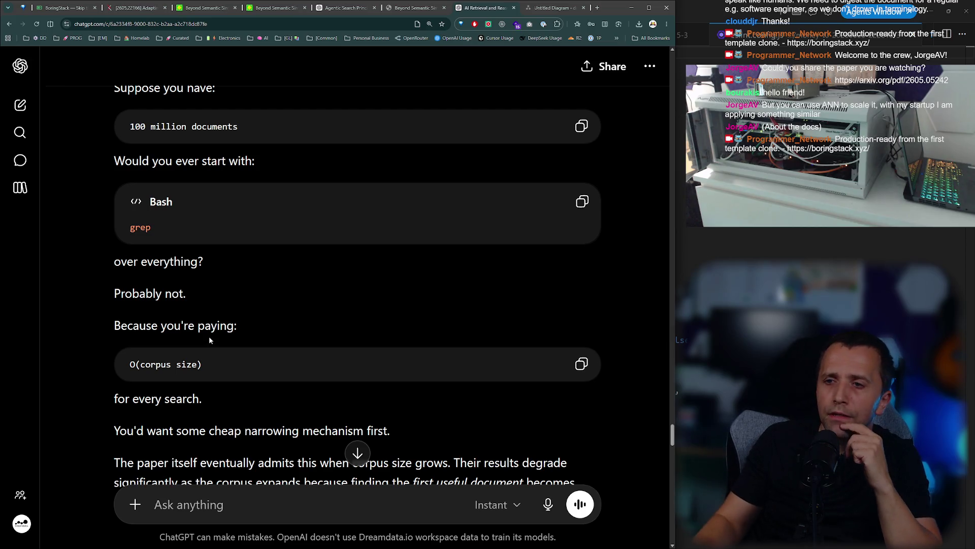
scroll(308, 268, down, 2)
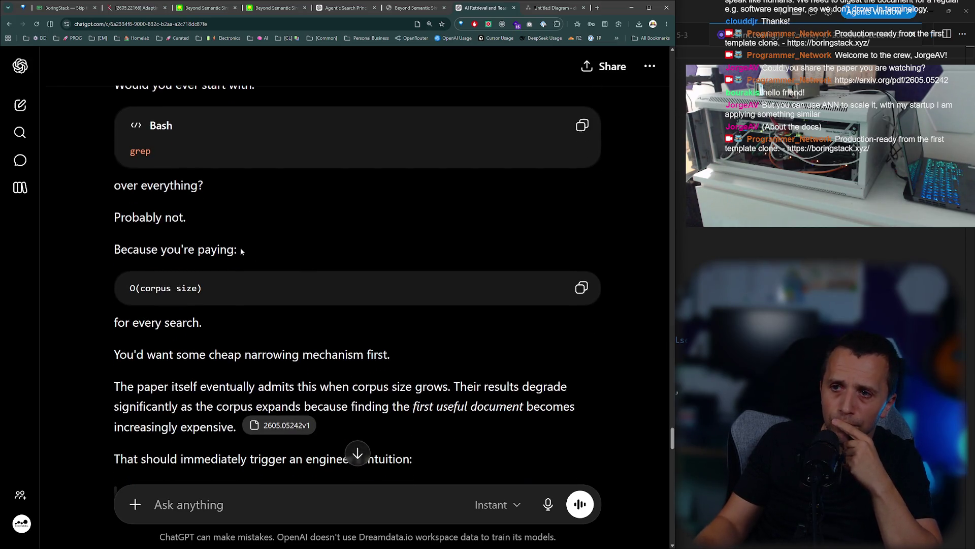
drag(113, 292, 203, 288)
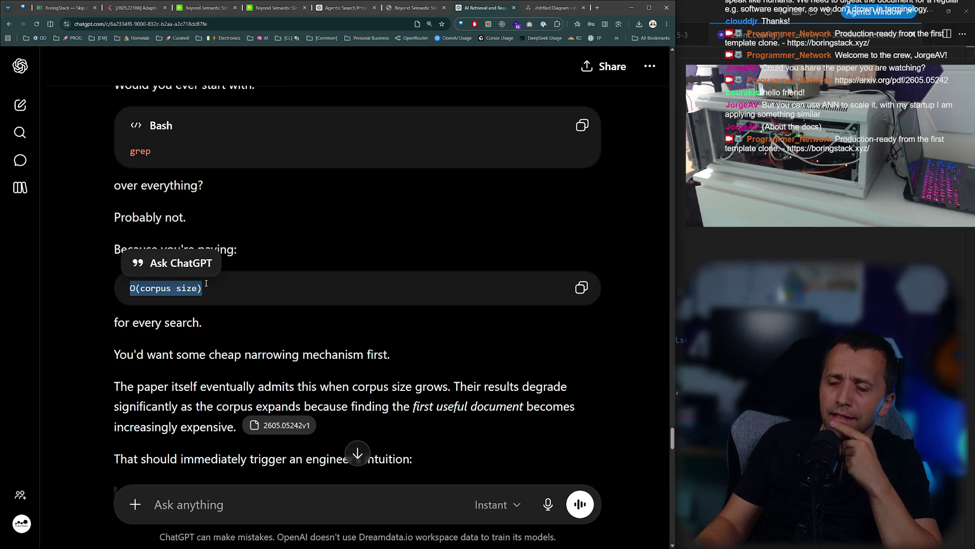
scroll(287, 242, down, 2)
click(287, 241)
drag(181, 160, 123, 162)
click(189, 215)
scroll(191, 233, down, 1)
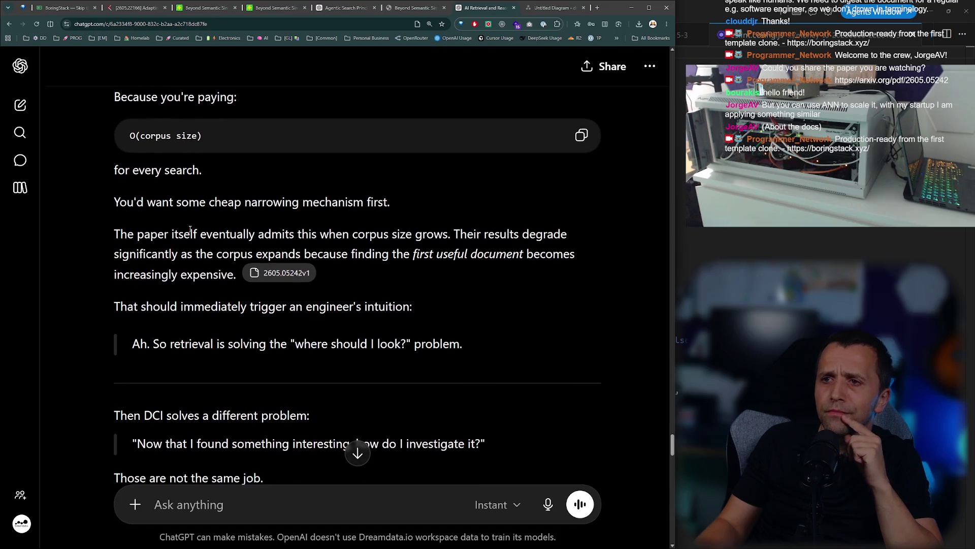
drag(214, 202, 426, 202)
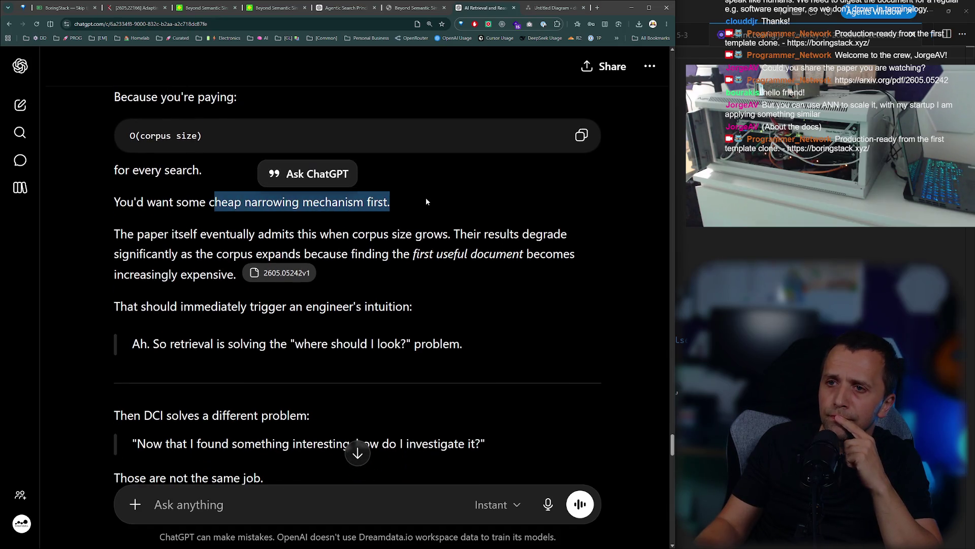
scroll(343, 230, down, 1)
click(404, 204)
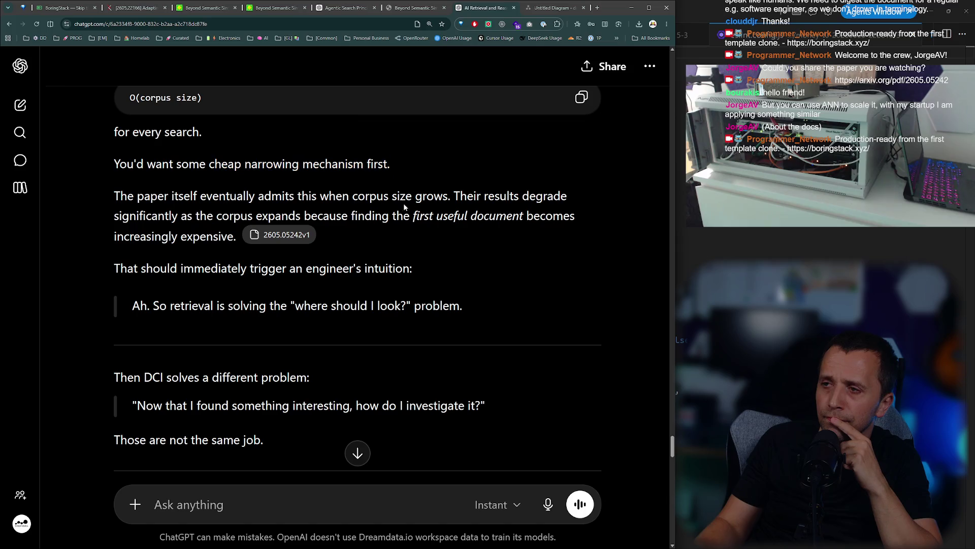
double_click(145, 195)
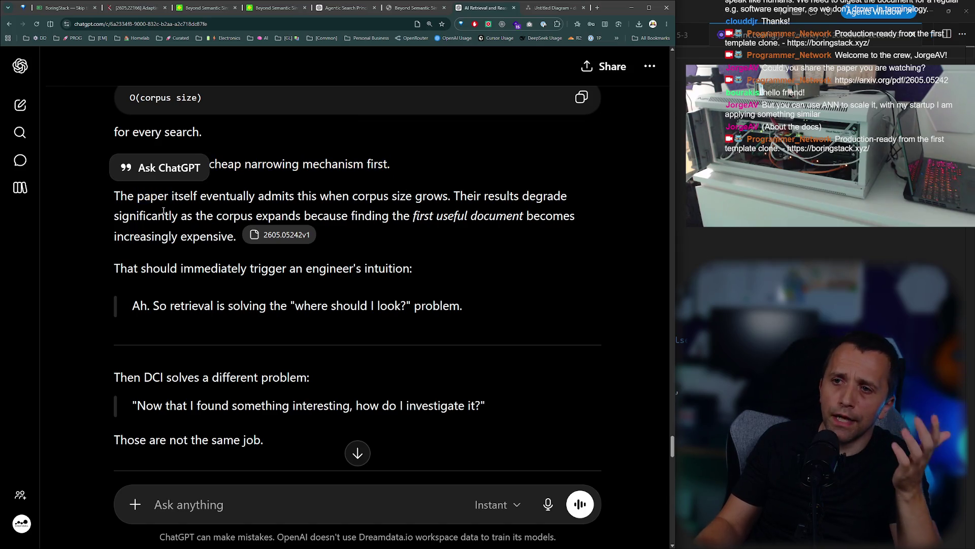
triple_click(162, 209)
click(162, 208)
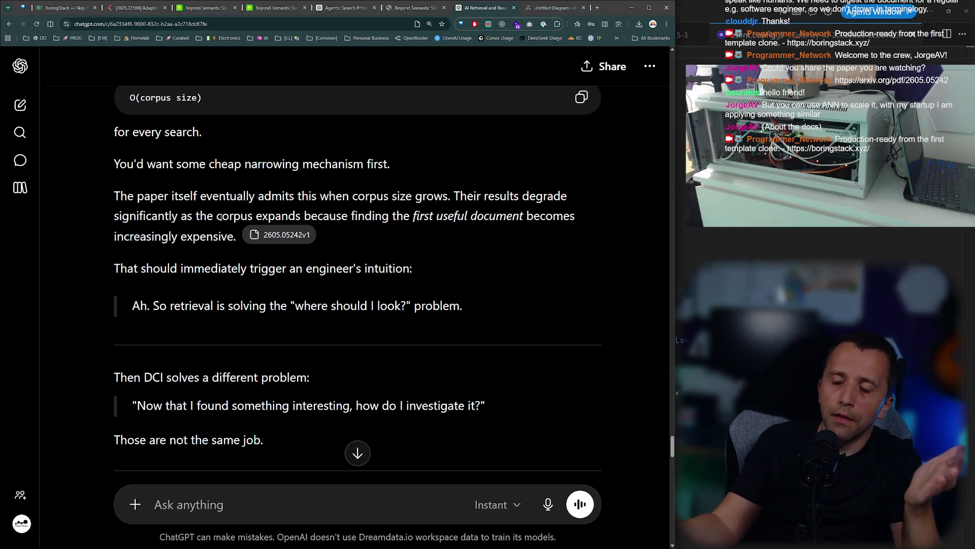
scroll(107, 225, down, 2)
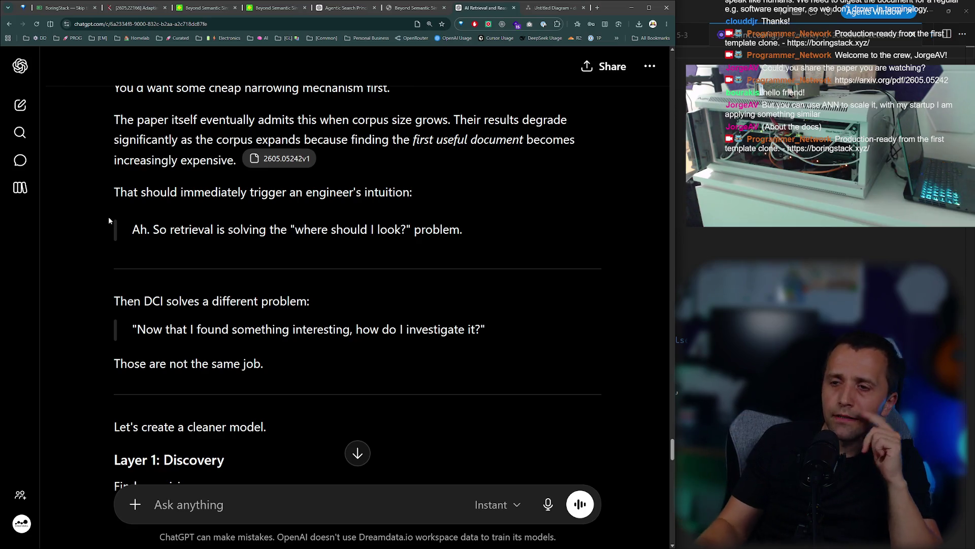
scroll(367, 264, down, 2)
scroll(230, 249, down, 3)
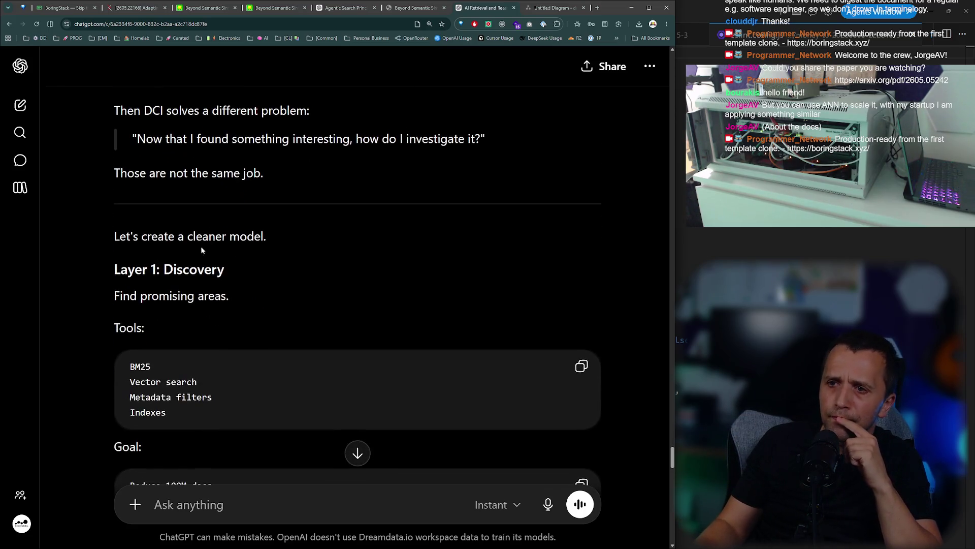
triple_click(134, 299)
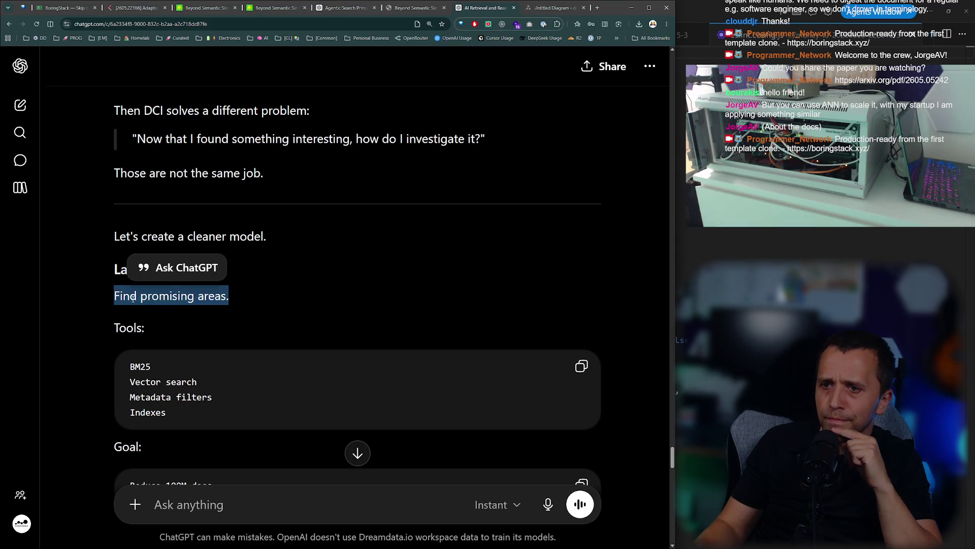
double_click(133, 245)
scroll(156, 292, down, 2)
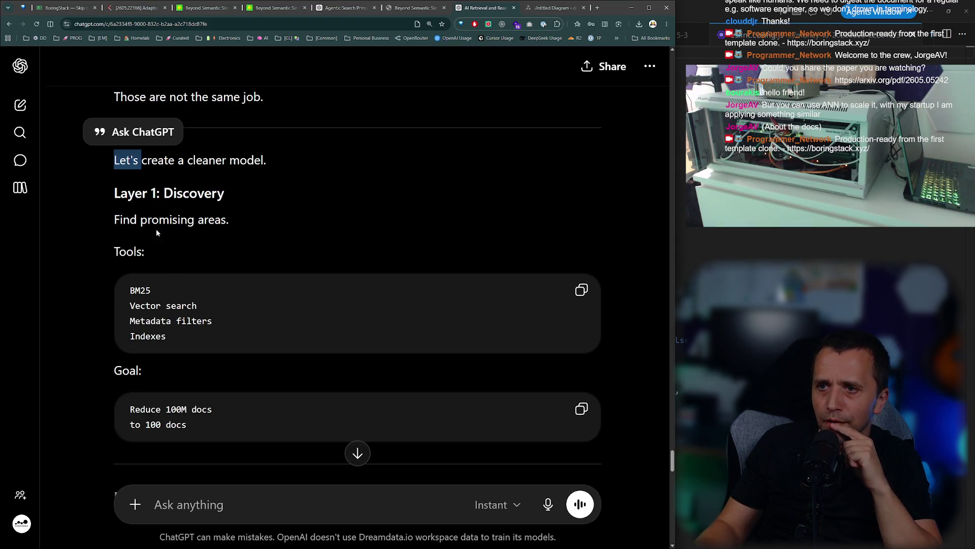
triple_click(125, 219)
triple_click(129, 306)
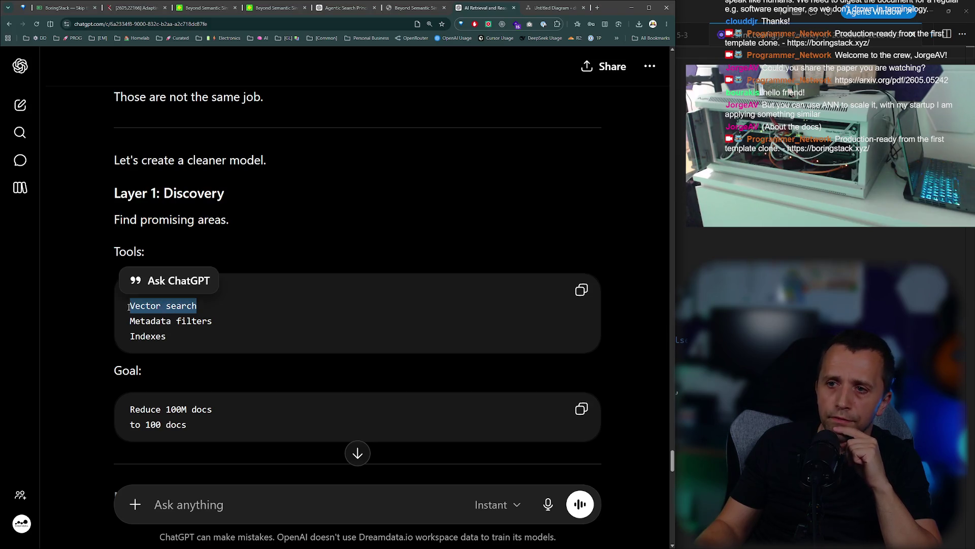
scroll(152, 304, down, 2)
click(204, 307)
mouse_move(116, 327)
mouse_down()
mouse_move(184, 349)
mouse_move(111, 350)
mouse_up()
scroll(111, 350, down, 3)
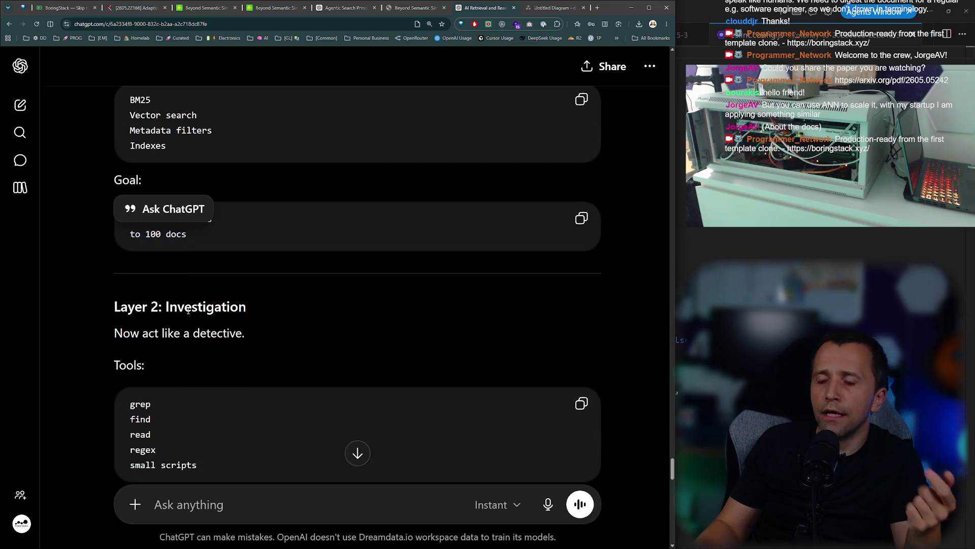
double_click(188, 308)
scroll(145, 319, down, 3)
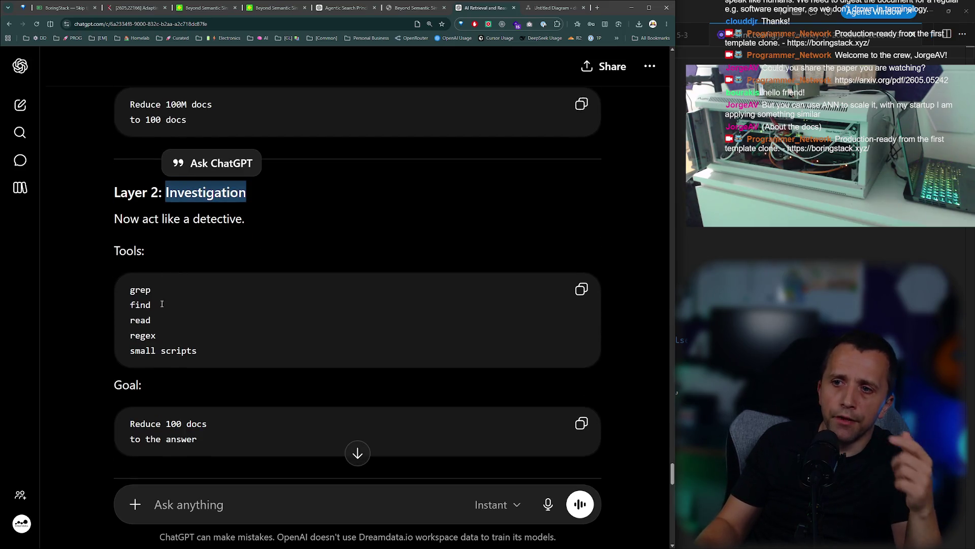
scroll(157, 312, down, 2)
scroll(155, 315, down, 2)
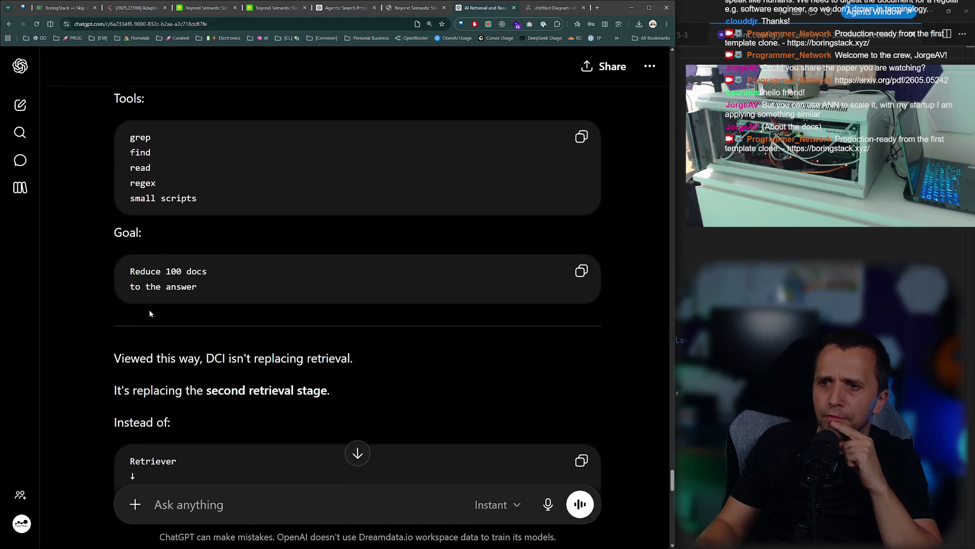
mouse_move(130, 271)
mouse_down()
mouse_move(241, 264)
mouse_move(202, 288)
mouse_move(113, 293)
mouse_up()
scroll(113, 293, down, 2)
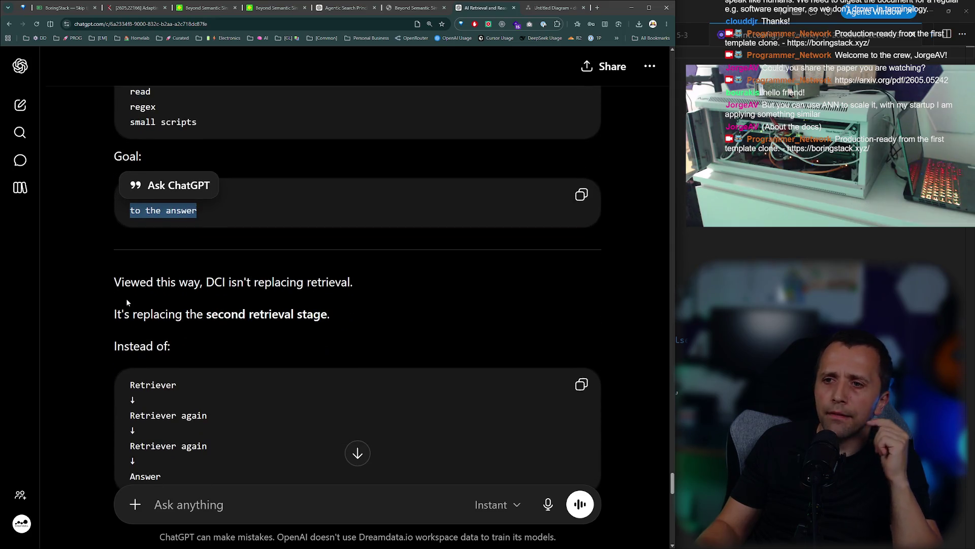
scroll(127, 299, down, 2)
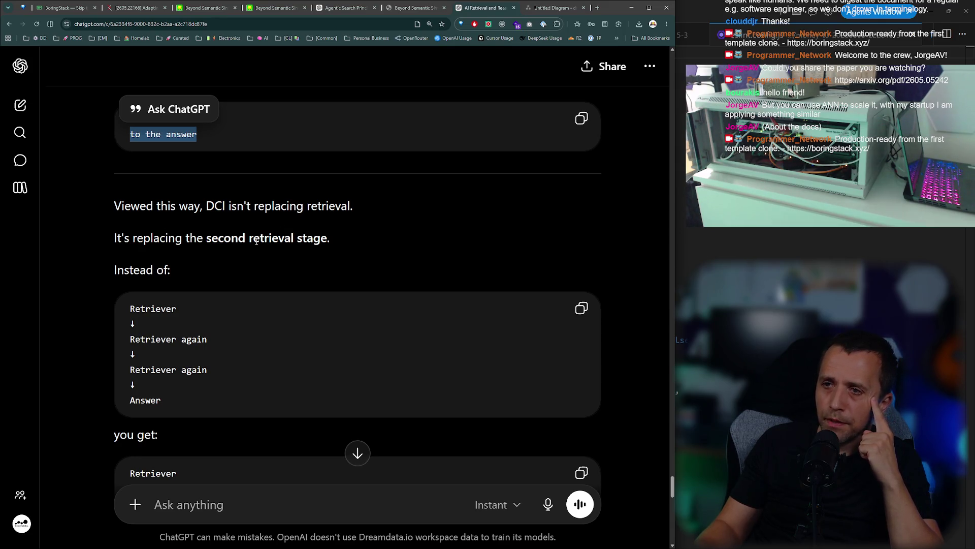
scroll(184, 261, down, 2)
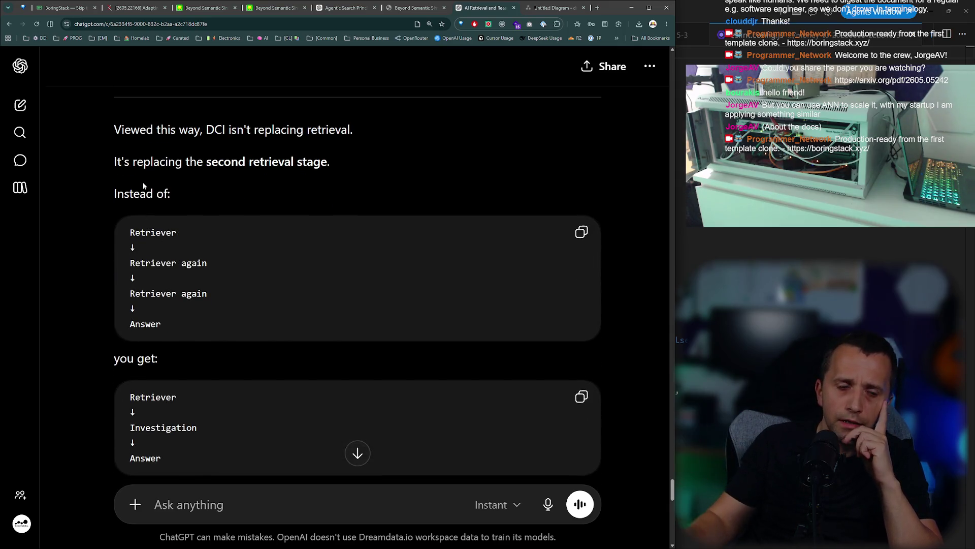
scroll(141, 191, down, 2)
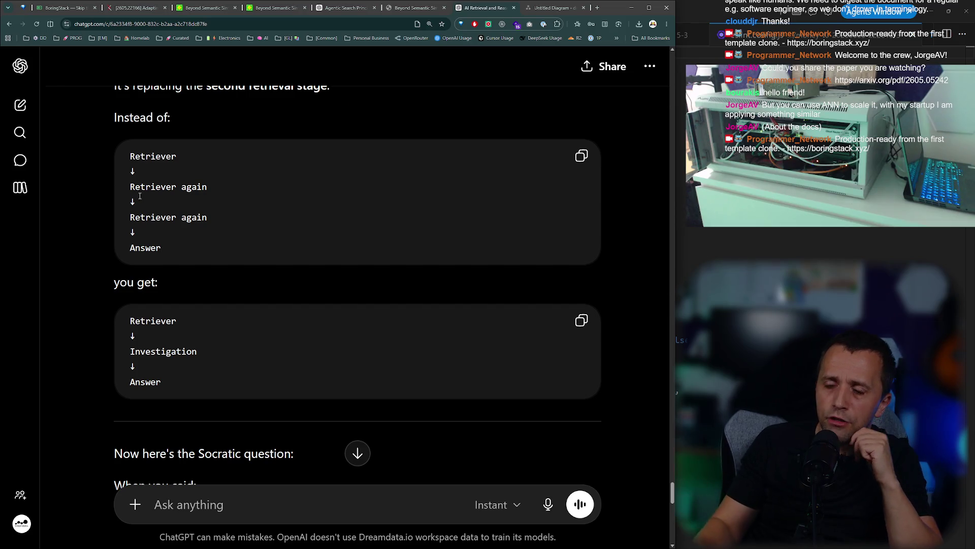
scroll(245, 248, down, 2)
scroll(163, 227, down, 2)
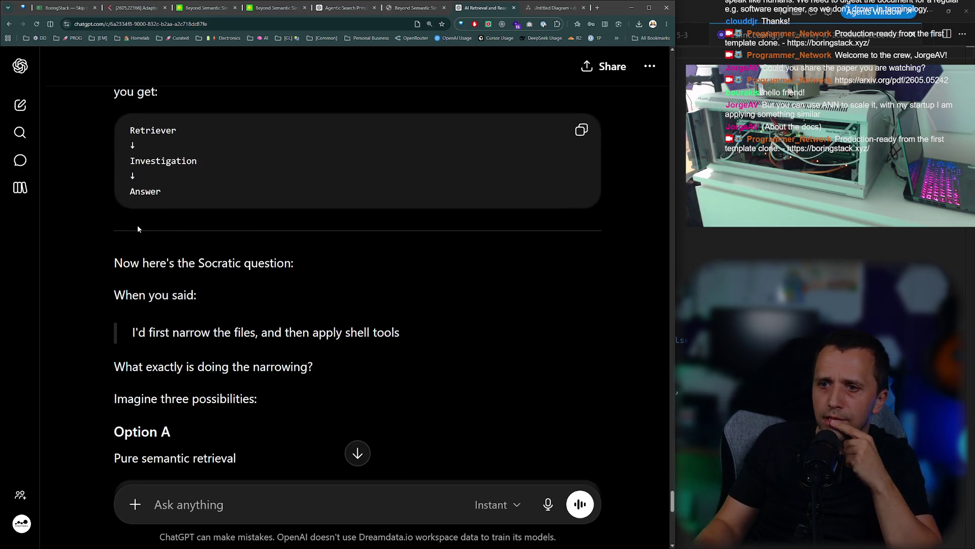
triple_click(168, 268)
click(256, 295)
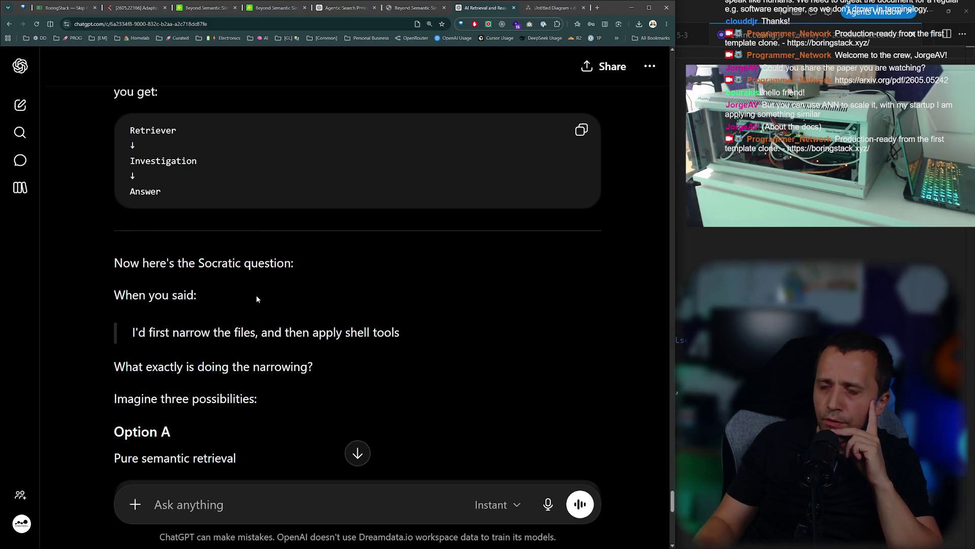
scroll(256, 295, down, 2)
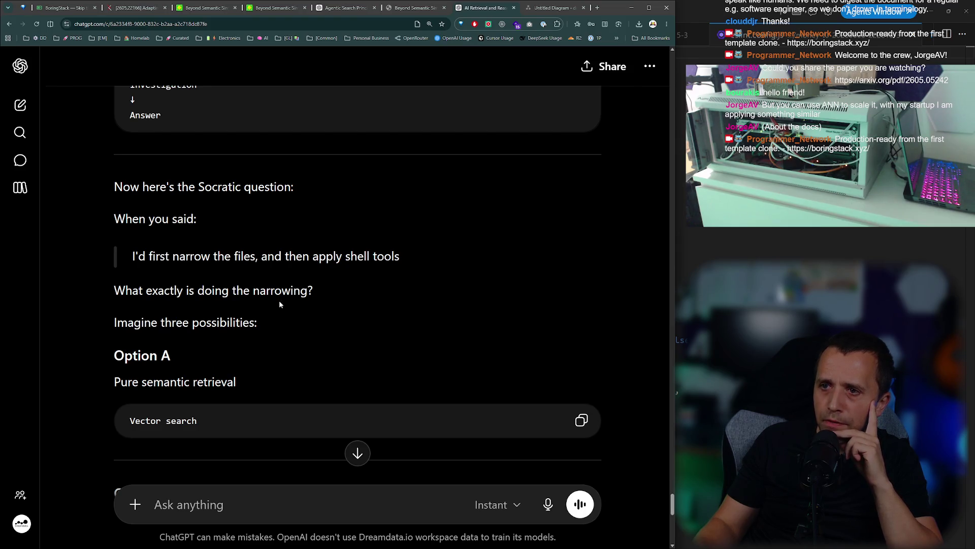
scroll(249, 315, down, 2)
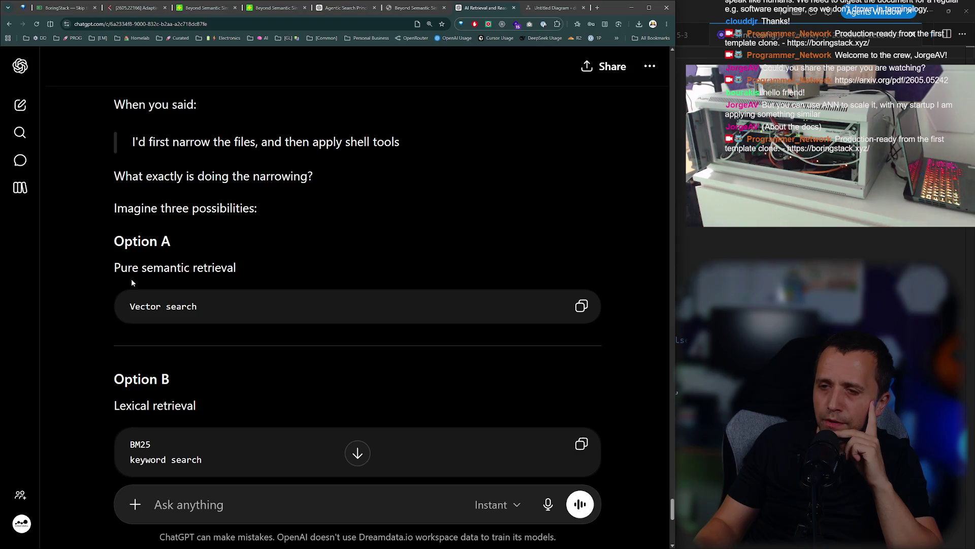
scroll(218, 283, down, 2)
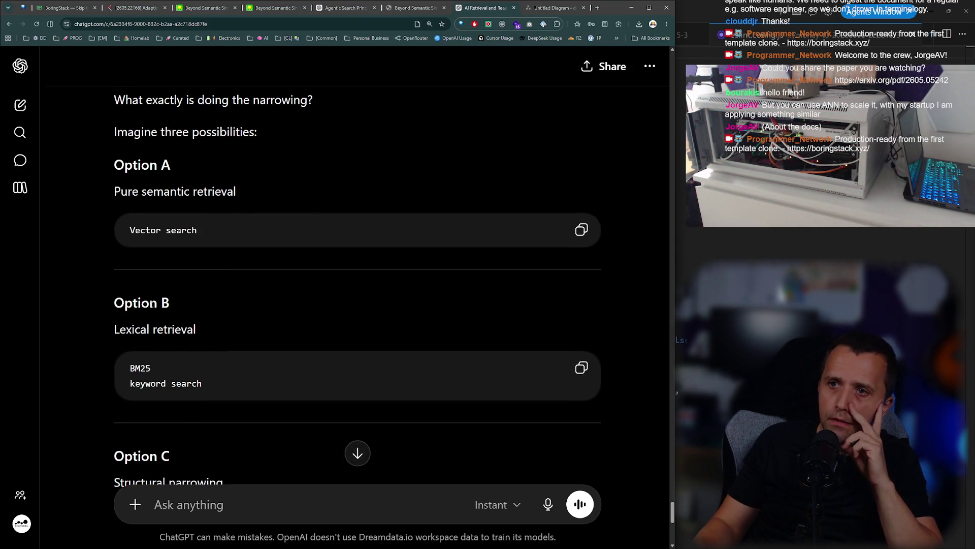
scroll(136, 376, down, 3)
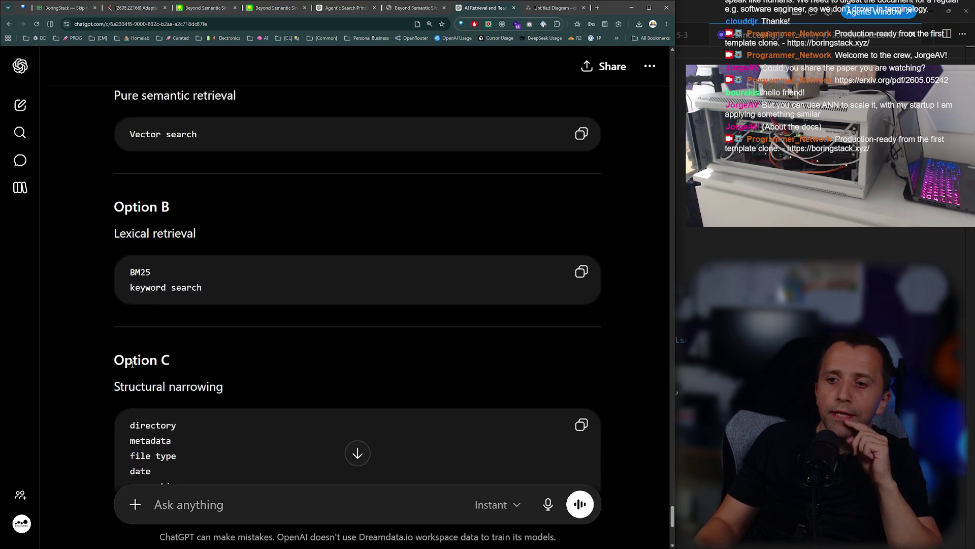
scroll(130, 365, up, 2)
scroll(128, 352, up, 2)
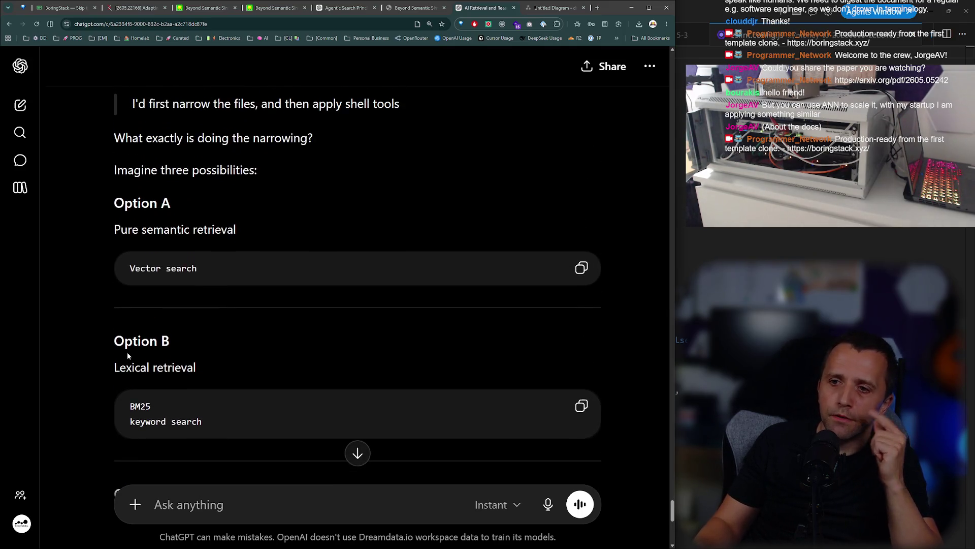
key(ctrl+t)
text(heystack)
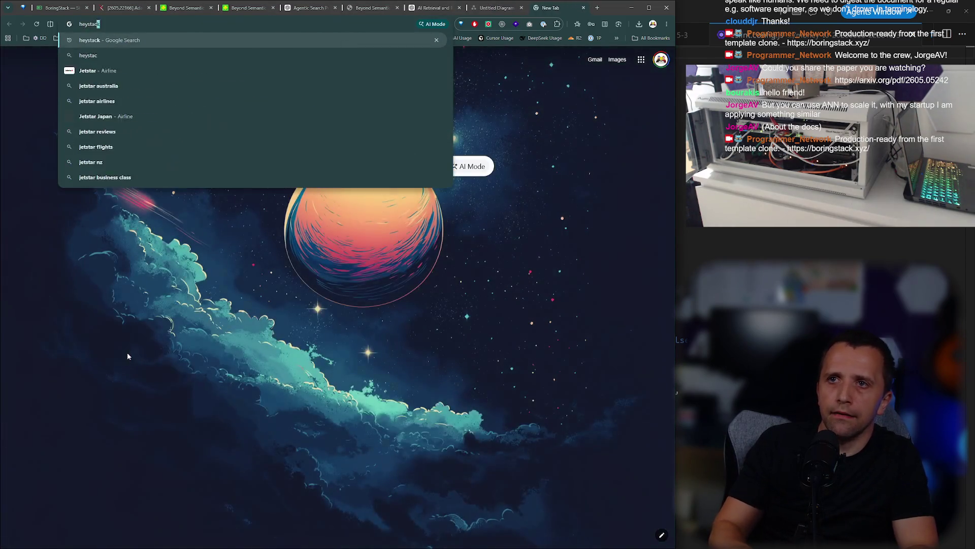
key(Return)
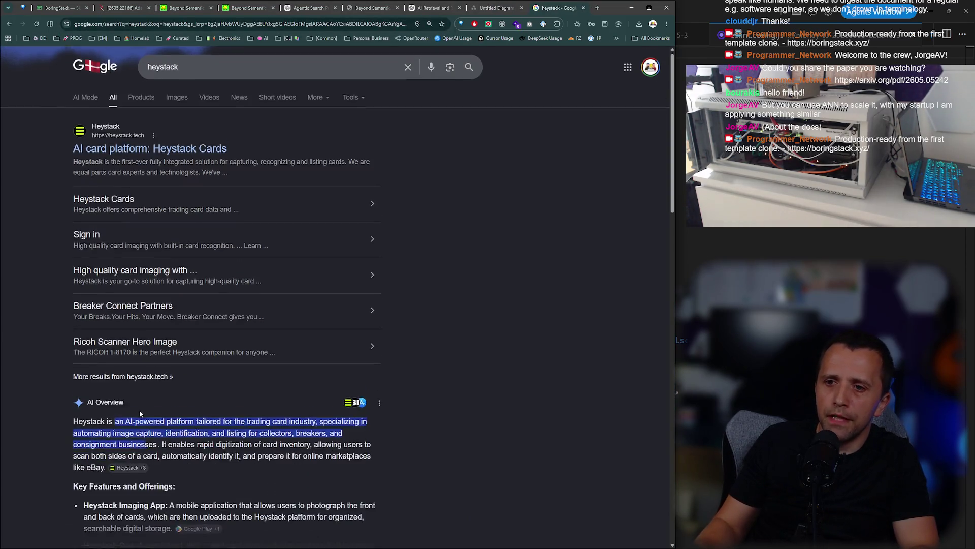
scroll(138, 403, down, 6)
click(146, 303)
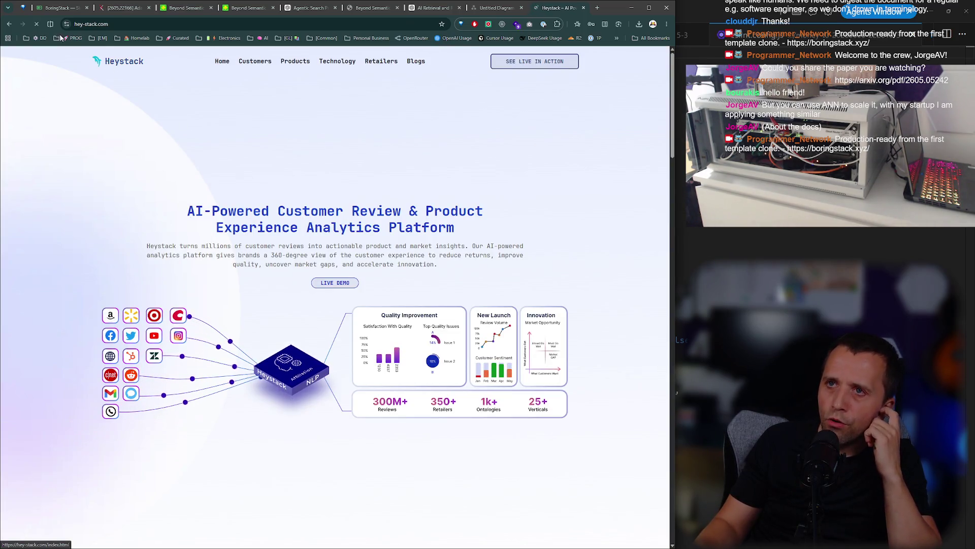
key(alt+Left)
click(192, 70)
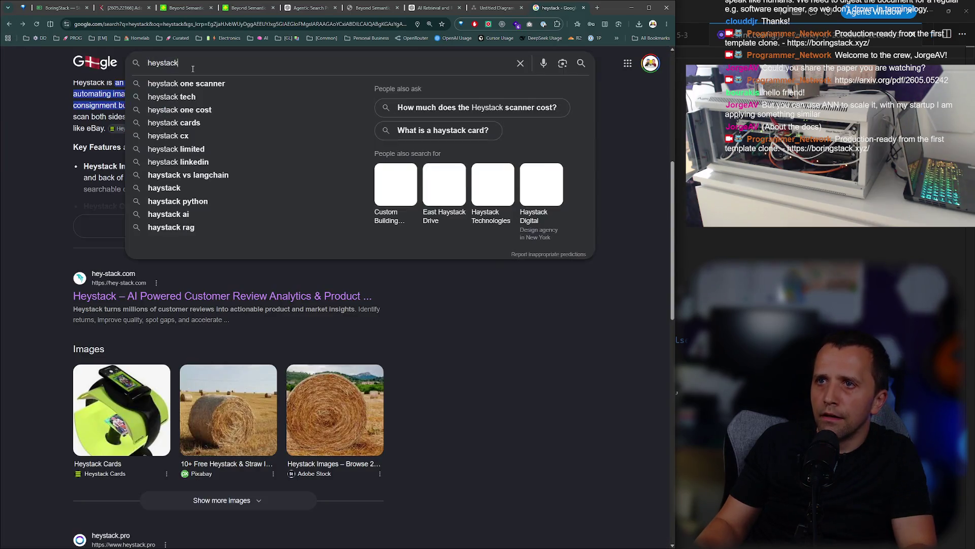
text( deepset)
key(Return)
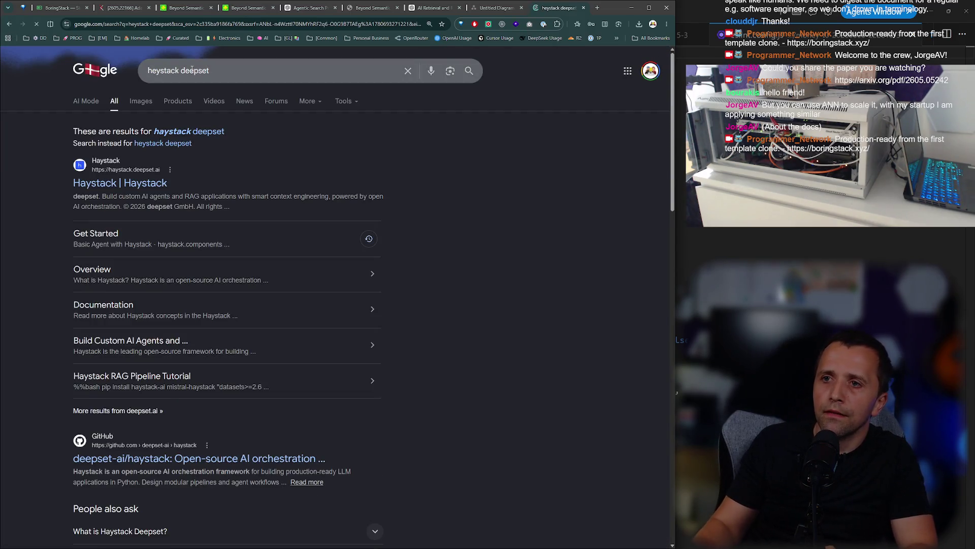
click(143, 186)
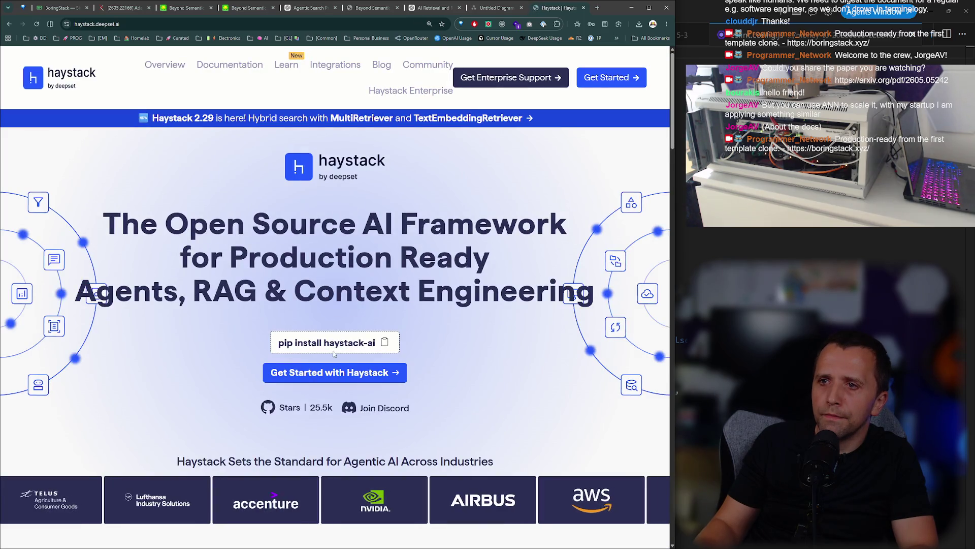
key(ctrl+minus)
scroll(291, 283, down, 2)
scroll(292, 283, down, 10)
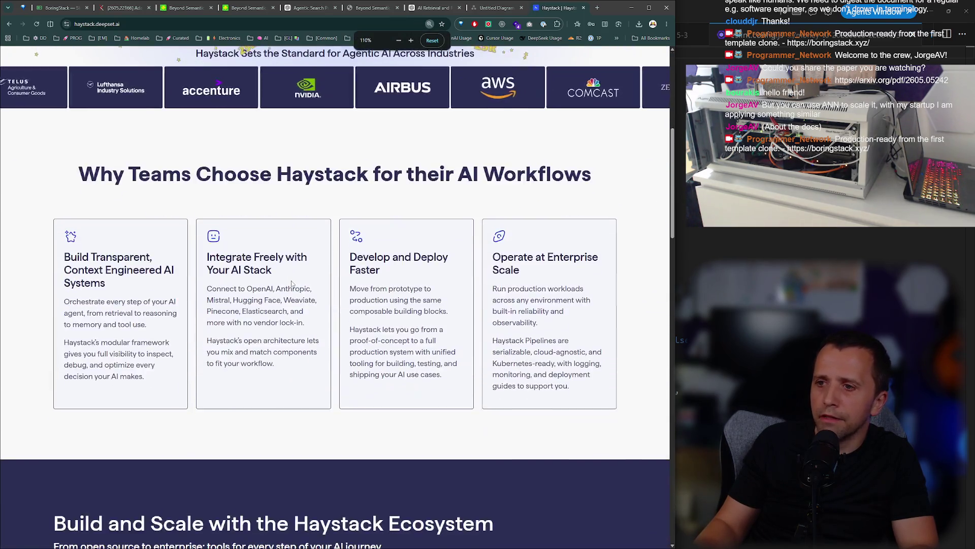
key(ctrl+w)
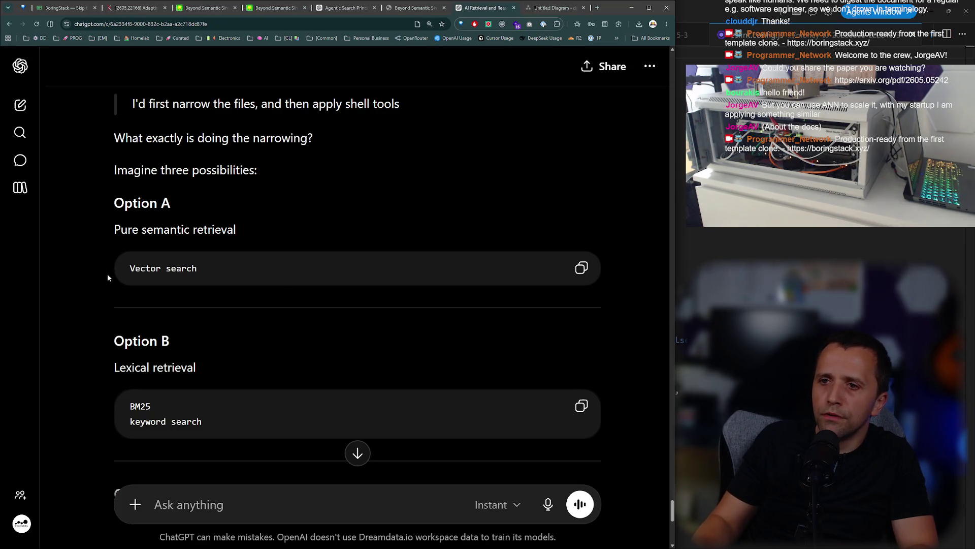
drag(108, 275, 236, 277)
double_click(147, 407)
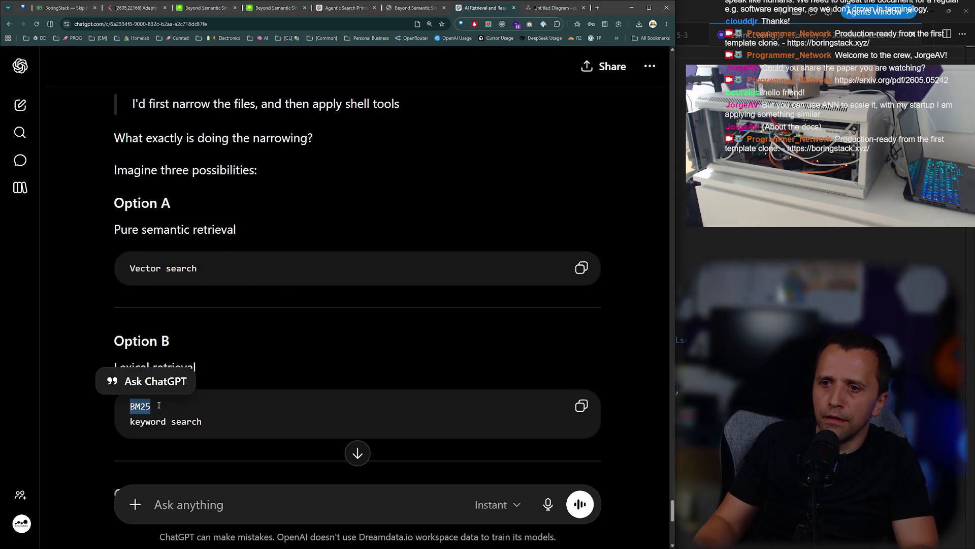
click(170, 403)
triple_click(207, 420)
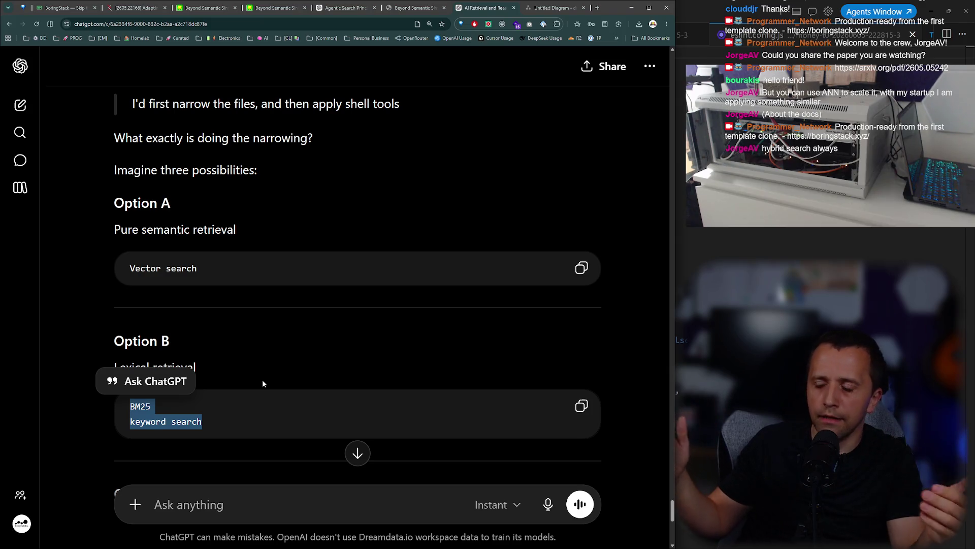
scroll(255, 381, down, 2)
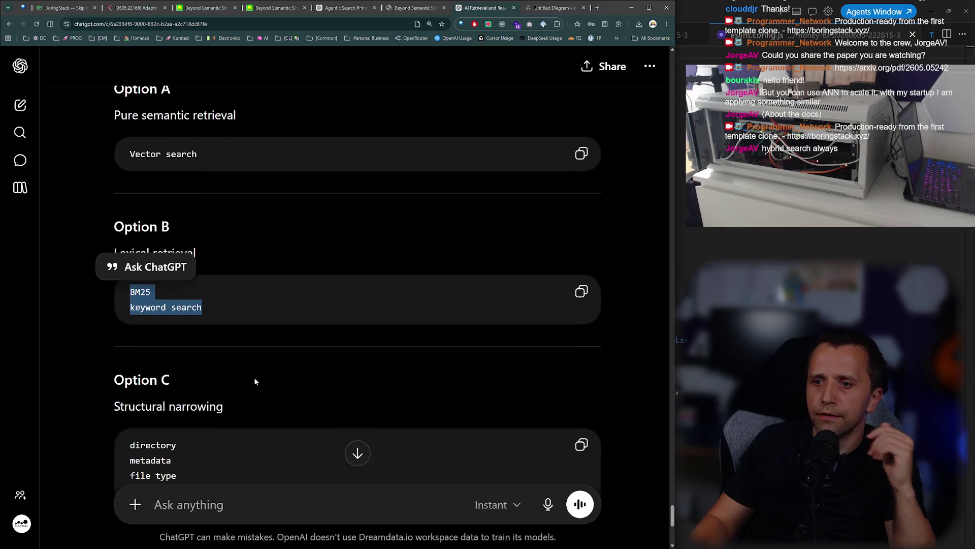
click(255, 381)
scroll(255, 381, down, 5)
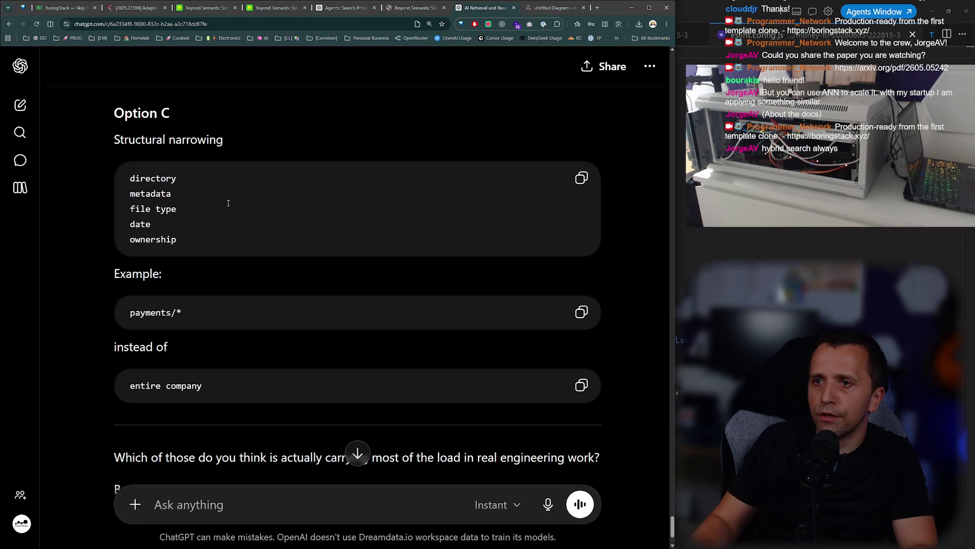
scroll(234, 224, down, 2)
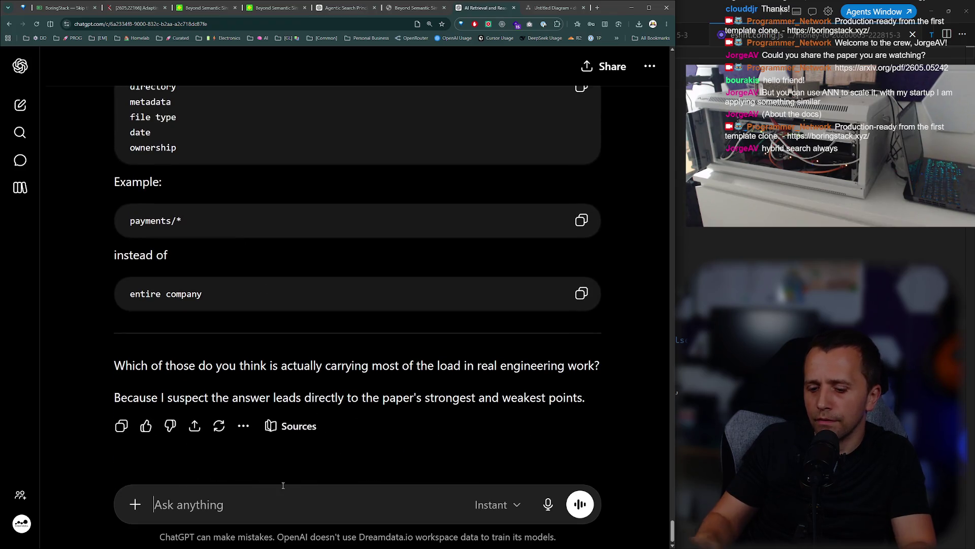
text(I'd say a hybrid search between vector)
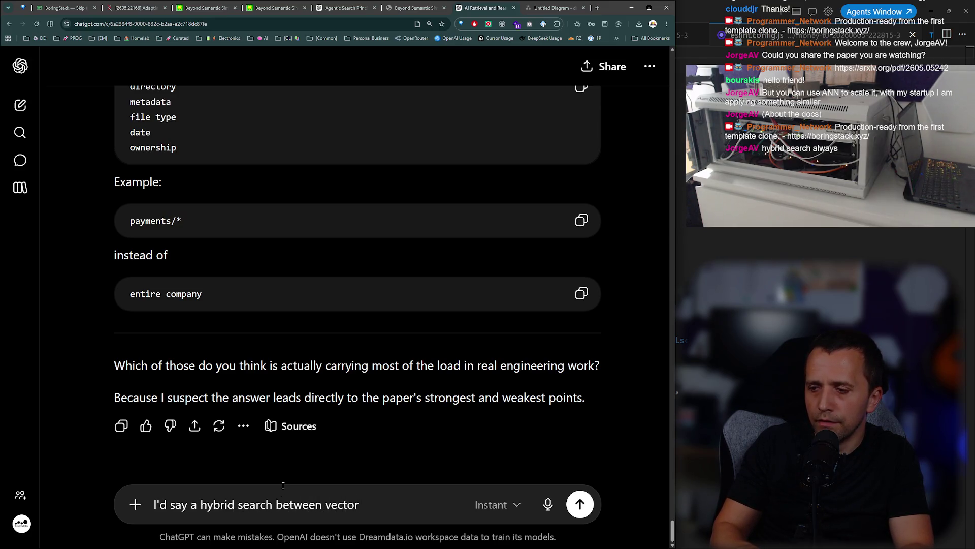
text( db and e.g. regular search e.g.)
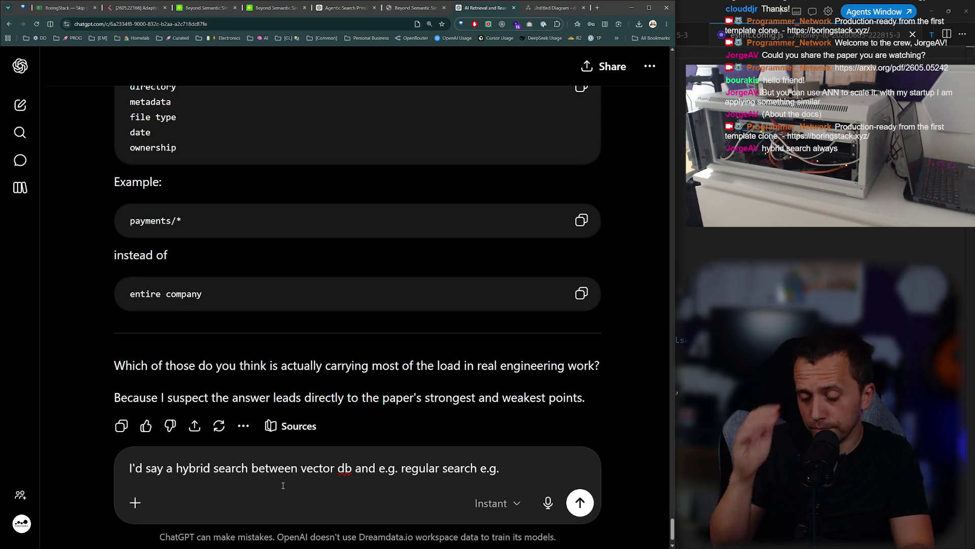
Finish the hybrid vector-db plus regular search answer with 'elasticsearch' and send it.
text(elasticsearch)
key(Return)
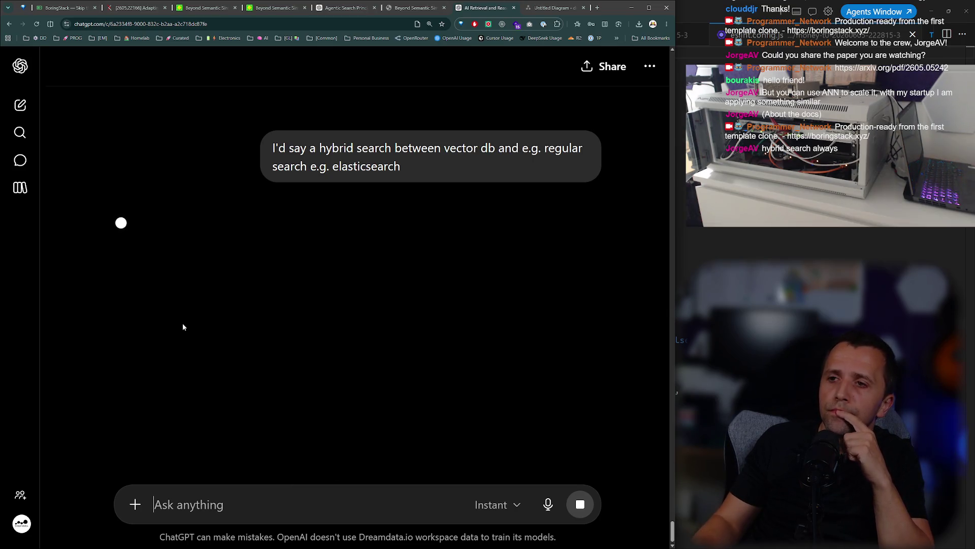
Read the proposed architecture, highlighting its hybrid search and shell tools steps.
scroll(296, 233, up, 8)
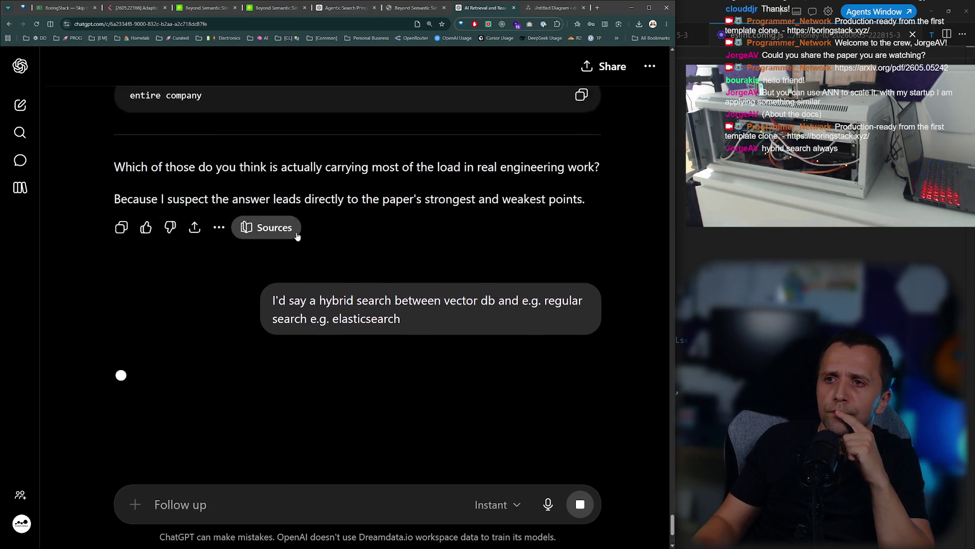
drag(161, 154, 223, 153)
double_click(150, 208)
scroll(167, 215, down, 6)
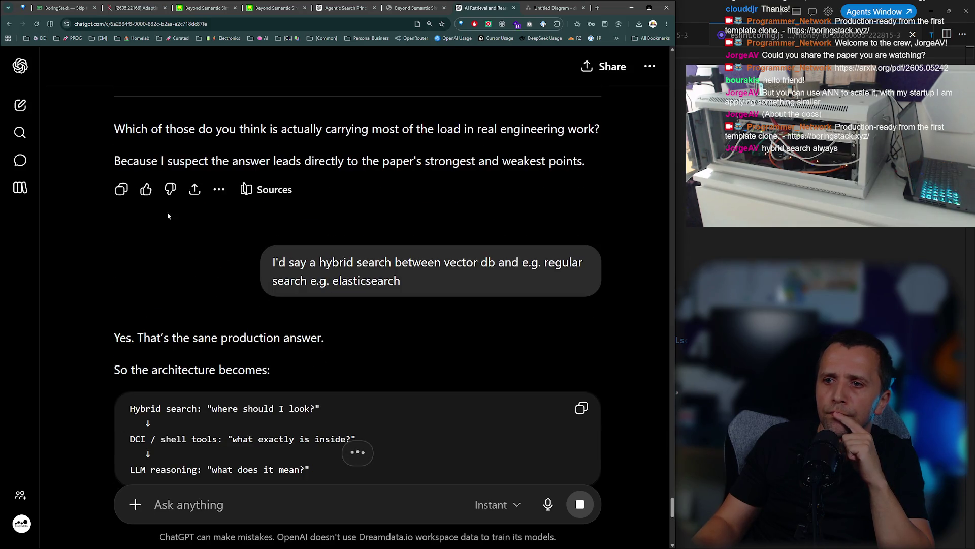
scroll(168, 215, down, 2)
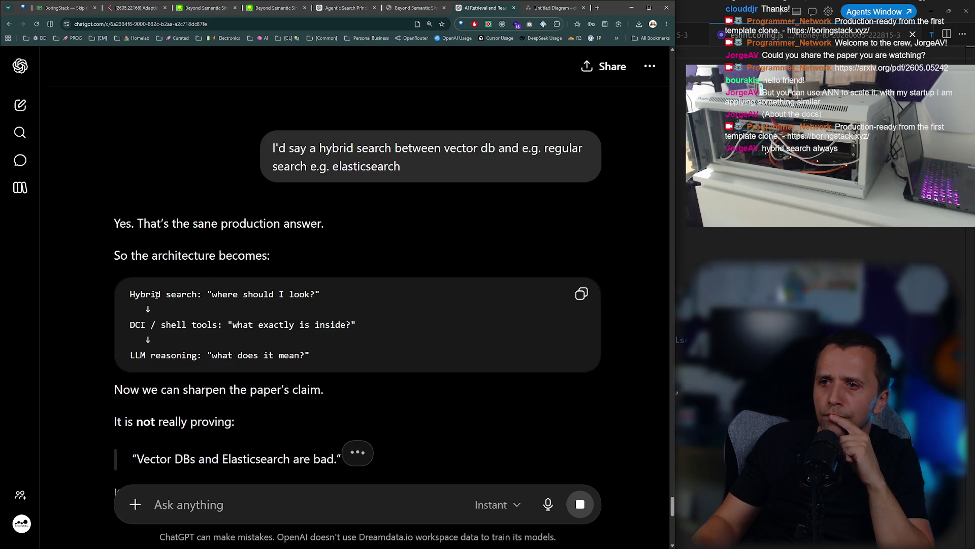
drag(157, 295, 318, 296)
drag(171, 325, 340, 326)
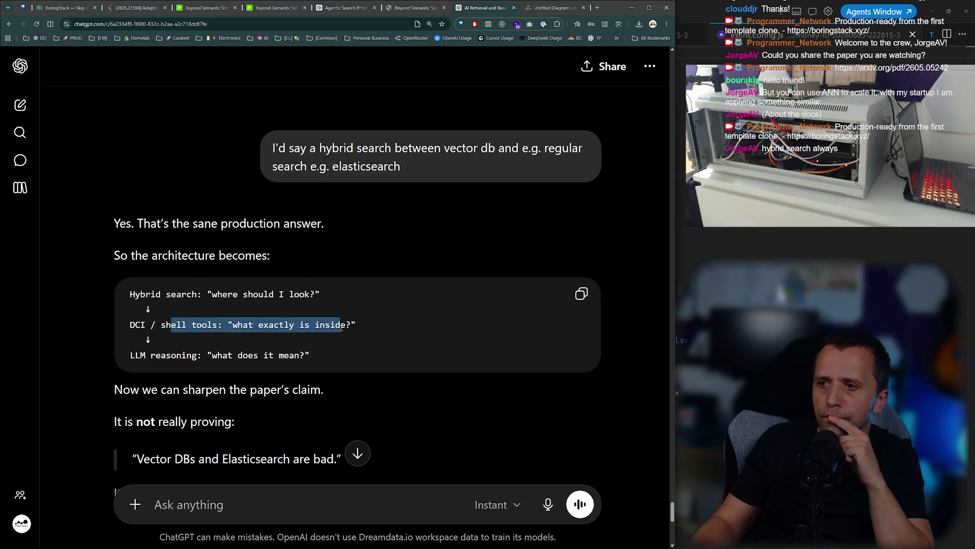
scroll(325, 305, down, 3)
click(278, 270)
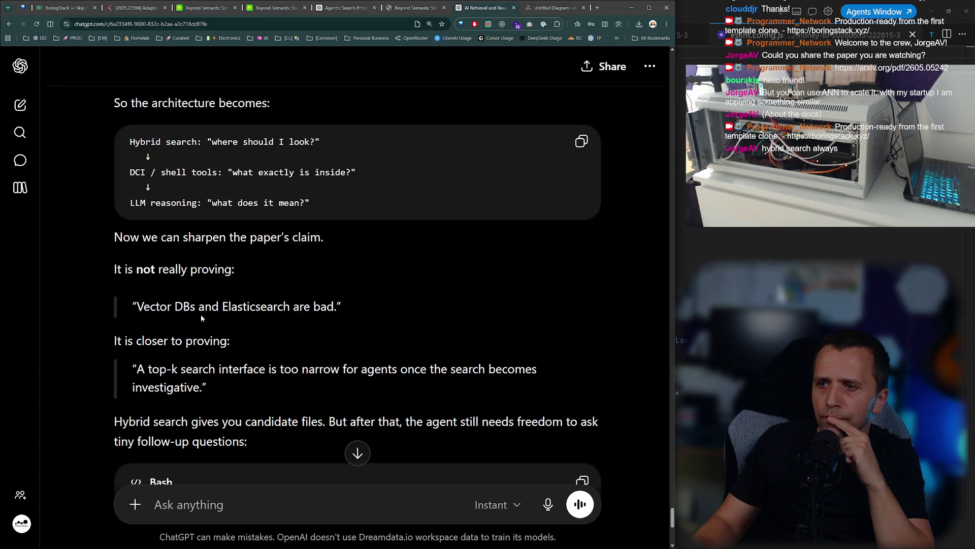
Read on to the 'starting lens, not the whole interface' point and the question about ~20 candidates.
scroll(214, 308, down, 2)
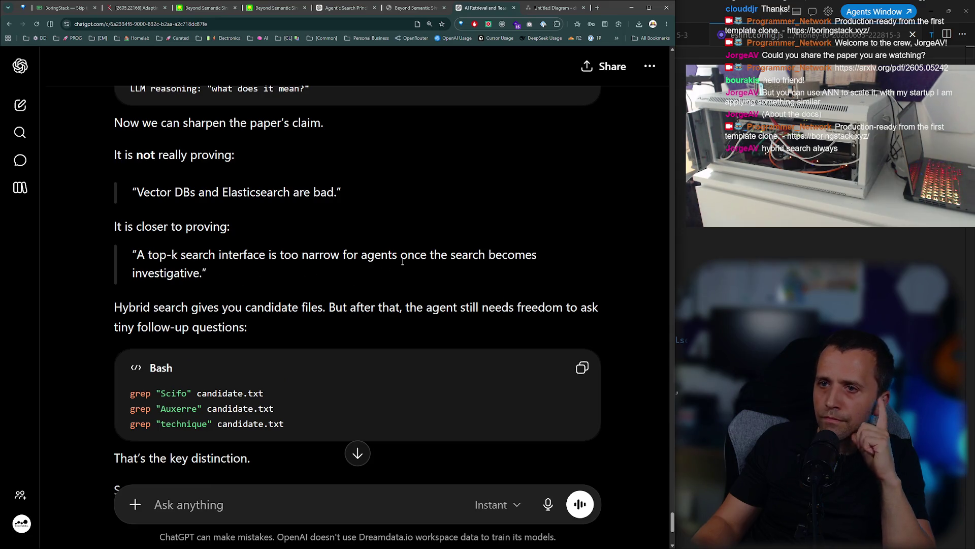
scroll(356, 259, down, 1)
scroll(335, 250, down, 1)
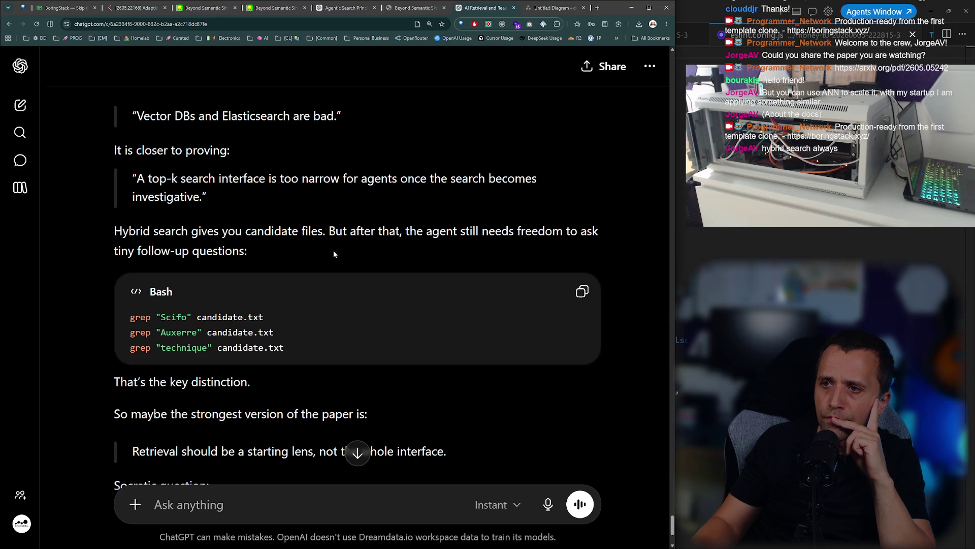
scroll(301, 238, down, 2)
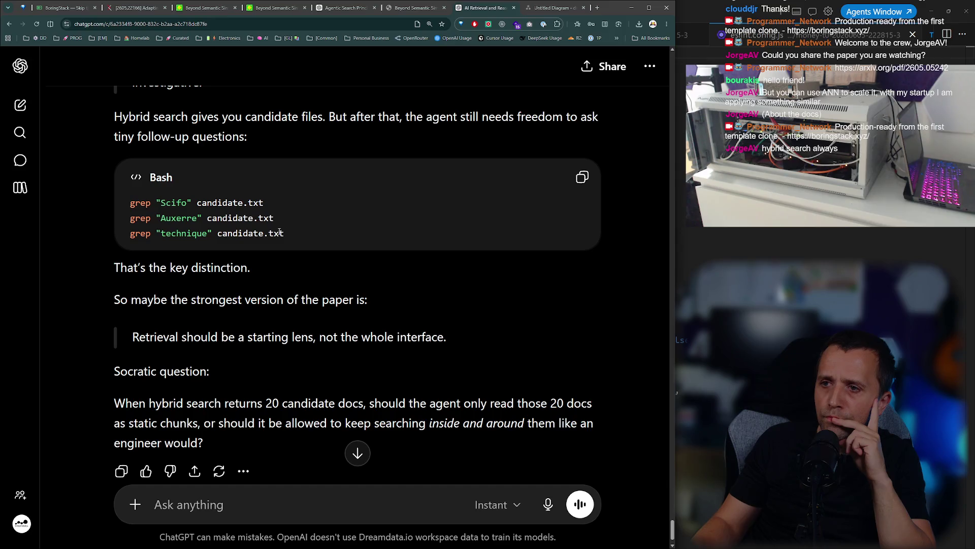
scroll(280, 232, down, 1)
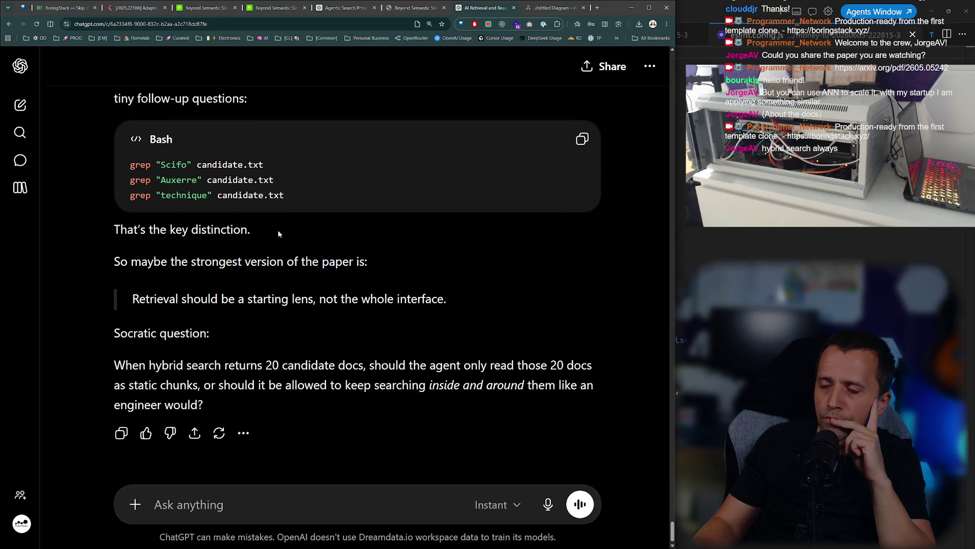
scroll(269, 230, down, 1)
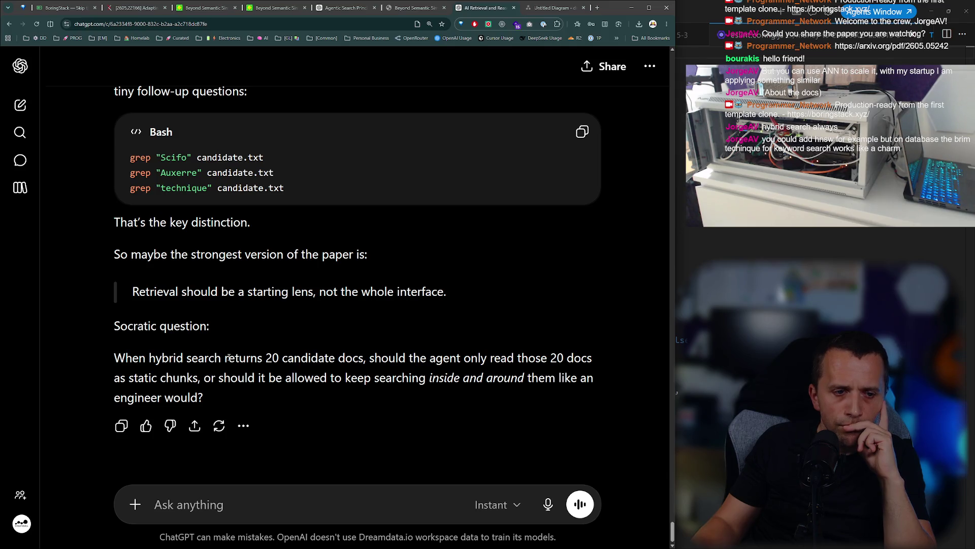
drag(409, 358, 395, 358)
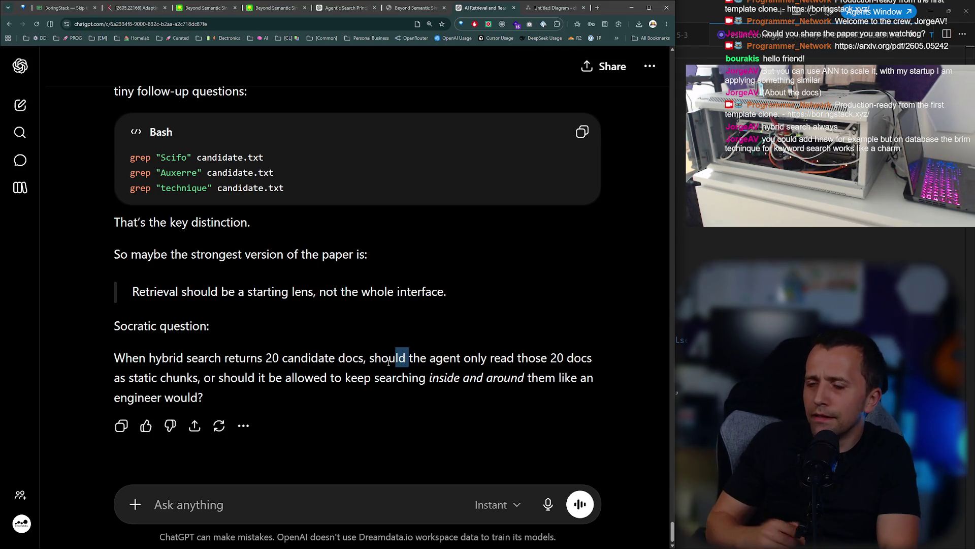
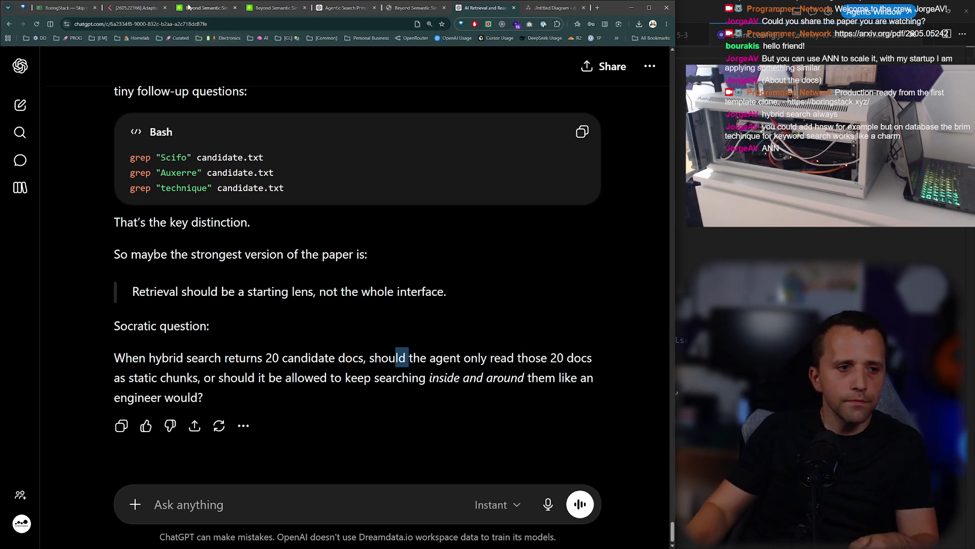
Reply 'absolutely searching more' to ChatGPT's Socratic question.
click(382, 340)
scroll(380, 318, up, 3)
scroll(380, 318, down, 3)
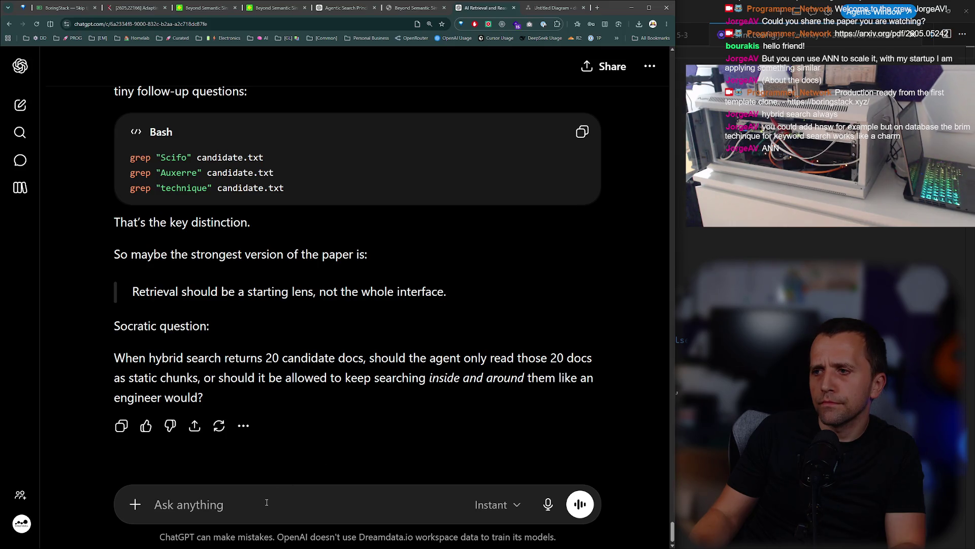
text(abs)
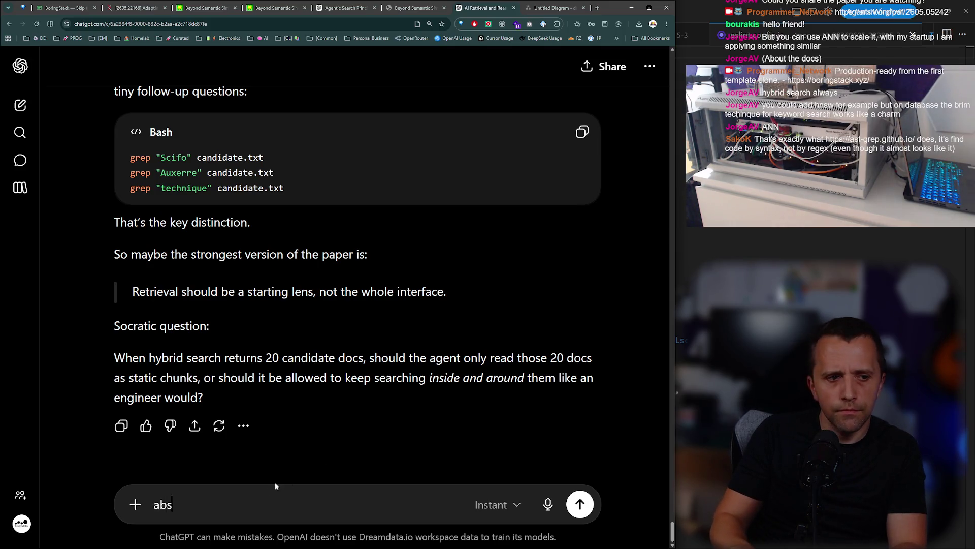
text(olutely searching more)
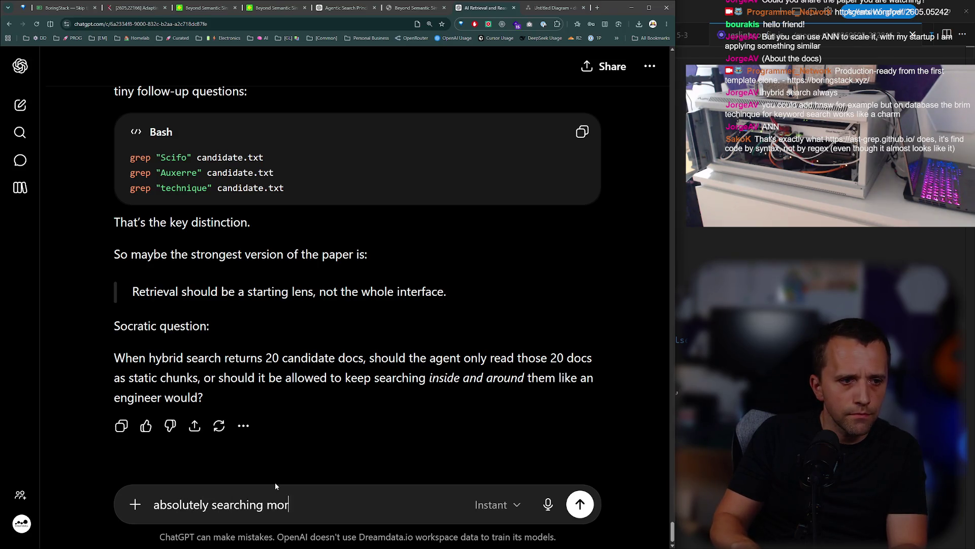
key(Return)
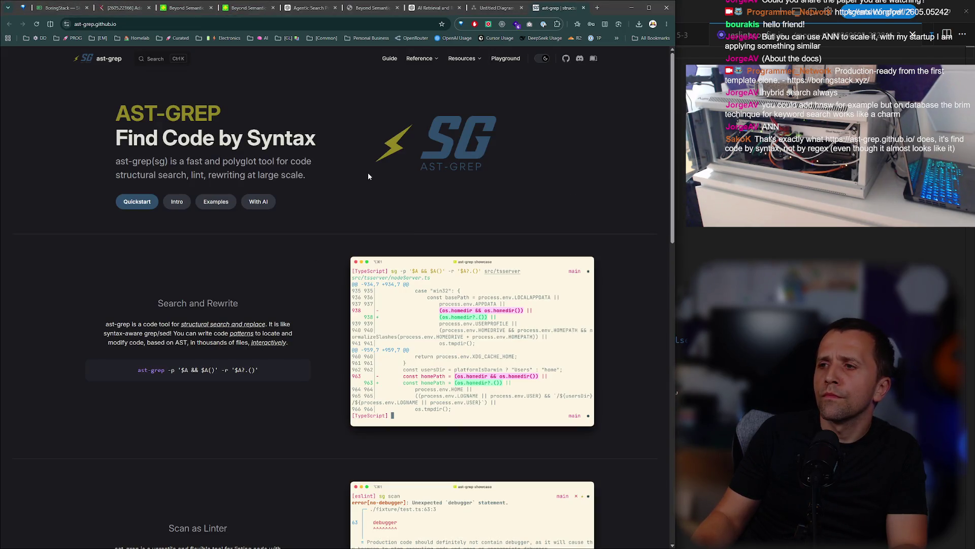
key(ctrl+plus)
key(ctrl+plus)
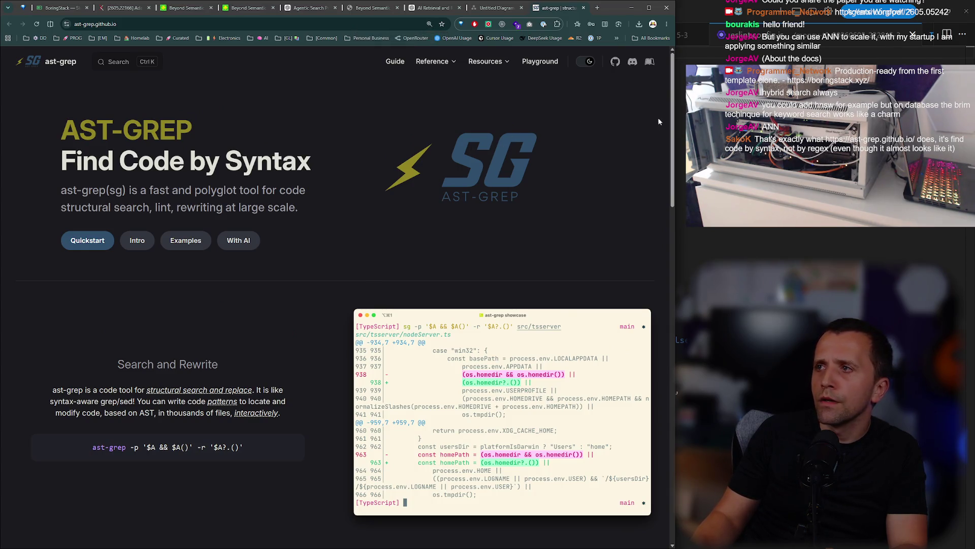
scroll(584, 81, down, 7)
scroll(530, 50, up, 7)
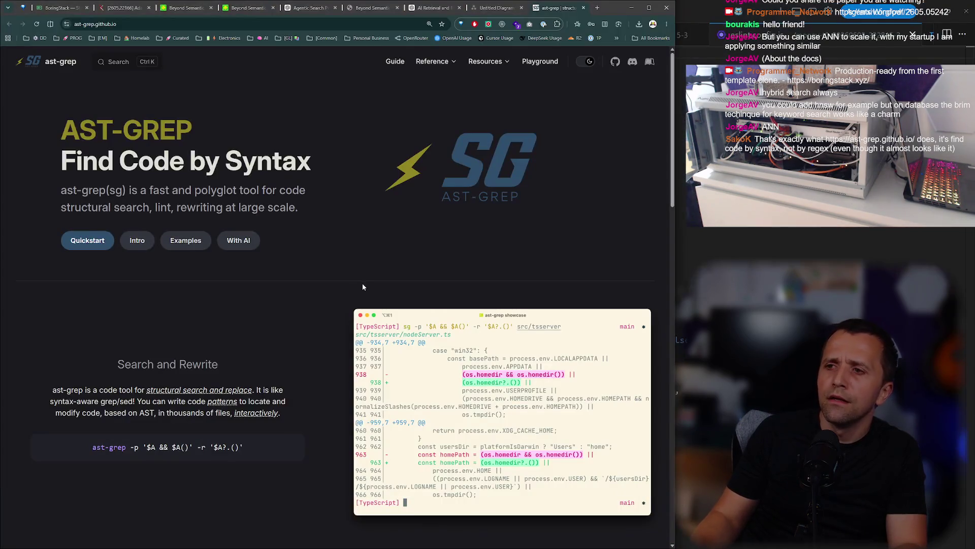
mouse_move(672, 199)
mouse_down()
mouse_move(680, 413)
mouse_move(605, 132)
mouse_up()
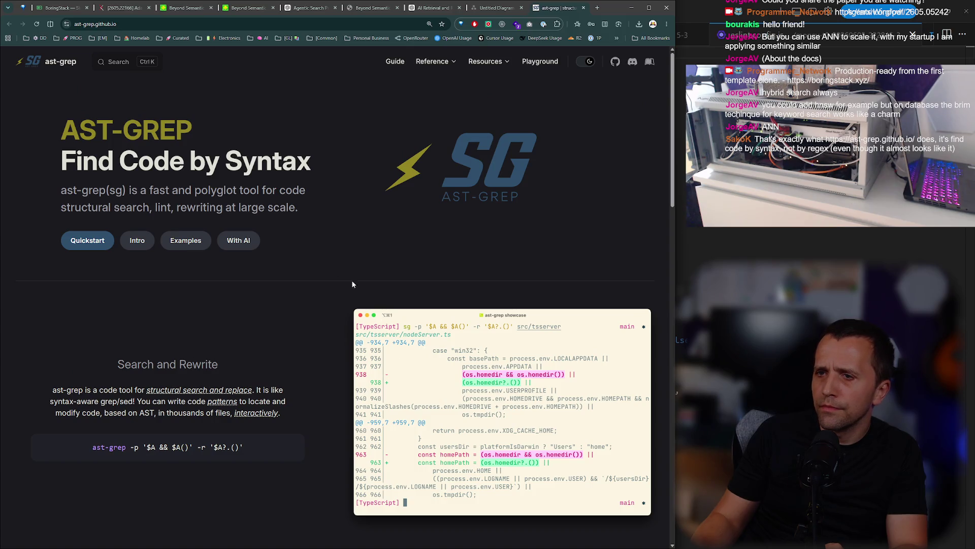
triple_click(121, 184)
click(249, 176)
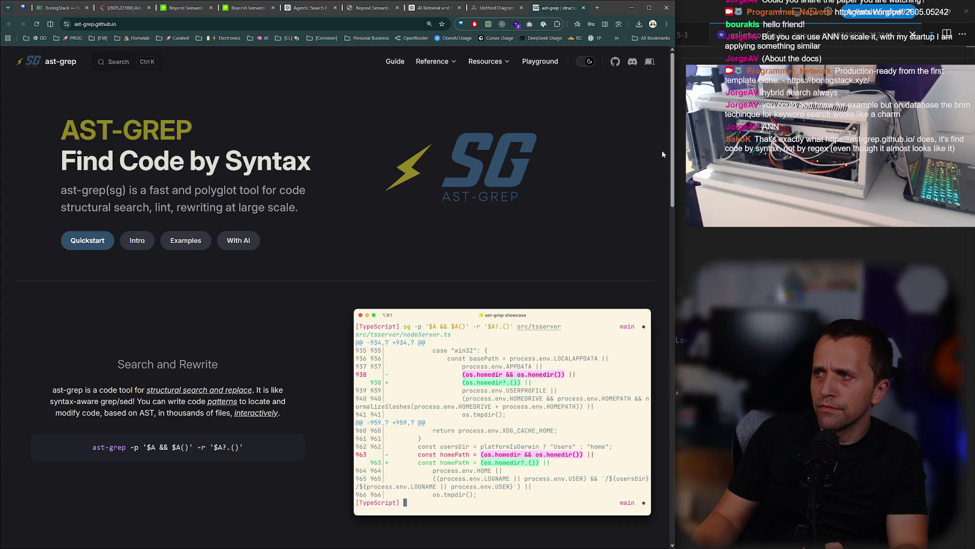
scroll(644, 172, down, 4)
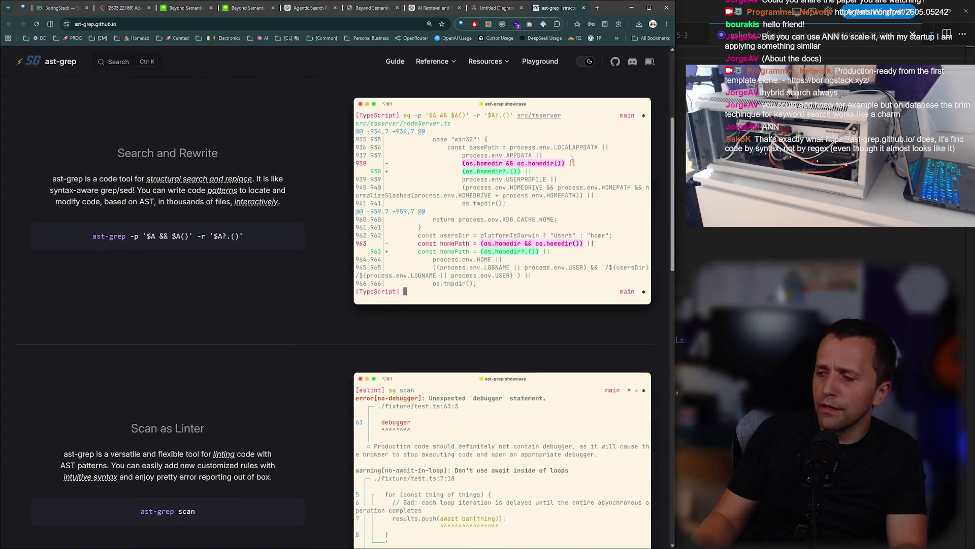
scroll(571, 156, down, 4)
scroll(671, 339, down, 4)
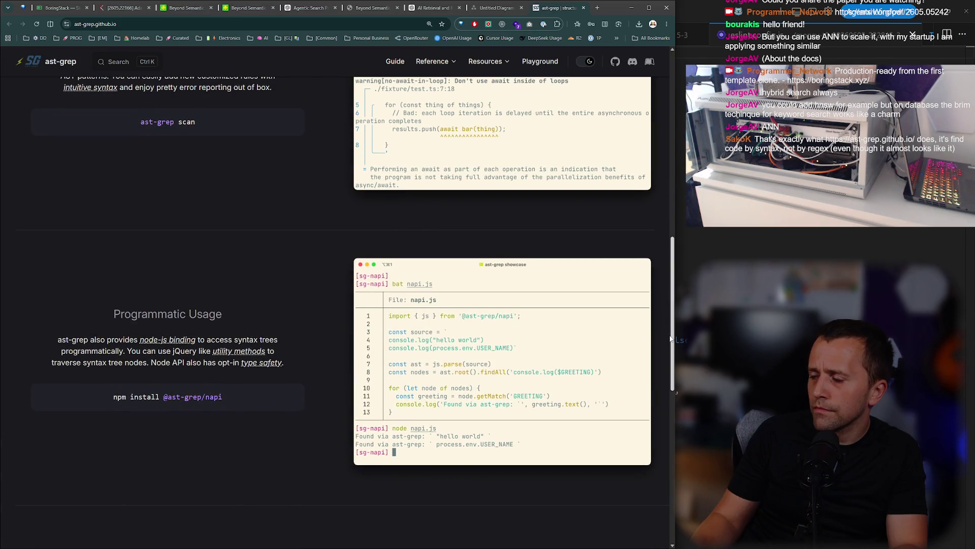
scroll(626, 155, up, 13)
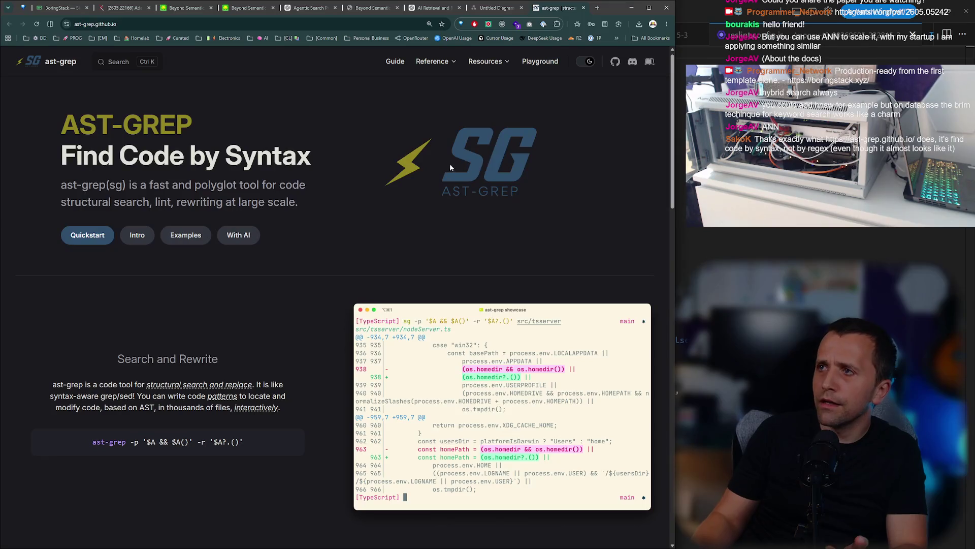
click(496, 7)
Close the Untitled Diagram tab without saving and return to the ChatGPT conversation.
click(521, 7)
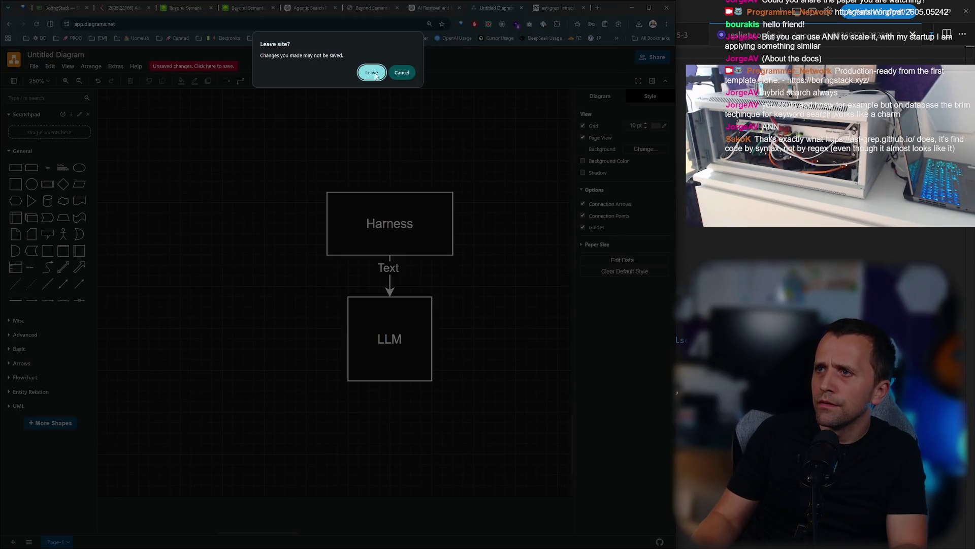
click(372, 72)
click(416, 8)
click(463, 9)
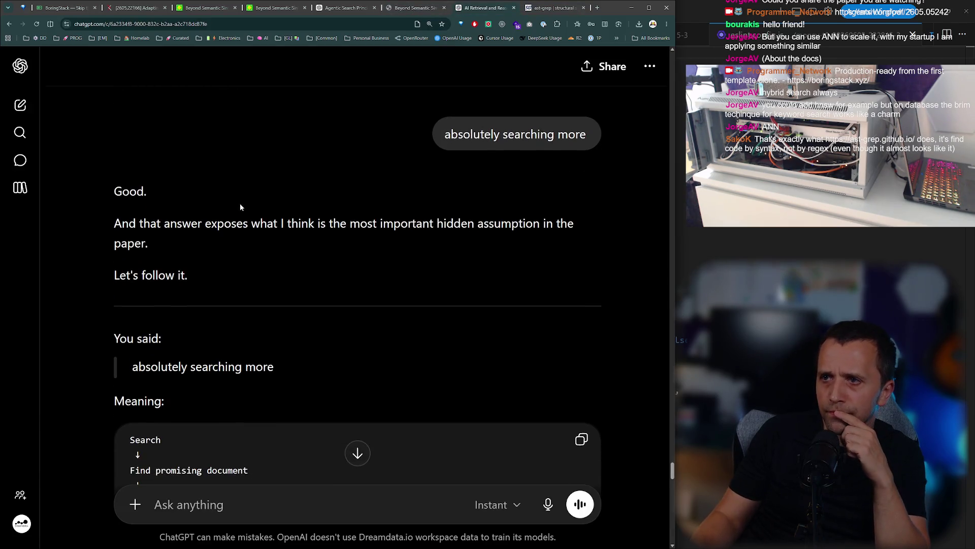
Read through ChatGPT's answer on search as investigation, then go to the Beyond Semantic Similarity paper.
scroll(215, 227, down, 1)
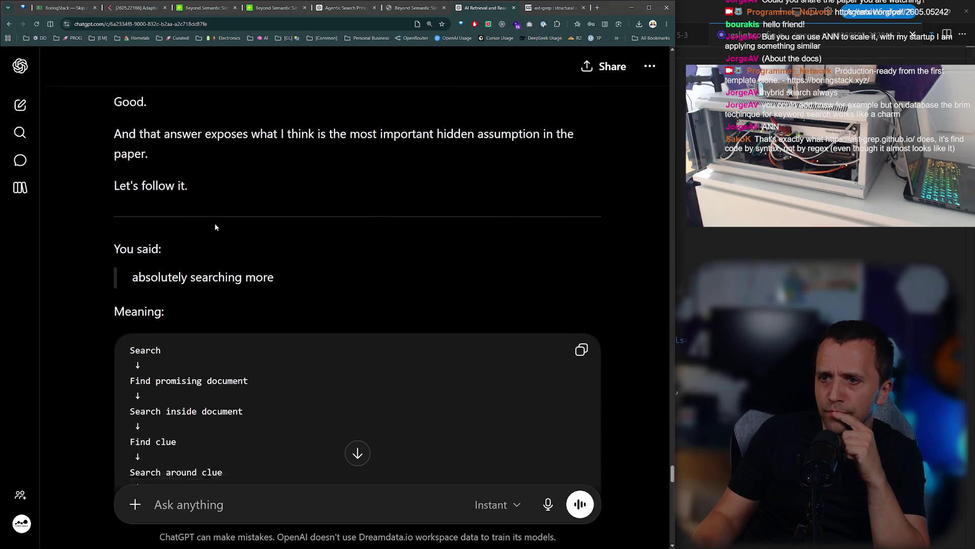
scroll(184, 221, down, 1)
scroll(155, 225, down, 1)
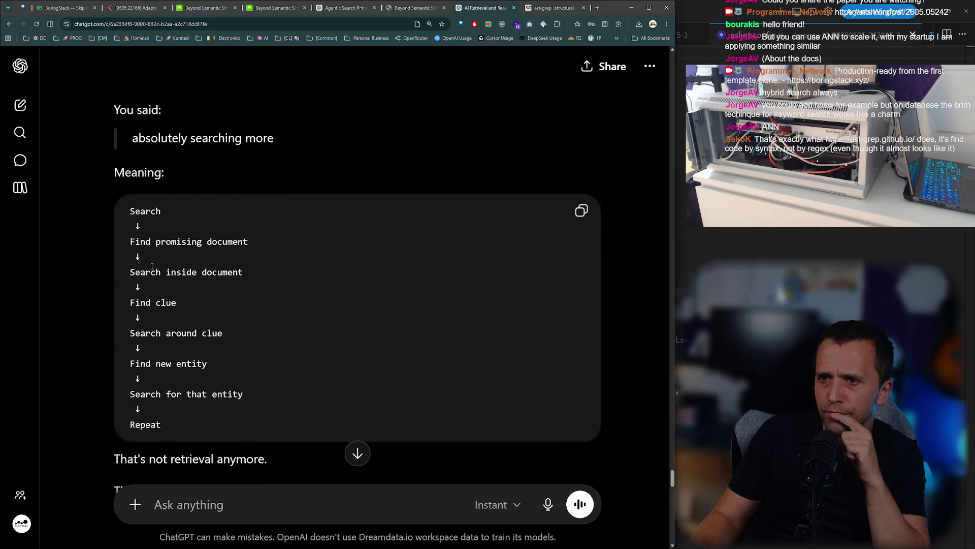
drag(129, 333, 222, 333)
click(192, 355)
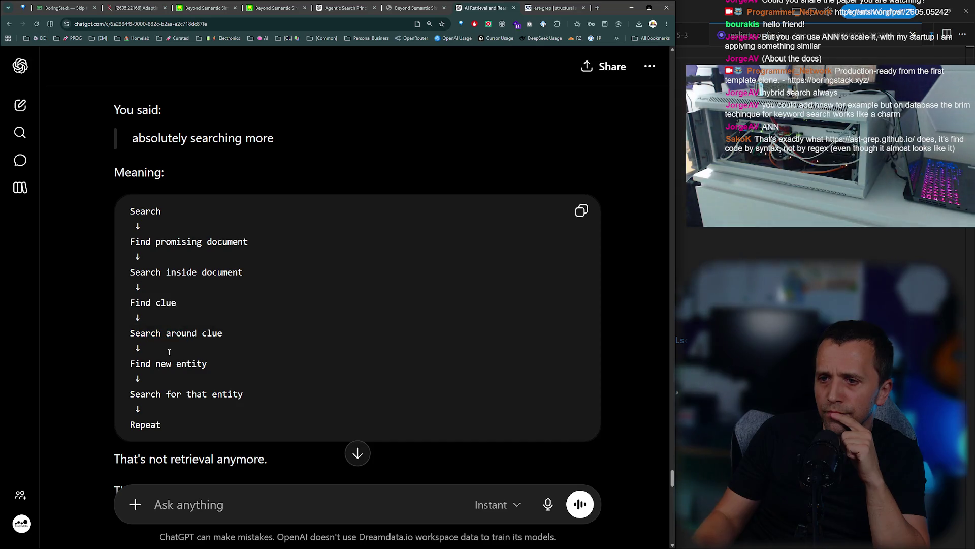
scroll(192, 354, down, 2)
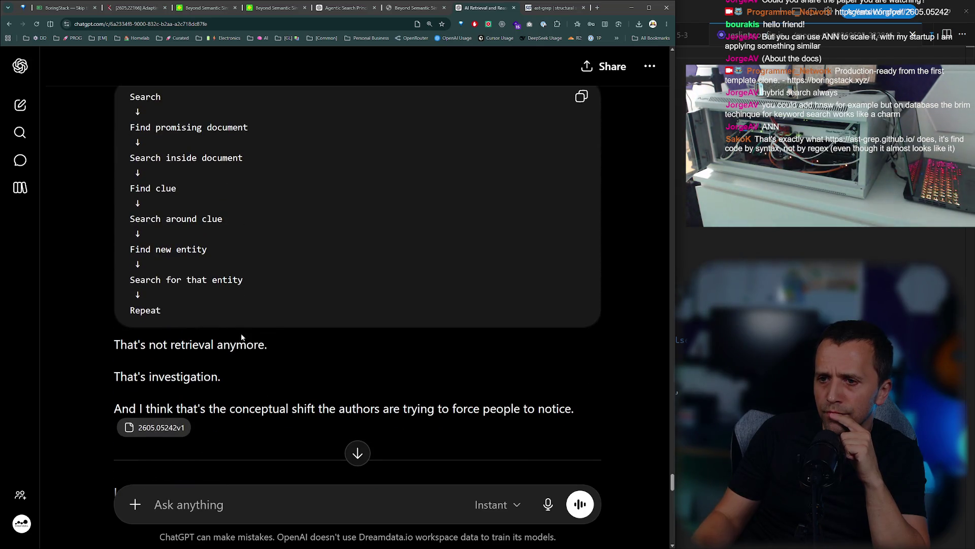
scroll(215, 326, down, 2)
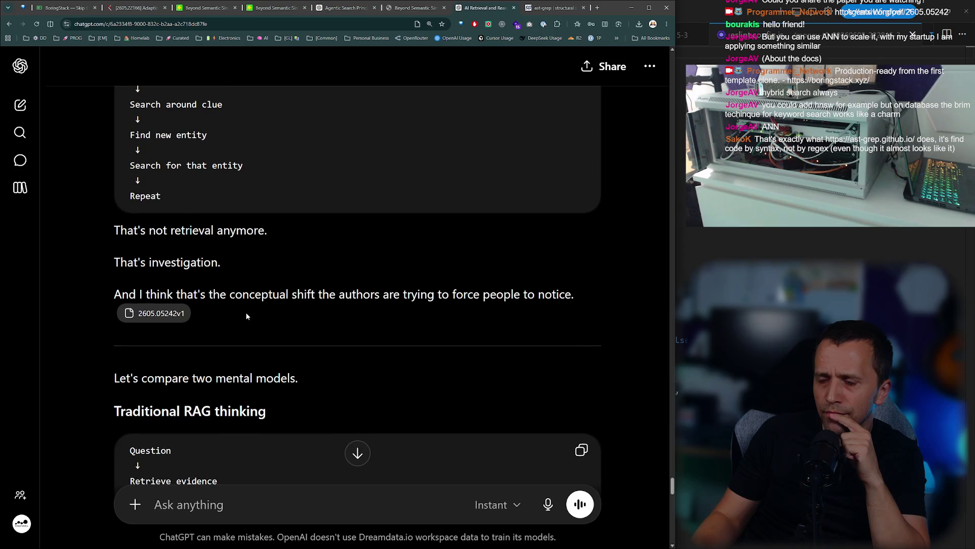
scroll(308, 280, down, 2)
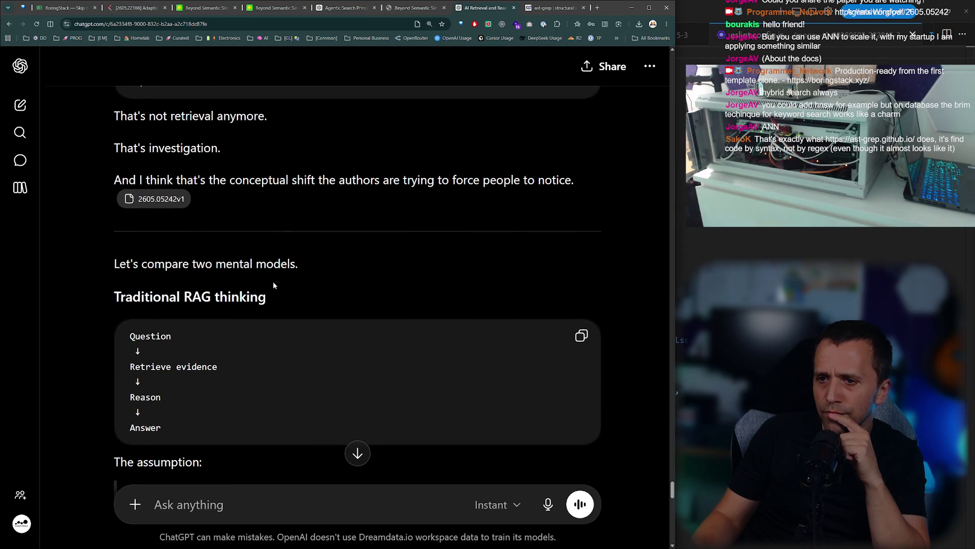
scroll(273, 285, down, 5)
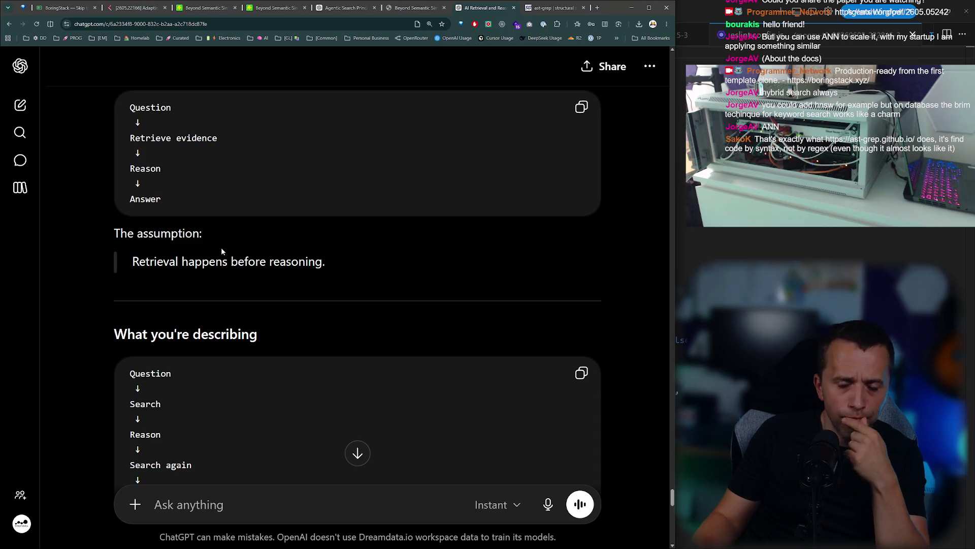
scroll(221, 247, down, 6)
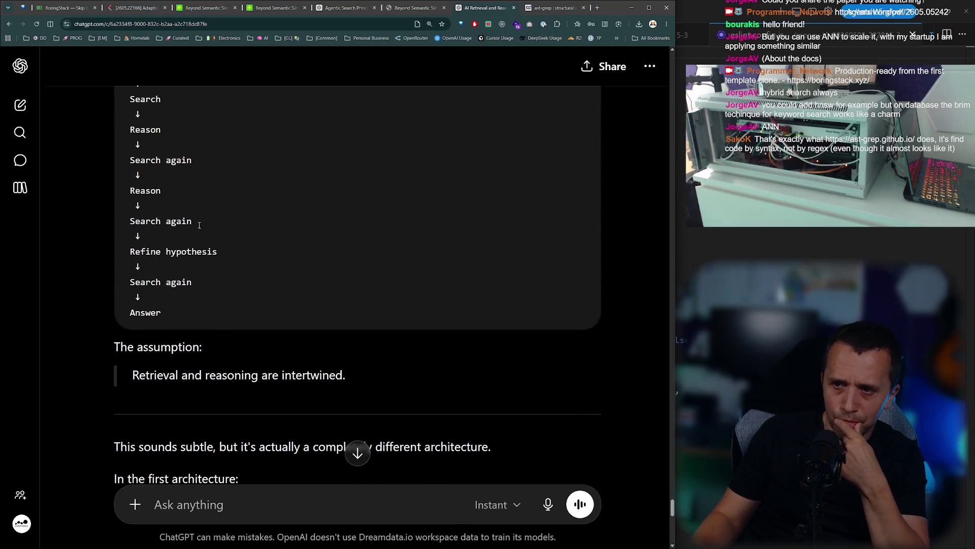
scroll(200, 225, down, 3)
scroll(199, 224, down, 6)
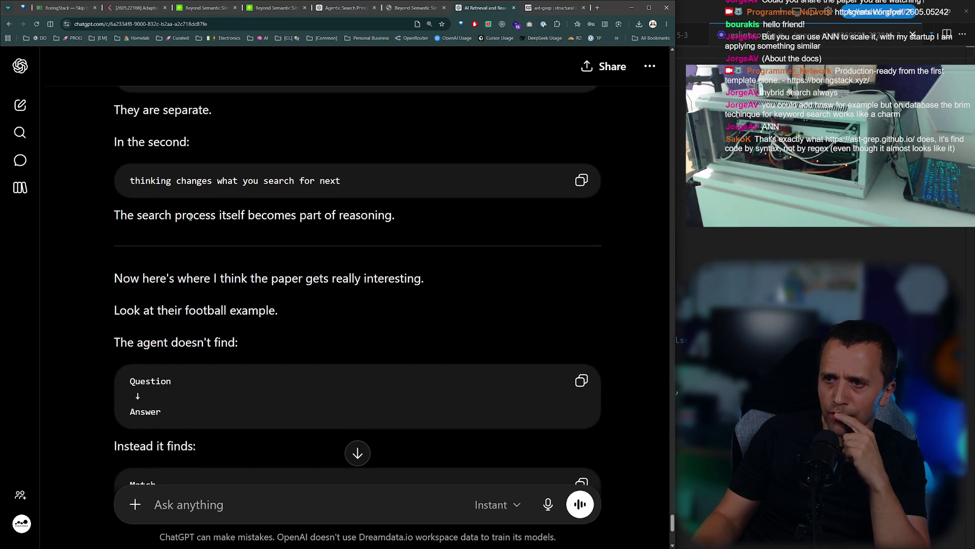
scroll(191, 217, down, 6)
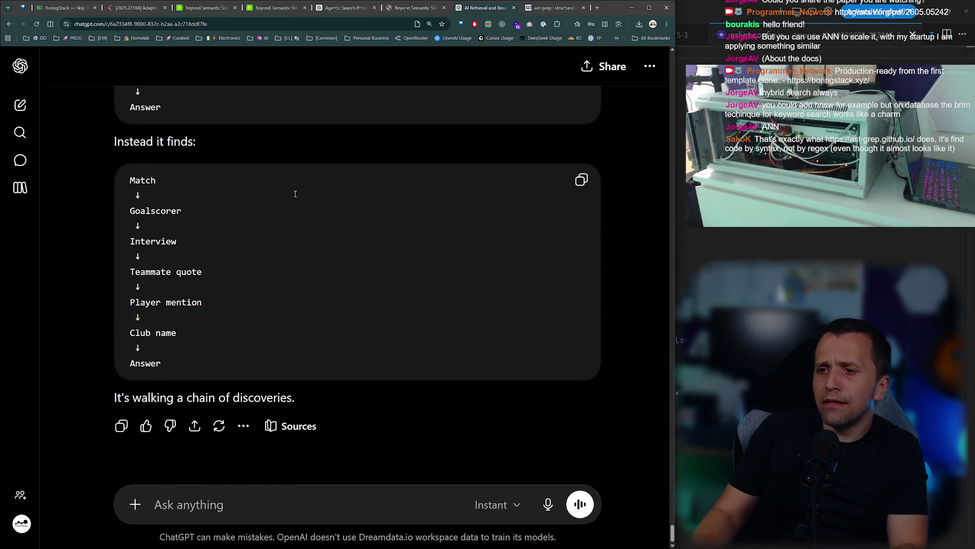
scroll(295, 192, up, 2)
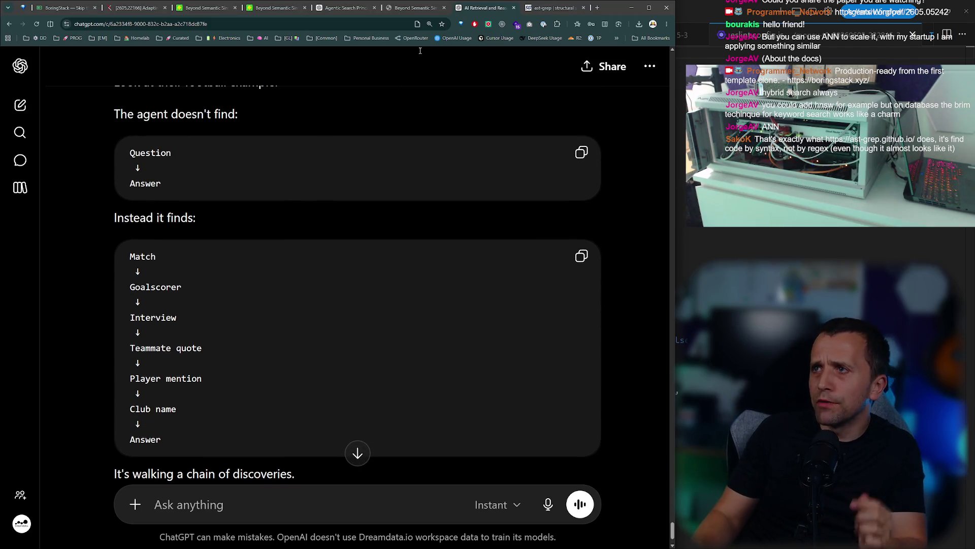
click(412, 8)
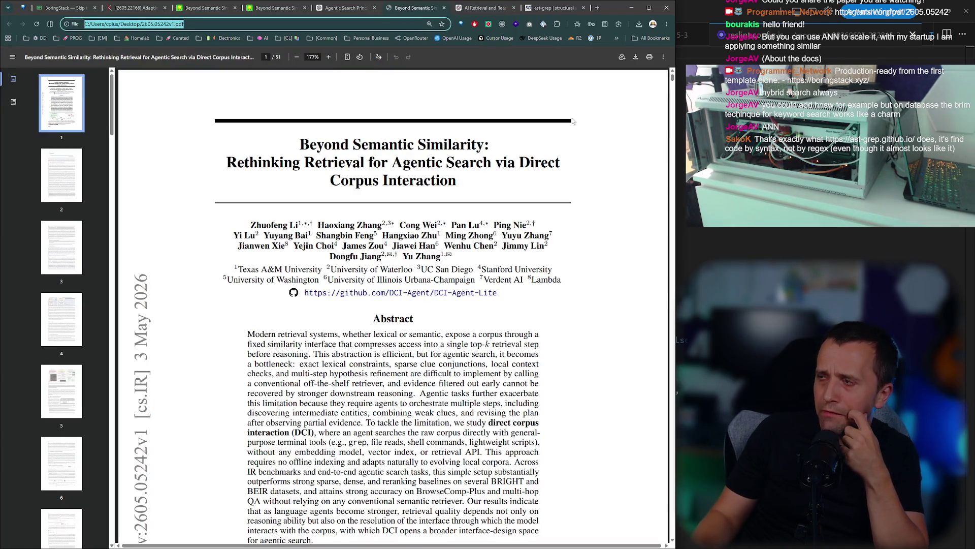
Page through the paper via thumbnails from page 11 to the Appendix on page 18.
scroll(572, 121, down, 10)
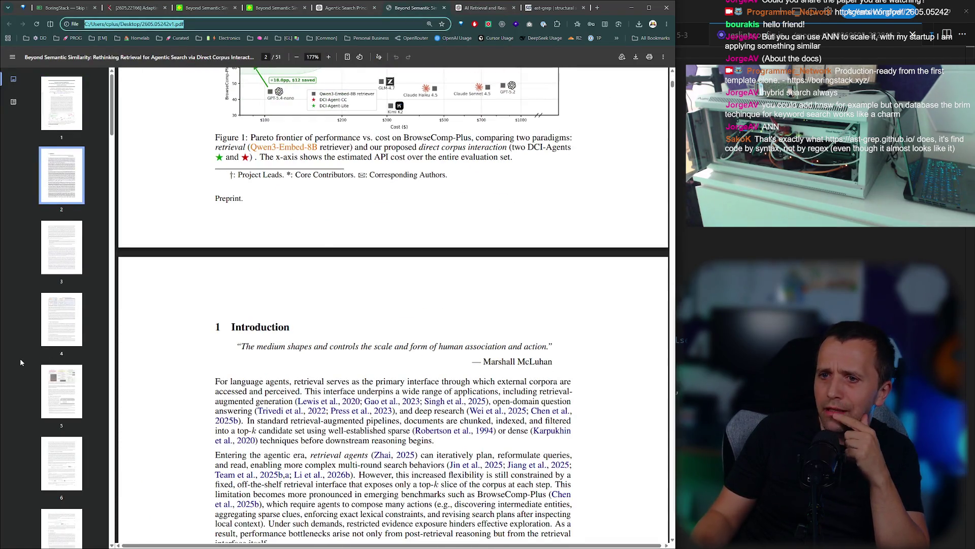
scroll(21, 362, down, 9)
click(58, 375)
scroll(427, 227, down, 4)
scroll(428, 227, up, 4)
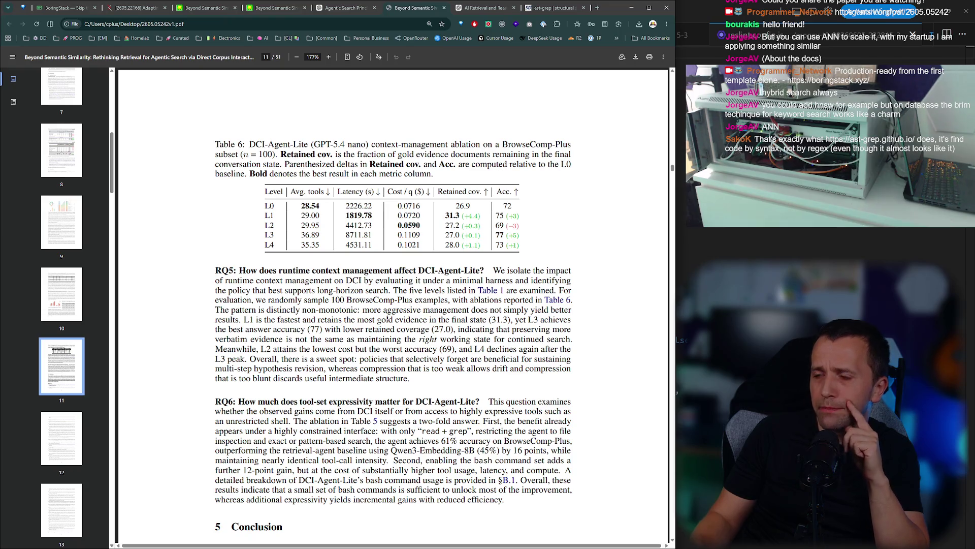
click(51, 438)
scroll(52, 431, down, 5)
click(52, 425)
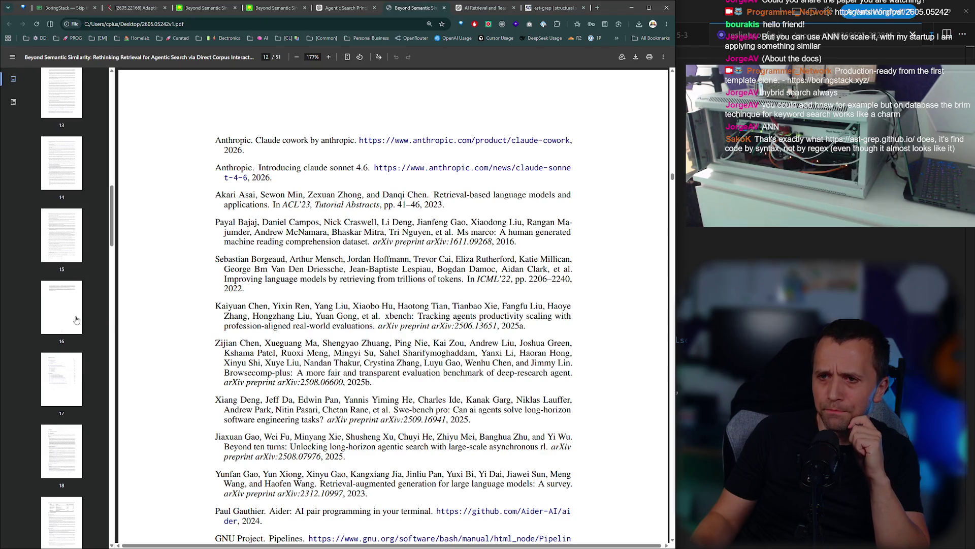
click(55, 392)
click(44, 428)
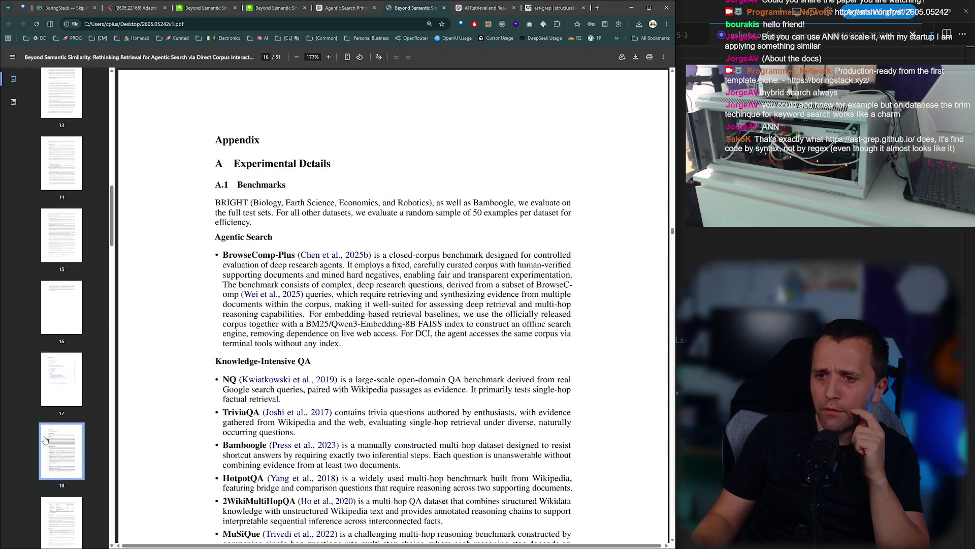
Continue through appendix pages 21, 22 and 23 to the Case Study on page 24.
scroll(36, 371, down, 4)
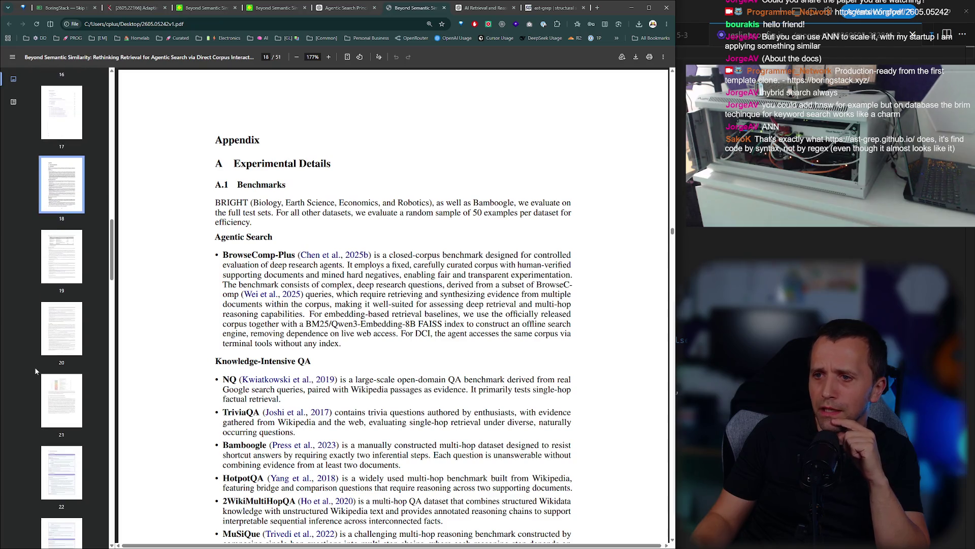
scroll(38, 336, down, 3)
click(59, 303)
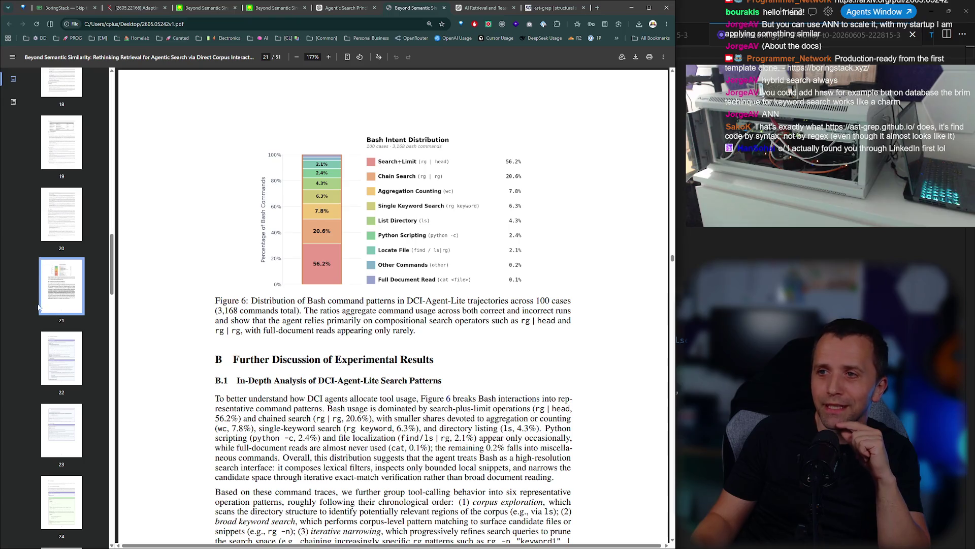
click(55, 364)
scroll(55, 363, down, 1)
click(56, 344)
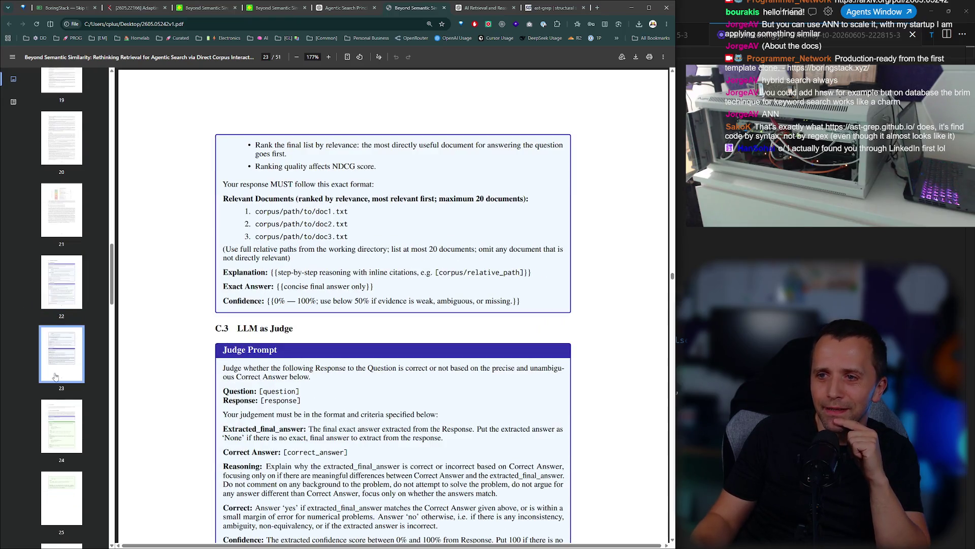
scroll(55, 371, down, 2)
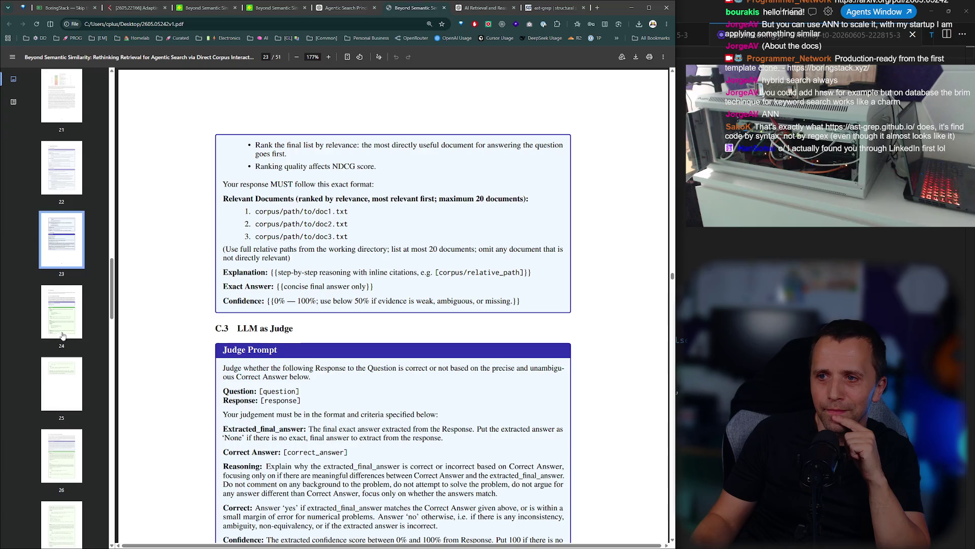
scroll(272, 334, down, 4)
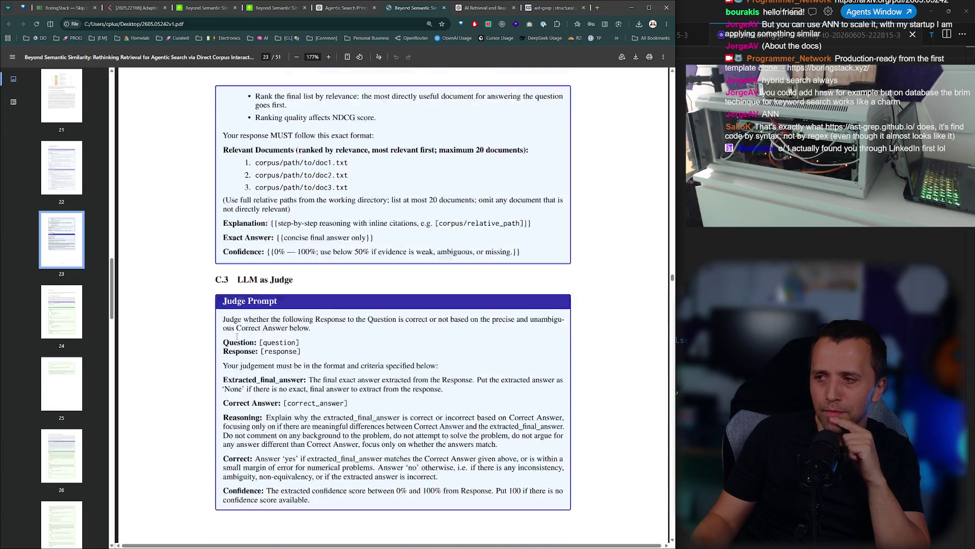
scroll(272, 335, up, 4)
click(61, 332)
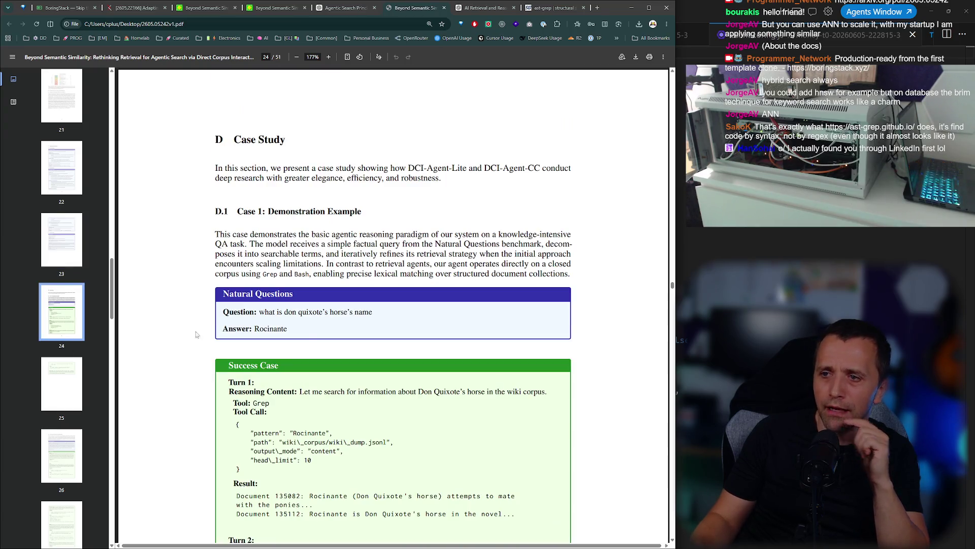
Read the Don Quixote case study, highlighting the closed-corpus, lexical-matching and Turn 1 file-path passages.
ctrl+scroll(310, 262, up, 3)
ctrl+scroll(309, 261, down, 2)
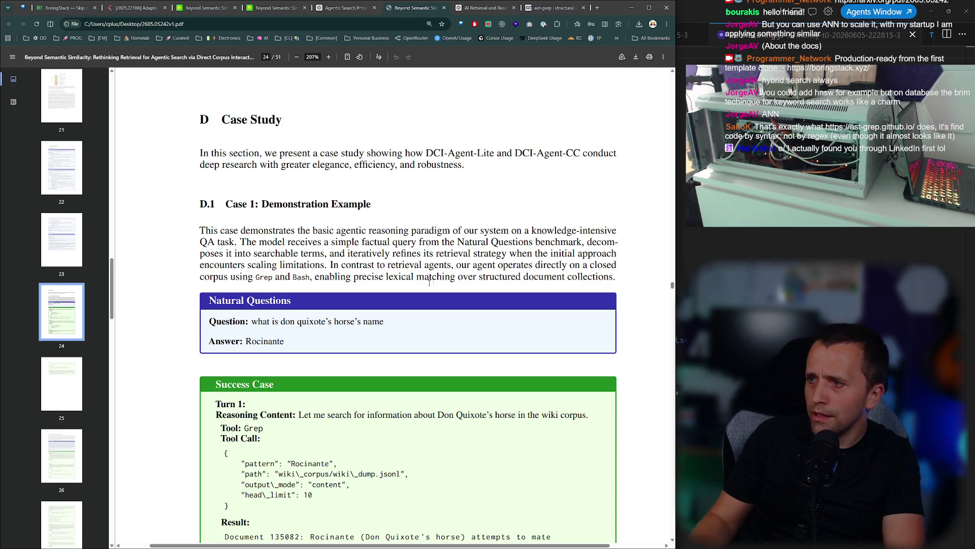
mouse_move(506, 265)
mouse_down()
mouse_move(619, 264)
mouse_move(615, 277)
mouse_up()
click(233, 293)
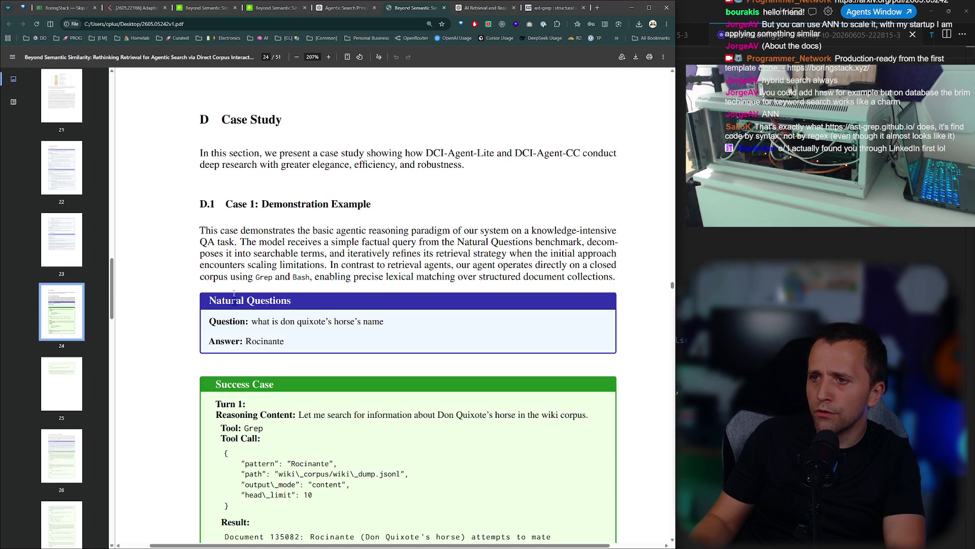
drag(310, 276, 607, 287)
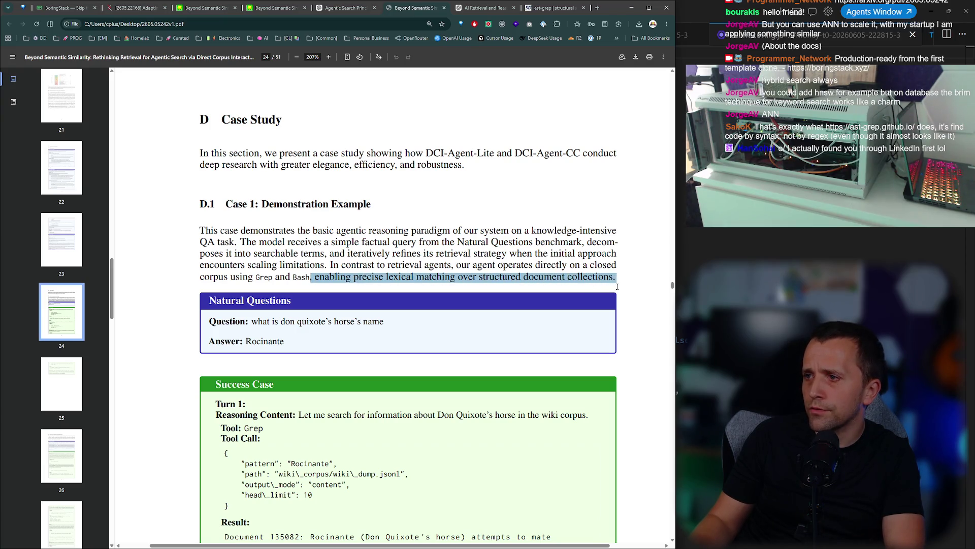
click(348, 343)
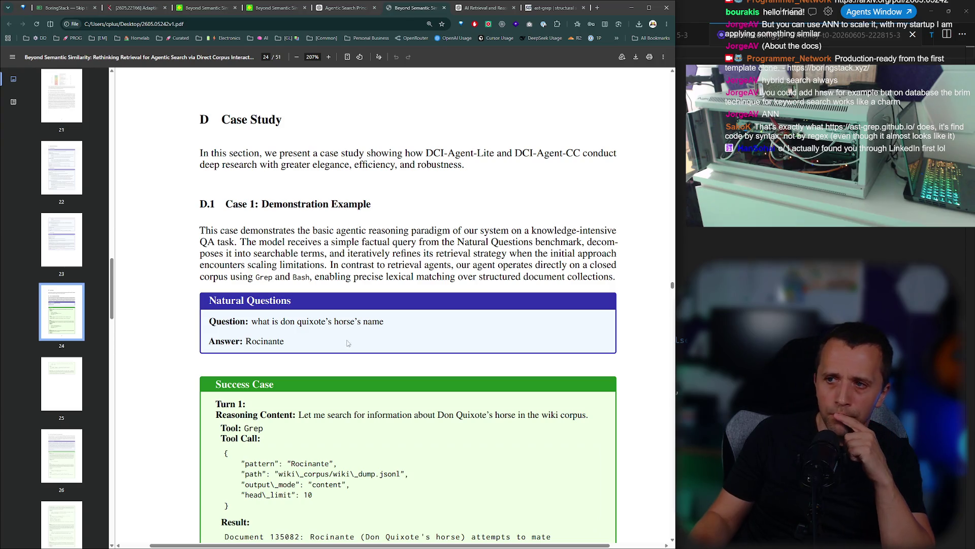
mouse_move(280, 321)
mouse_down()
mouse_move(324, 321)
mouse_move(299, 339)
mouse_move(559, 339)
mouse_up()
scroll(308, 318, down, 2)
click(370, 349)
drag(278, 397, 411, 396)
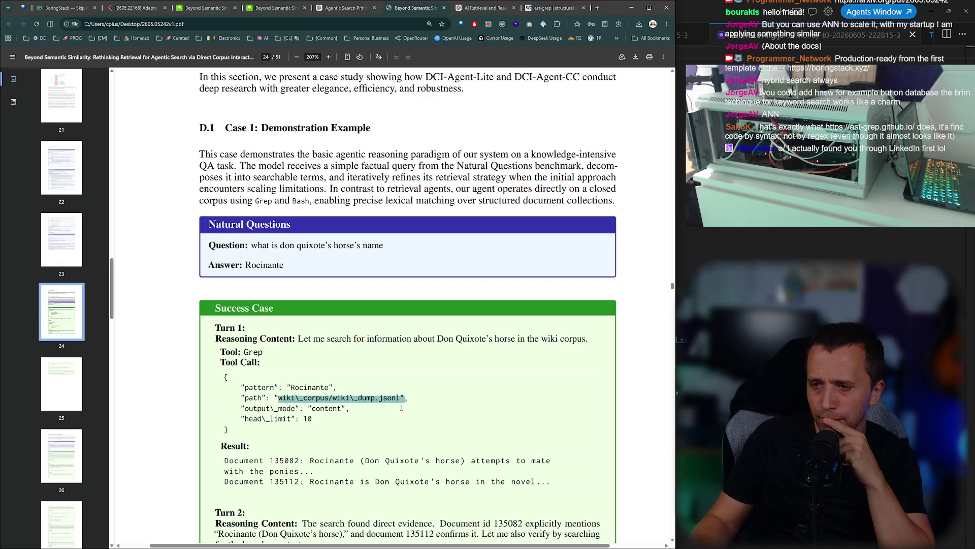
click(387, 421)
Read the Turn 2 evidence and Case 2a, then drag back to the paper's title page.
scroll(338, 402, down, 2)
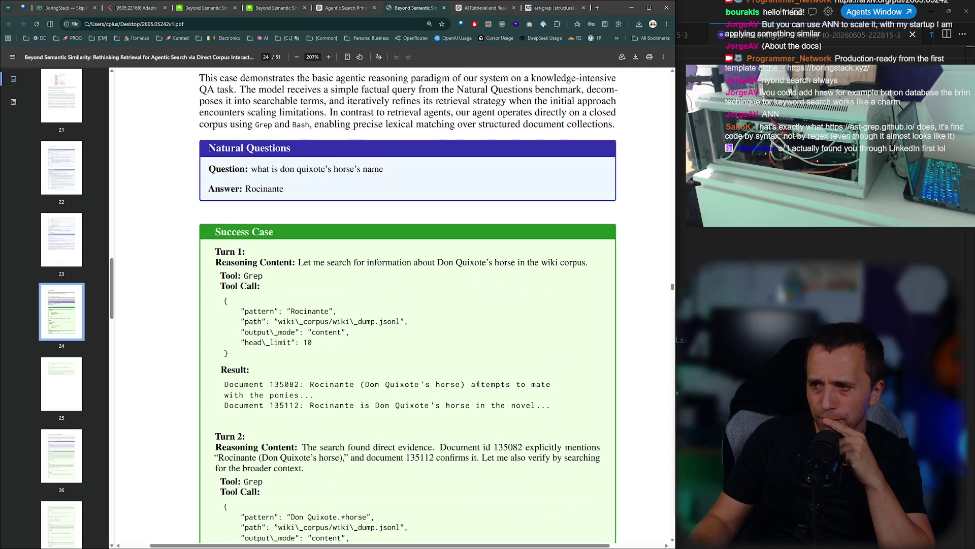
scroll(362, 392, down, 1)
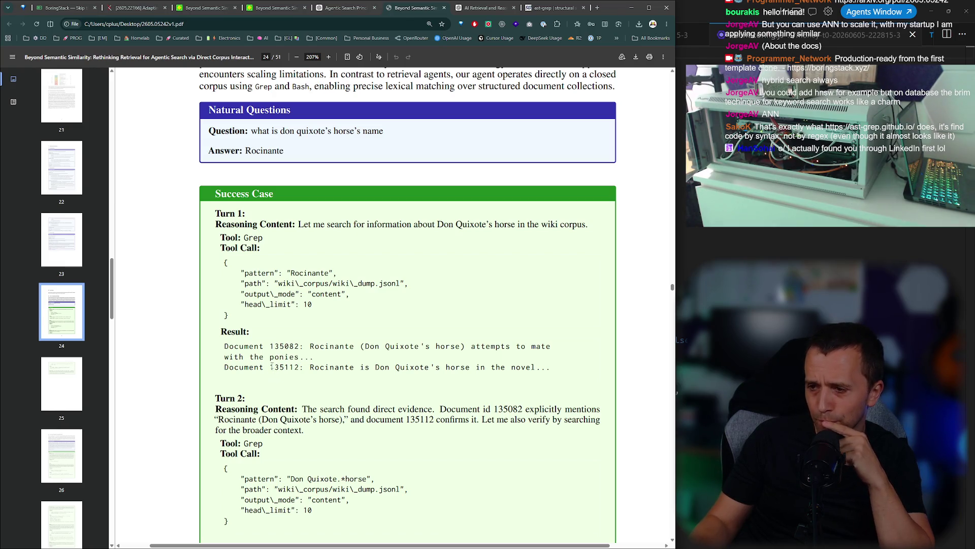
drag(387, 407, 475, 410)
click(479, 430)
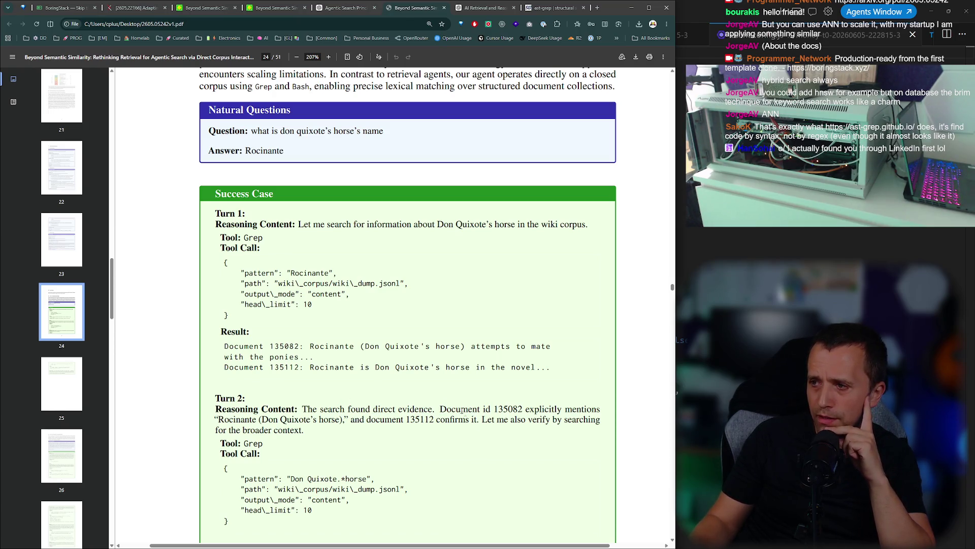
scroll(434, 385, down, 1)
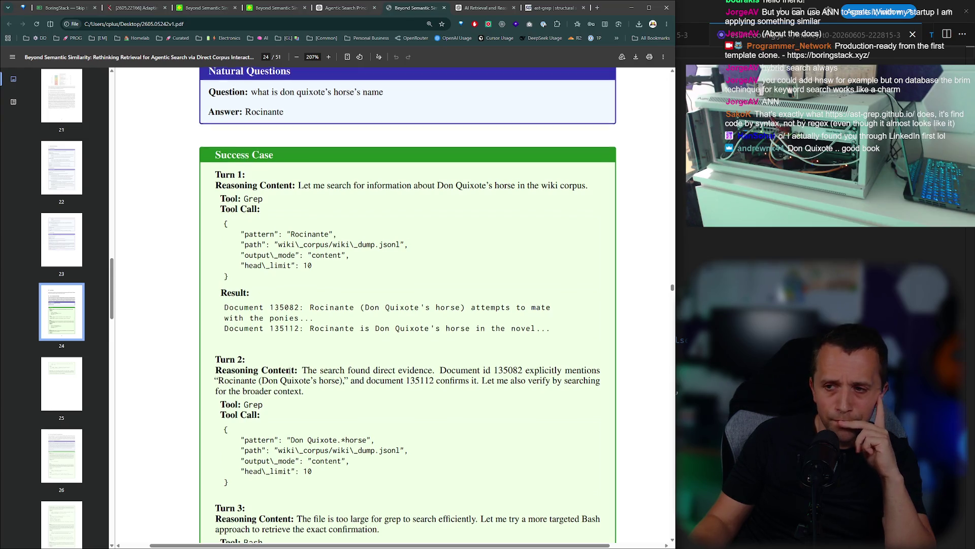
scroll(280, 363, down, 2)
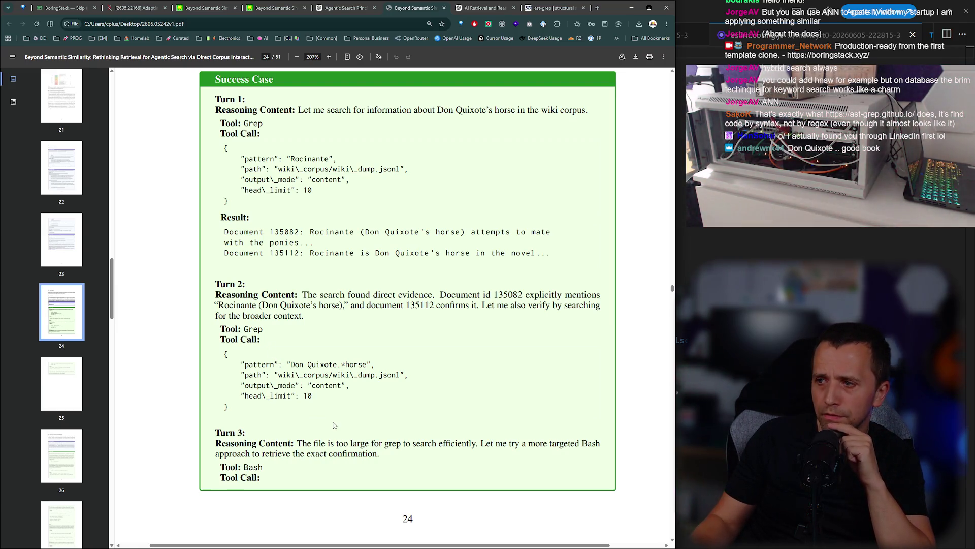
scroll(309, 373, down, 5)
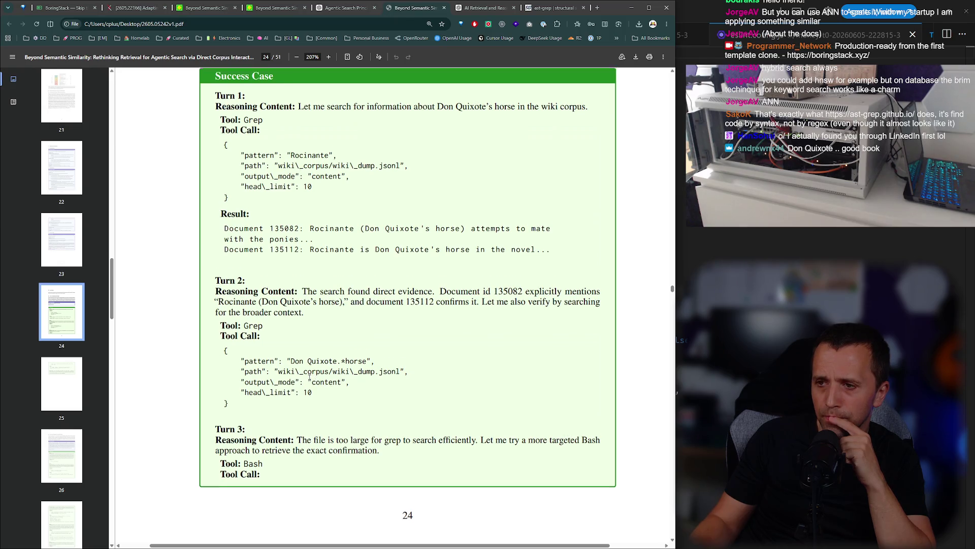
scroll(306, 365, down, 2)
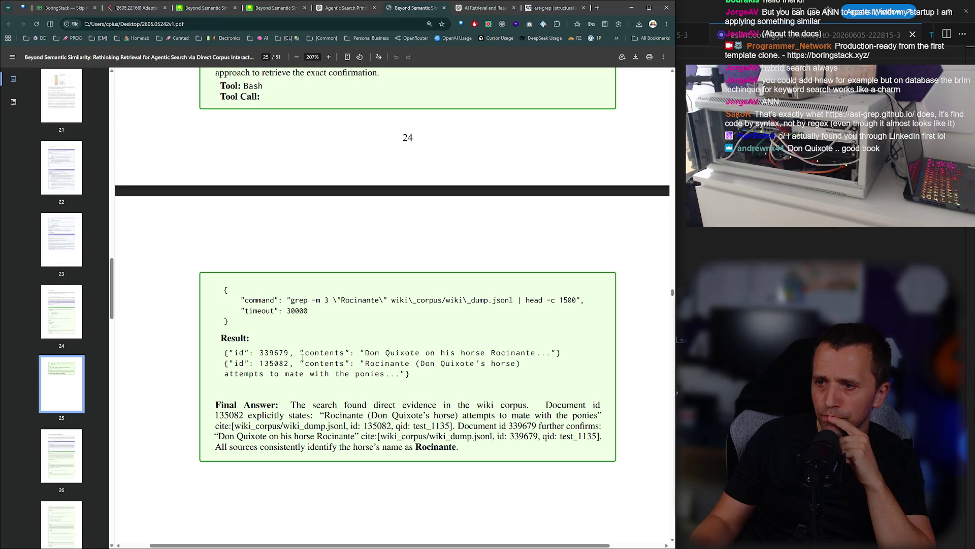
scroll(302, 357, down, 2)
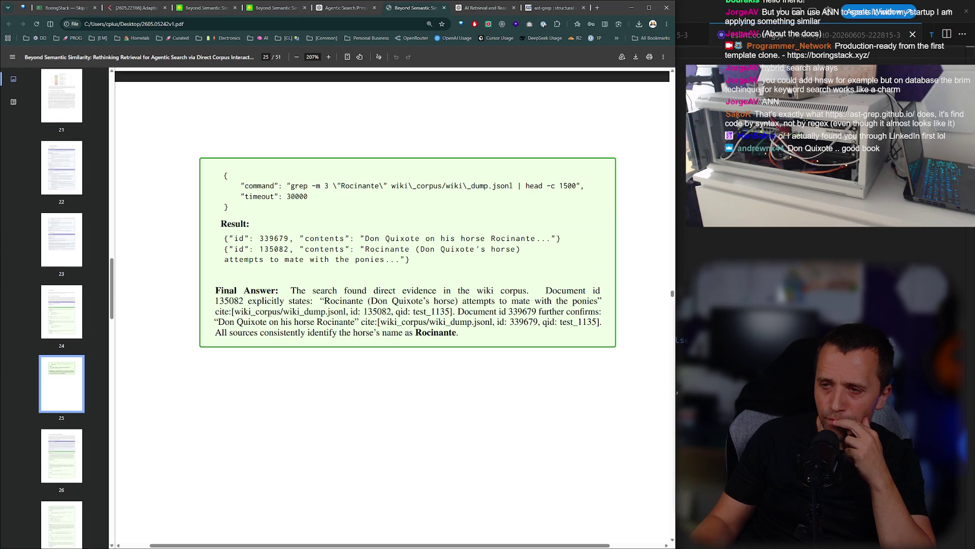
scroll(261, 304, down, 10)
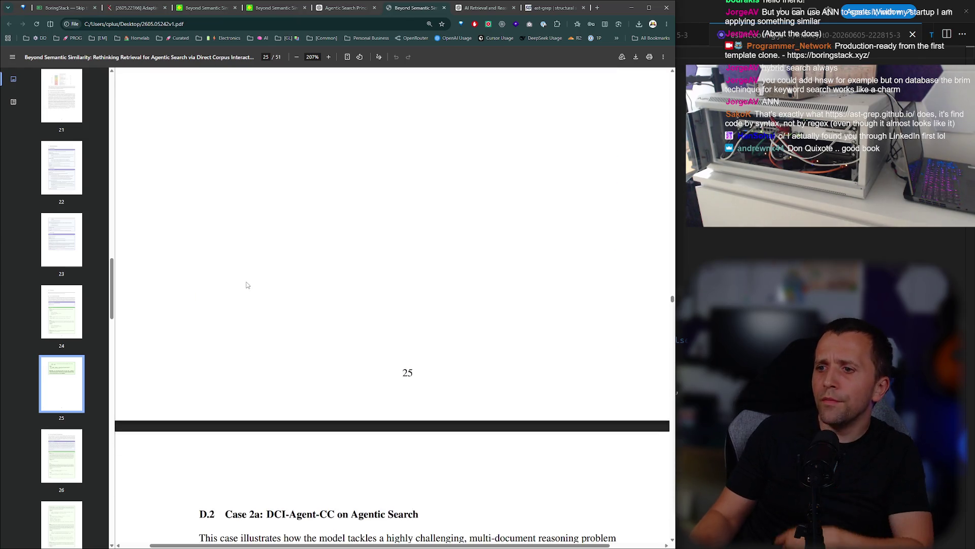
scroll(239, 275, down, 4)
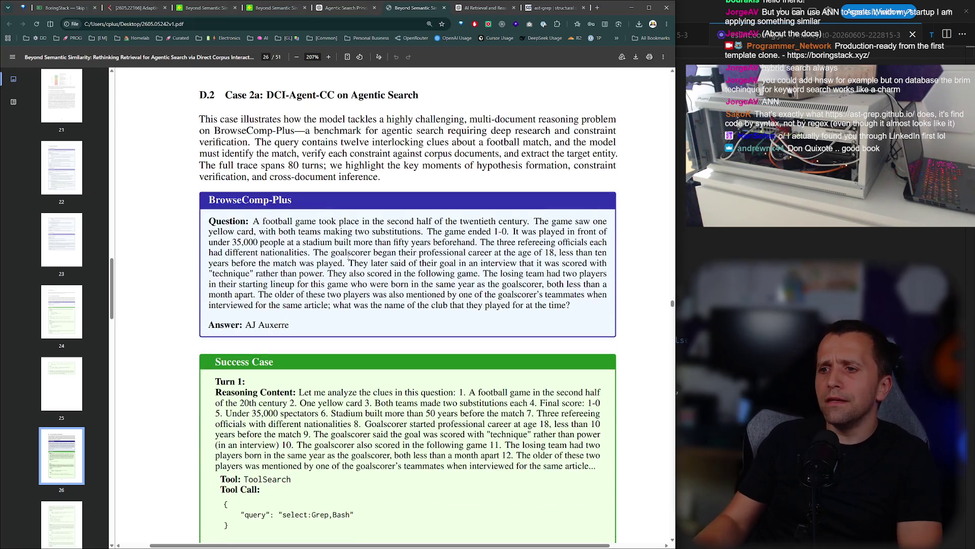
scroll(339, 282, down, 4)
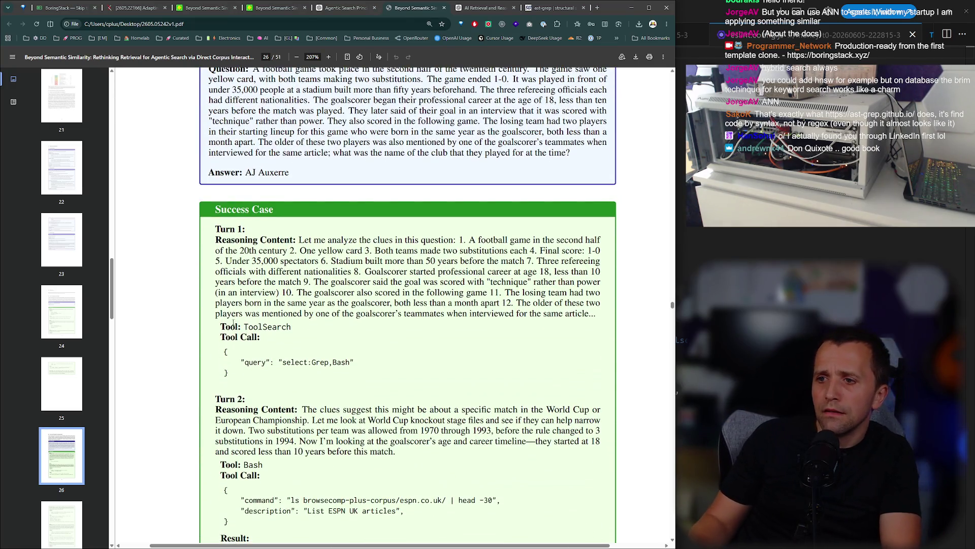
scroll(226, 328, up, 1)
scroll(226, 328, down, 4)
scroll(163, 181, up, 2)
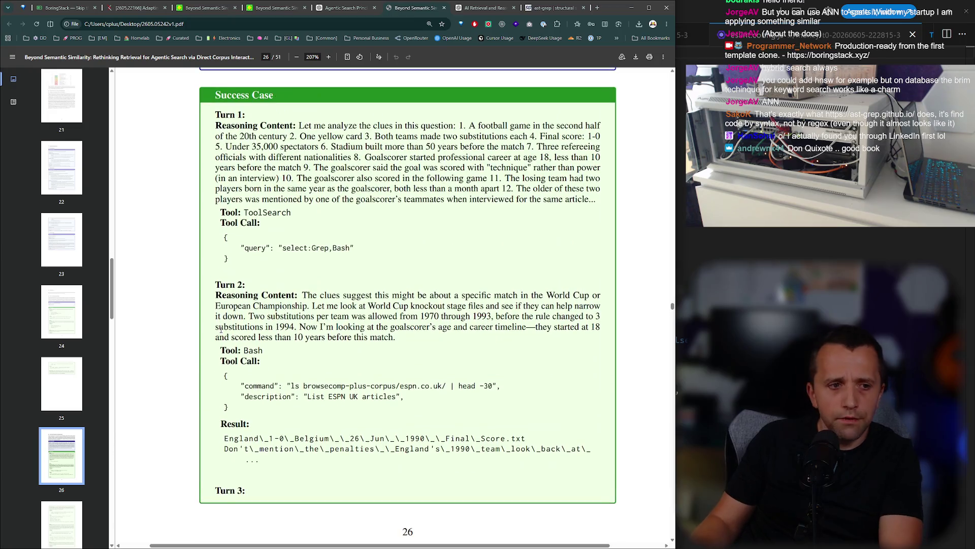
scroll(163, 180, up, 2)
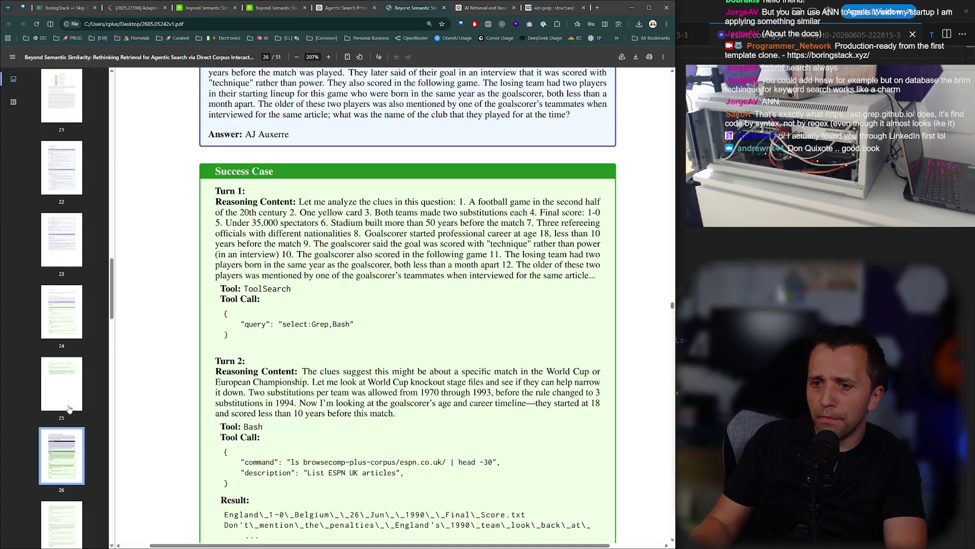
scroll(66, 405, down, 2)
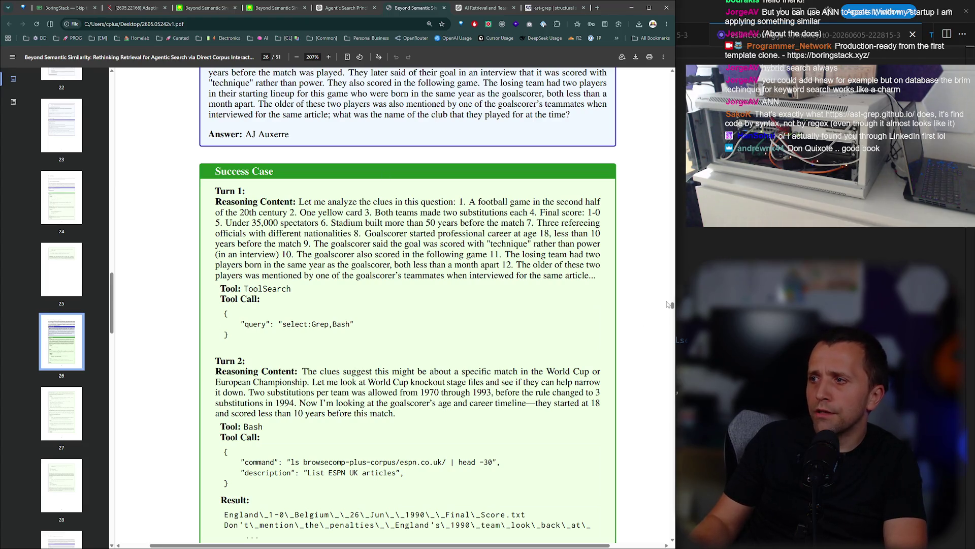
drag(672, 306, 675, 50)
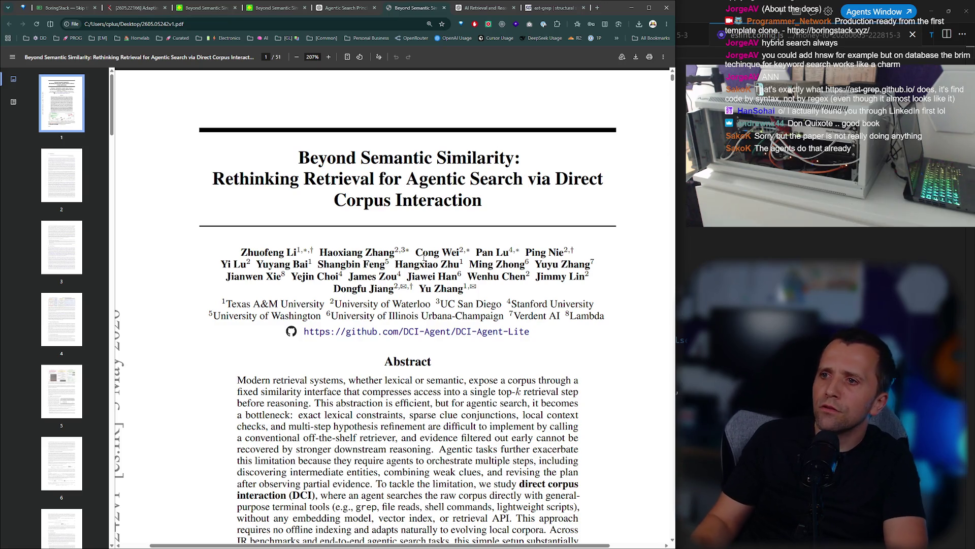
Move the paper tab to the end and follow its GitHub link, then go back.
scroll(464, 286, down, 1)
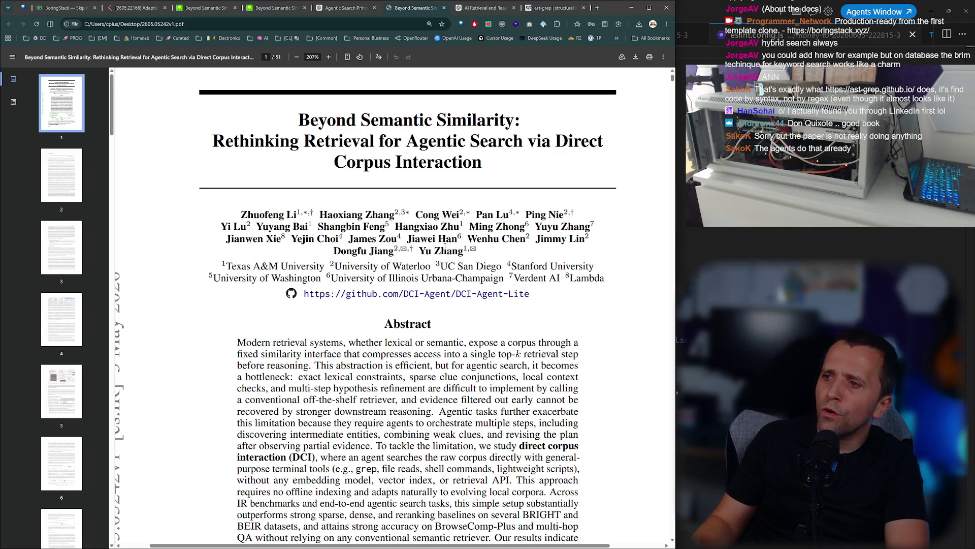
mouse_move(414, 8)
mouse_down()
mouse_move(482, 9)
mouse_move(566, 40)
mouse_up()
click(516, 296)
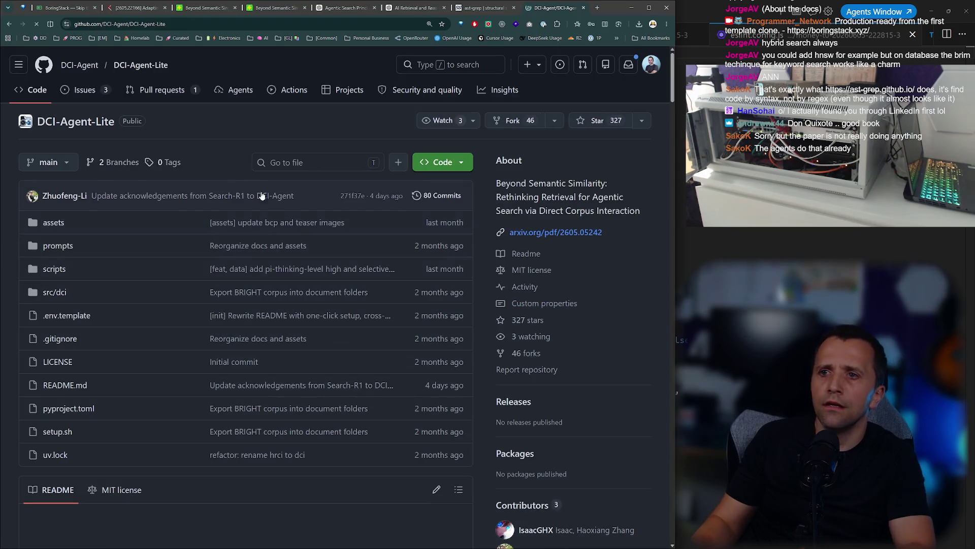
click(9, 24)
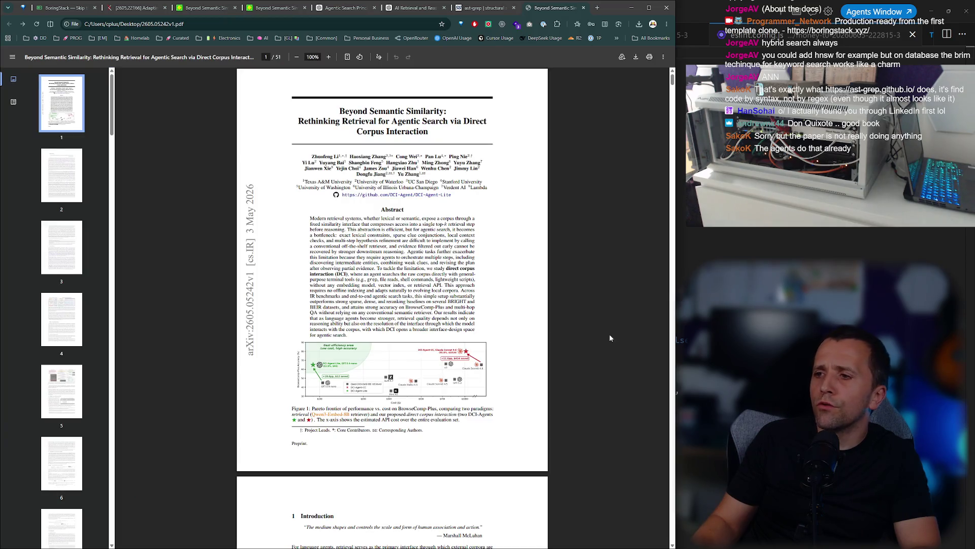
ctrl+scroll(447, 285, up, 10)
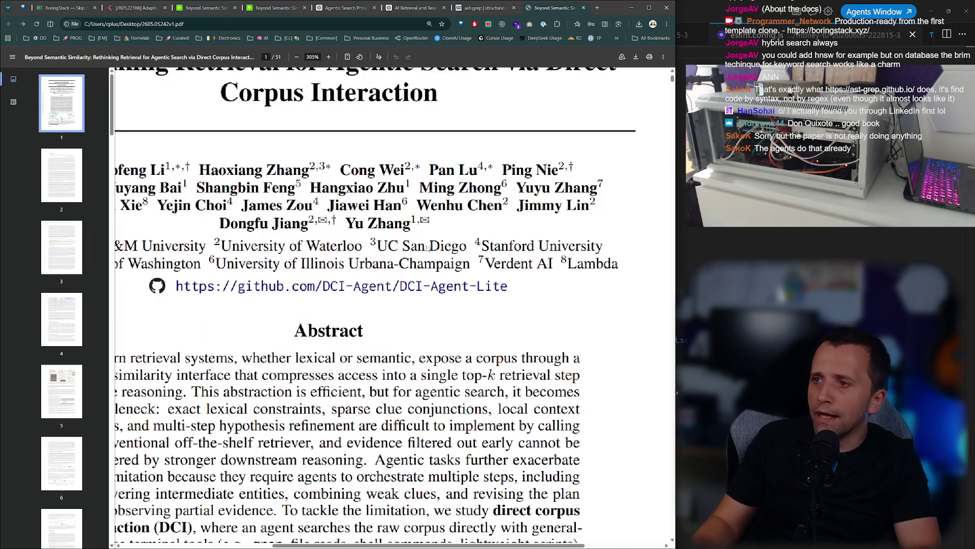
Open the DCI-Agent-Lite repository link in a new tab and switch to it.
right_click(447, 285)
click(470, 298)
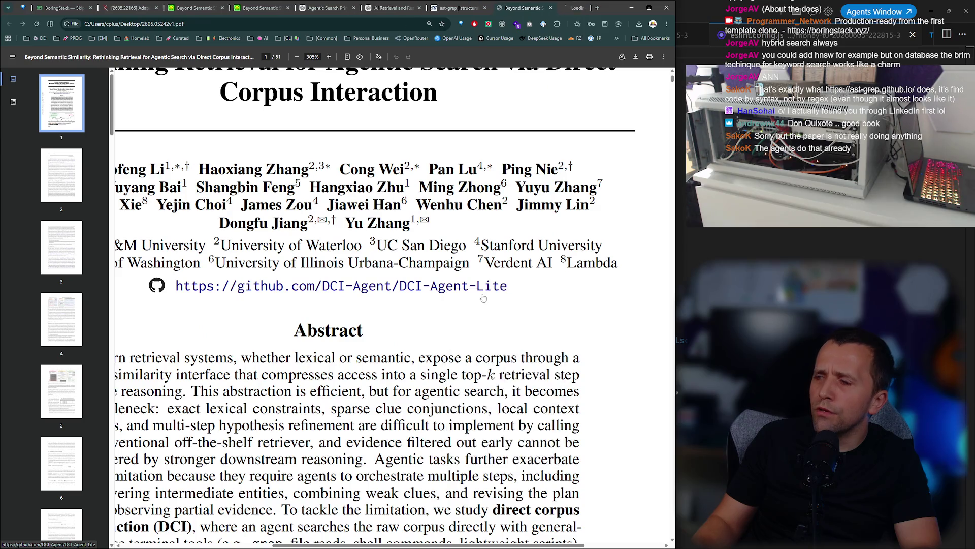
ctrl+scroll(457, 280, down, 3)
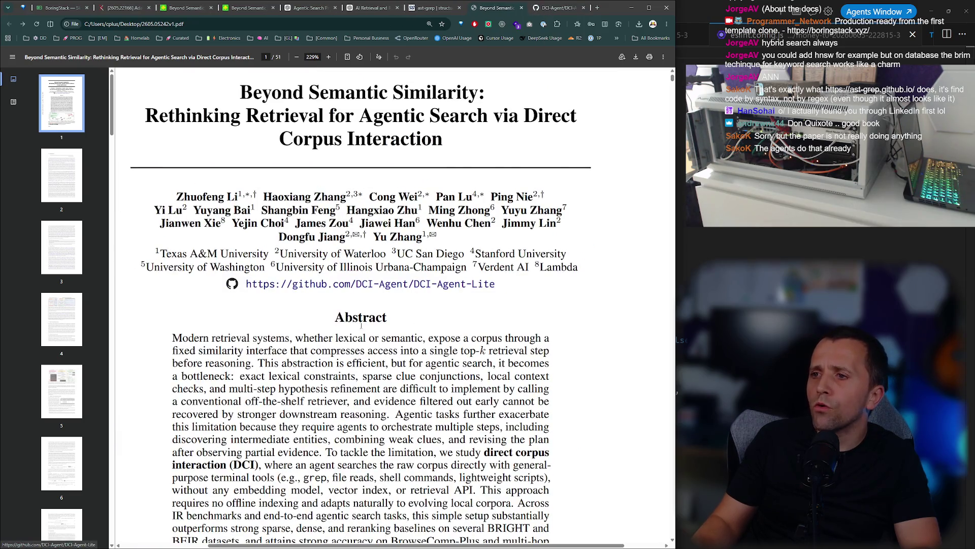
drag(353, 317, 370, 439)
click(370, 438)
click(558, 9)
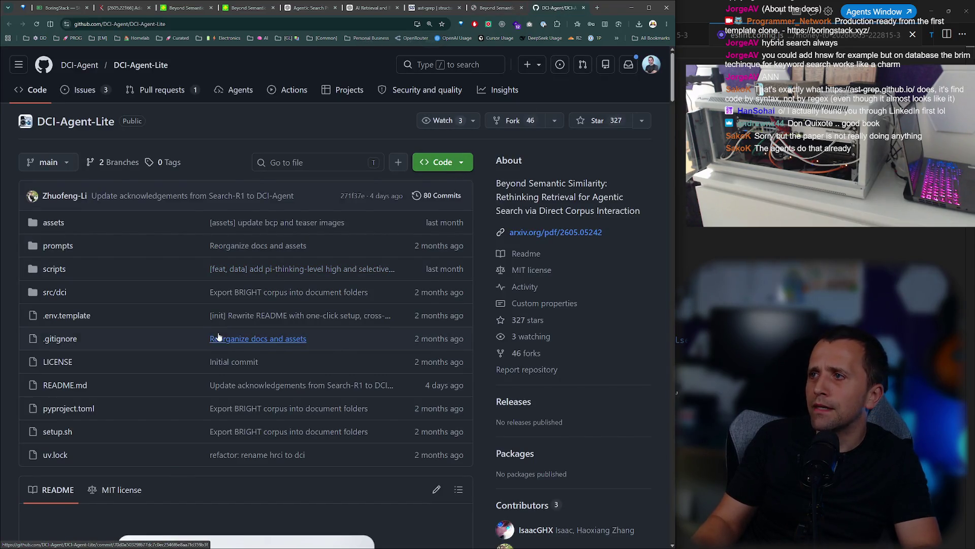
Scroll through the DCI-Agent-Lite README sections, then close the GitHub tab with Ctrl+W.
scroll(218, 328, down, 2)
ctrl+scroll(218, 328, down, 1)
scroll(218, 328, down, 3)
mouse_move(673, 135)
mouse_down()
mouse_move(683, 196)
mouse_move(657, 321)
mouse_move(632, 215)
mouse_move(635, 246)
mouse_up()
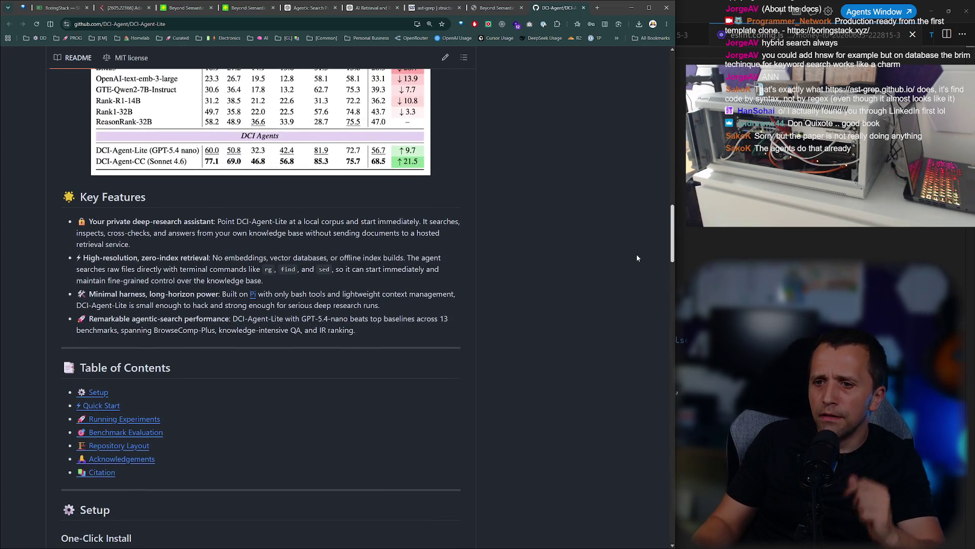
scroll(637, 258, up, 1)
scroll(638, 258, down, 3)
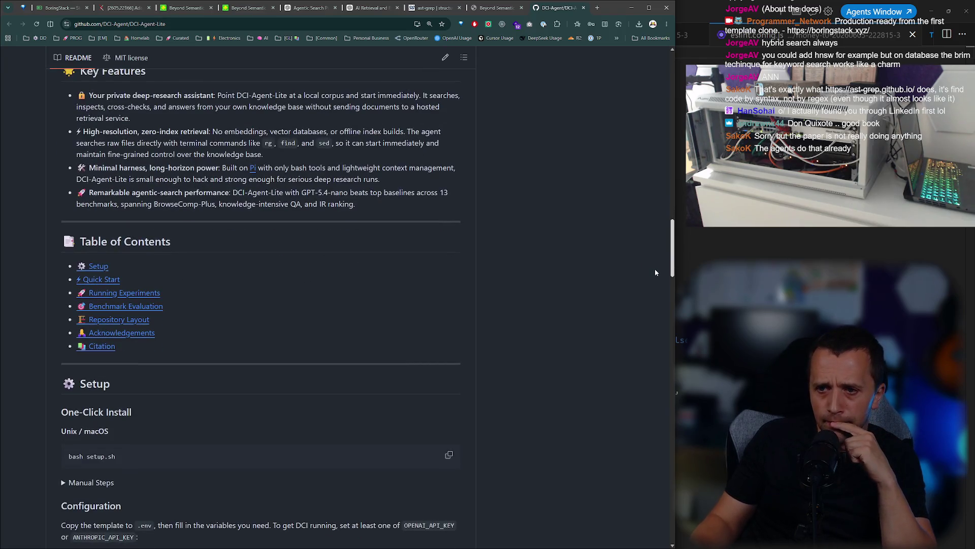
scroll(651, 269, down, 15)
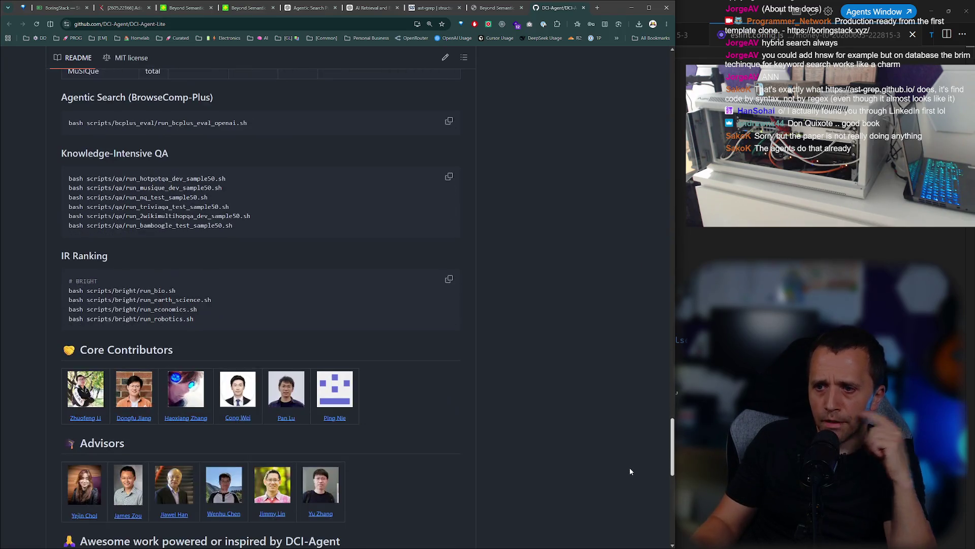
scroll(634, 407, up, 20)
scroll(635, 355, down, 10)
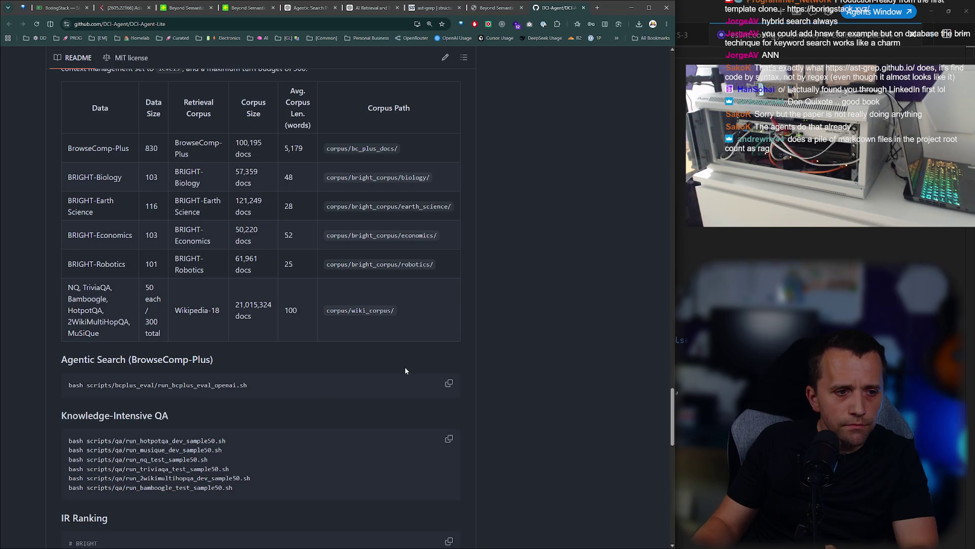
mouse_move(674, 406)
mouse_down()
mouse_move(674, 435)
mouse_move(672, 46)
mouse_move(670, 80)
mouse_up()
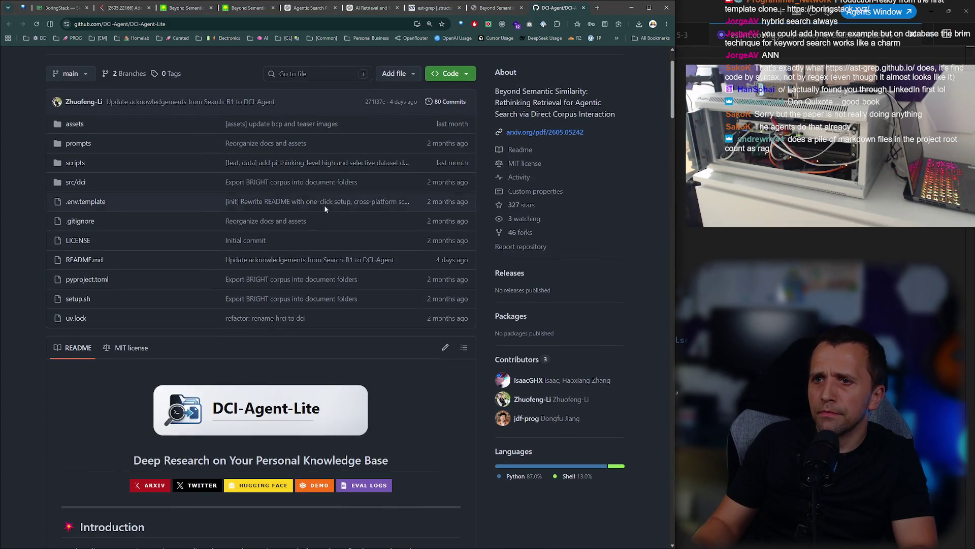
scroll(300, 195, down, 5)
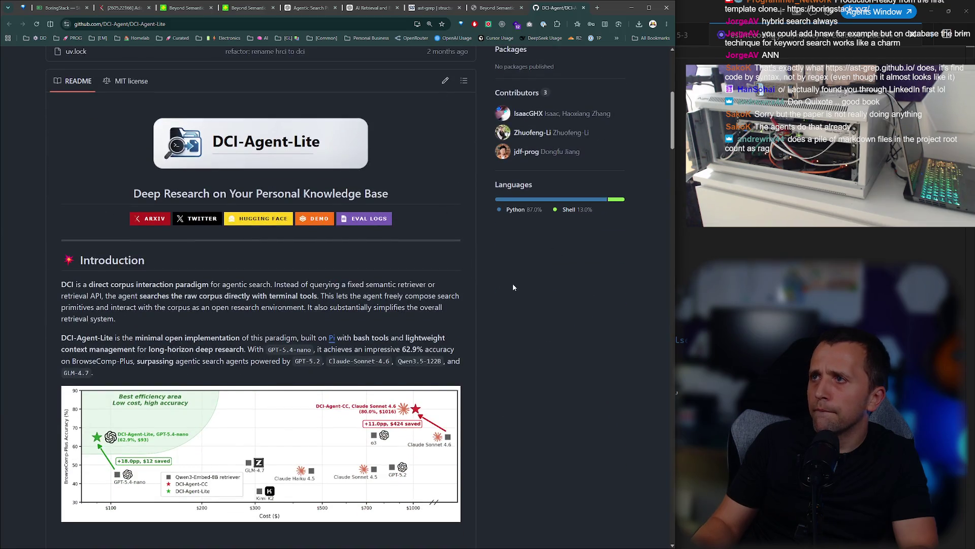
key(ctrl+w)
scroll(580, 133, down, 5)
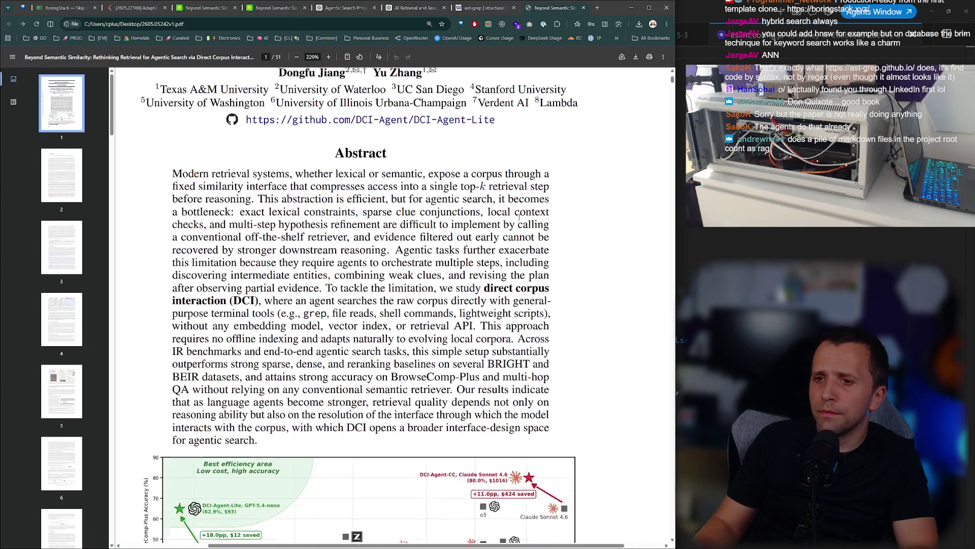
Jump through the thumbnails to case study pages 24, 25 and 26.
scroll(457, 152, up, 2)
drag(112, 117, 122, 304)
click(75, 348)
scroll(185, 297, down, 5)
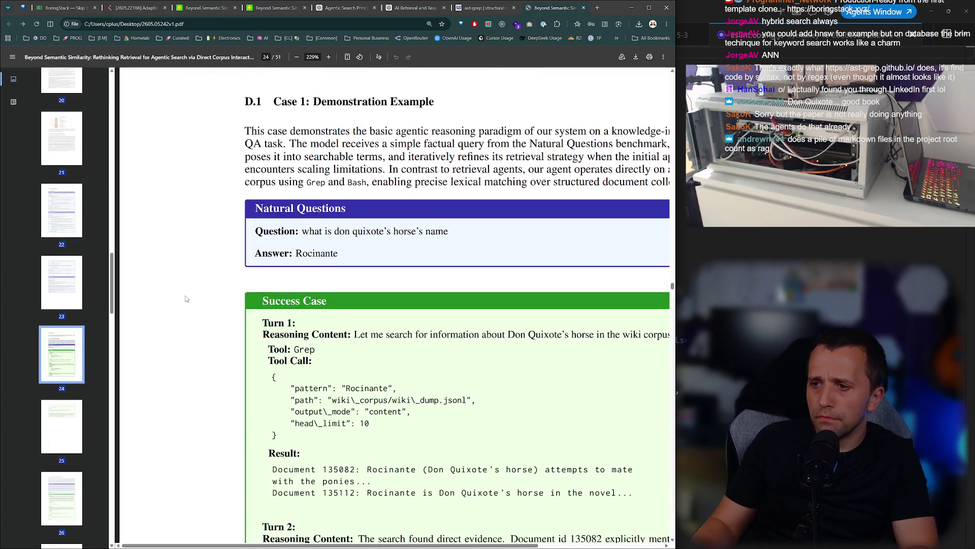
scroll(185, 297, down, 5)
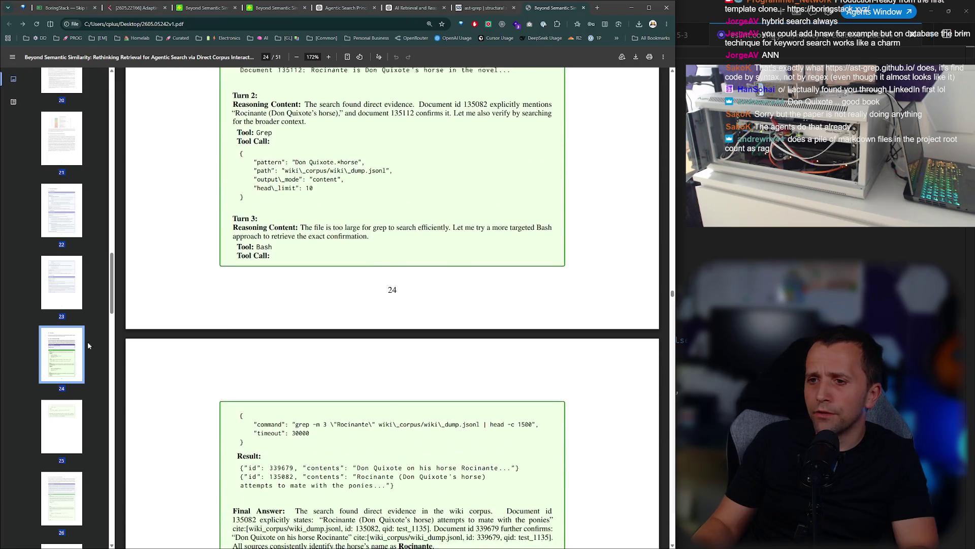
click(71, 446)
scroll(70, 396, down, 3)
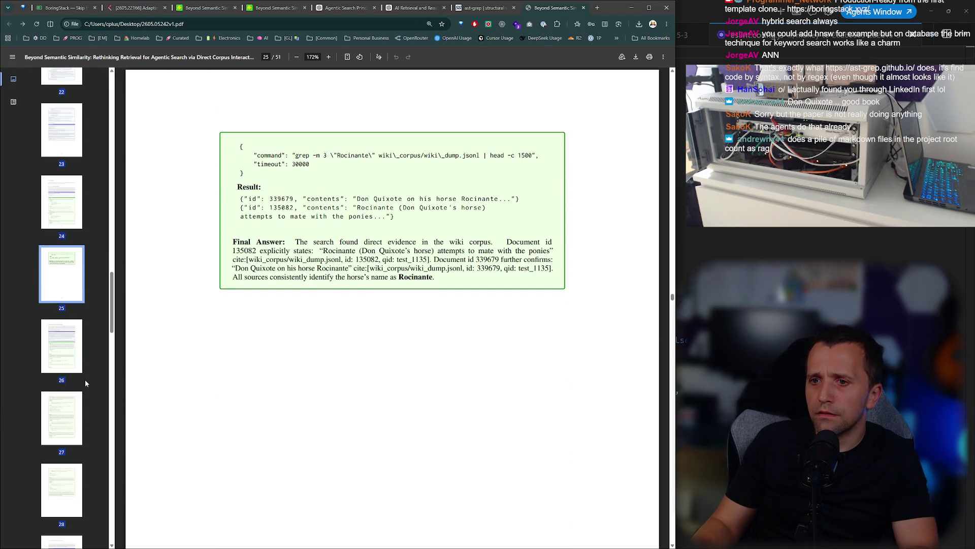
click(69, 341)
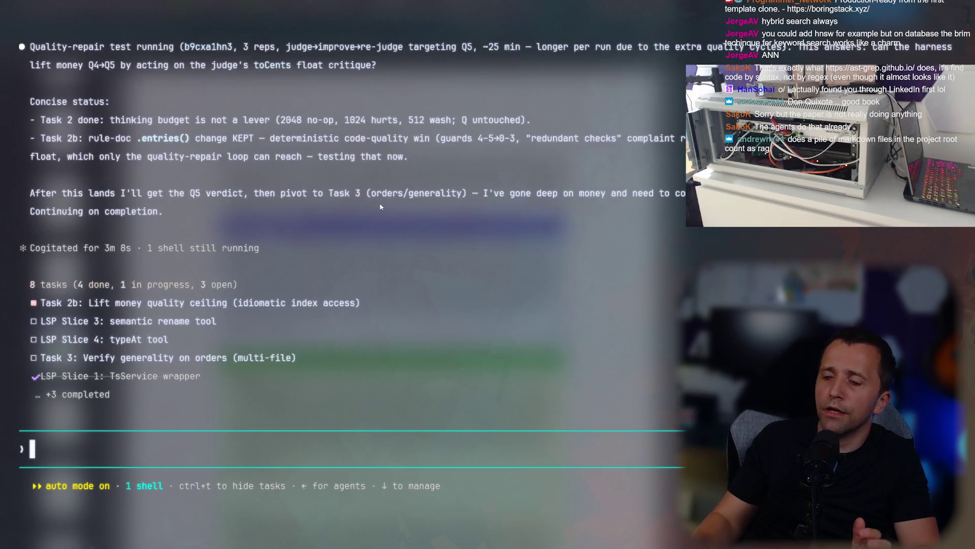
key(alt+Tab)
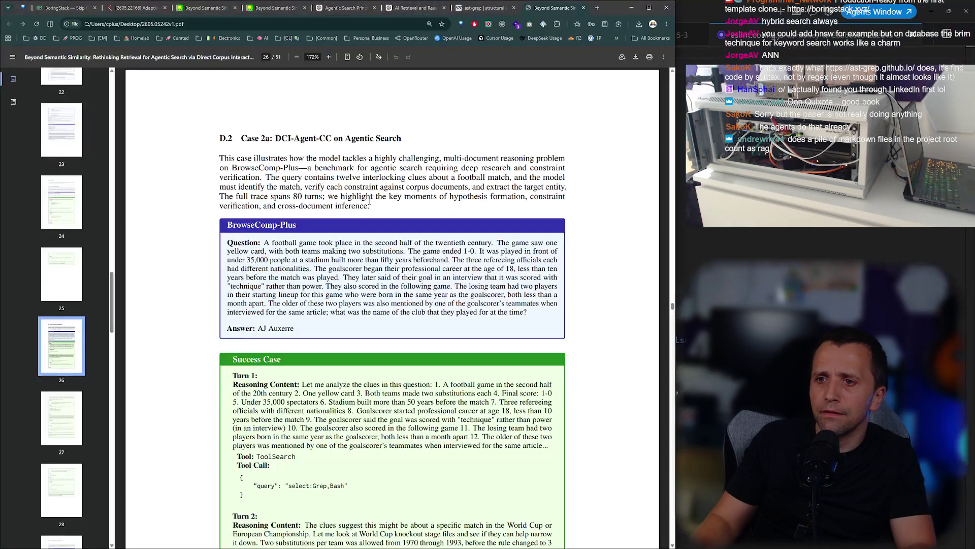
key(alt+Tab)
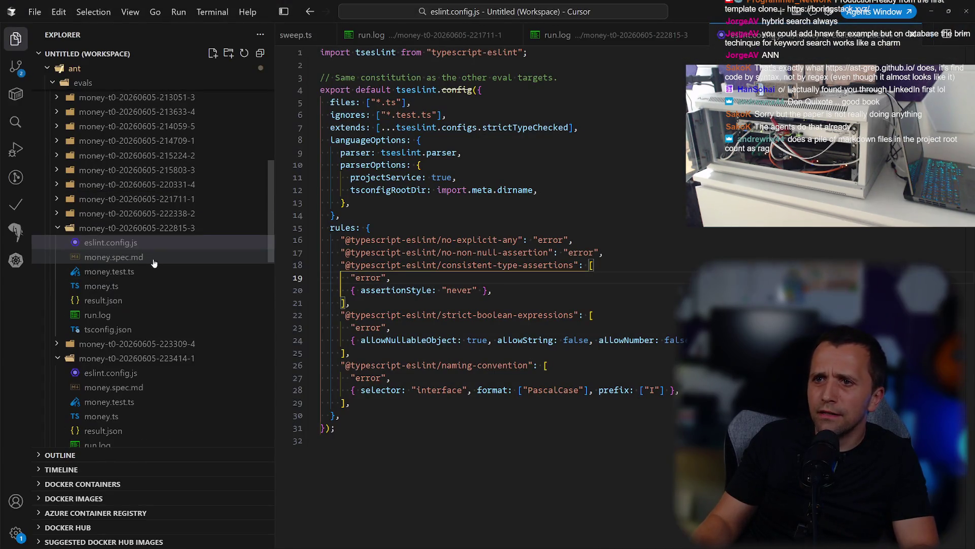
click(145, 227)
click(142, 256)
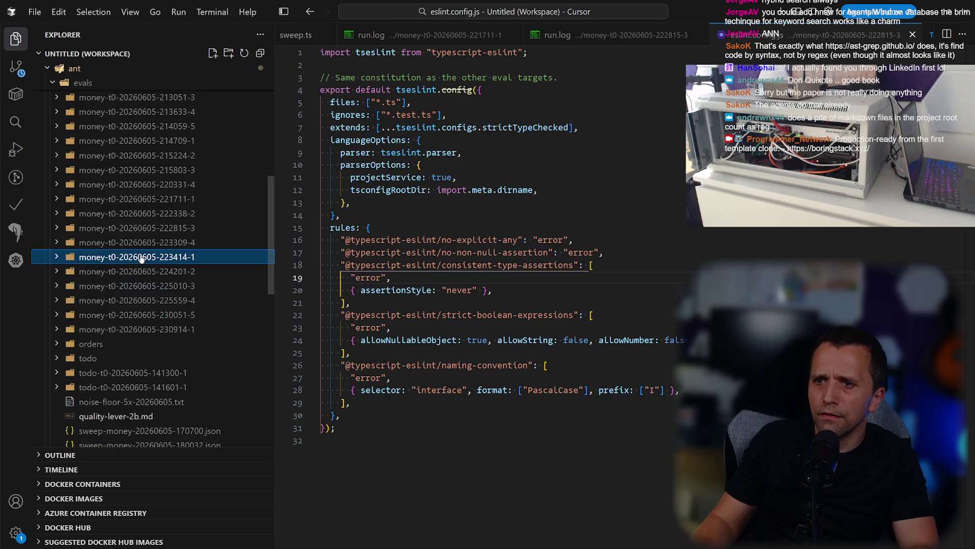
scroll(150, 314, down, 1)
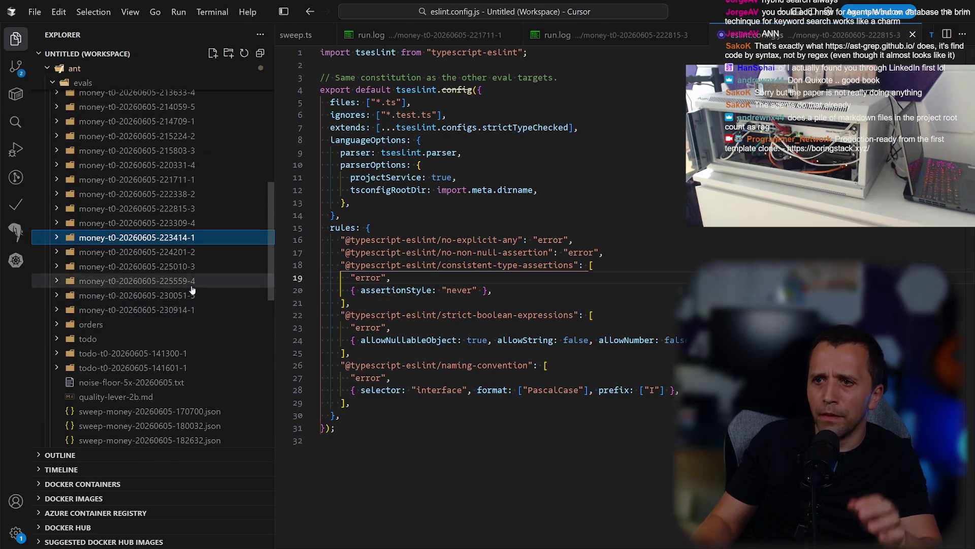
click(193, 308)
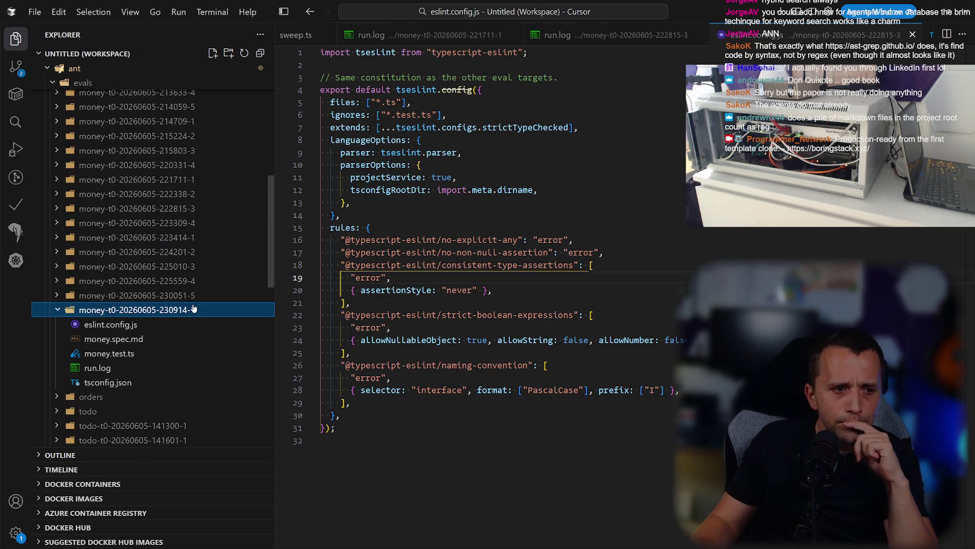
click(102, 368)
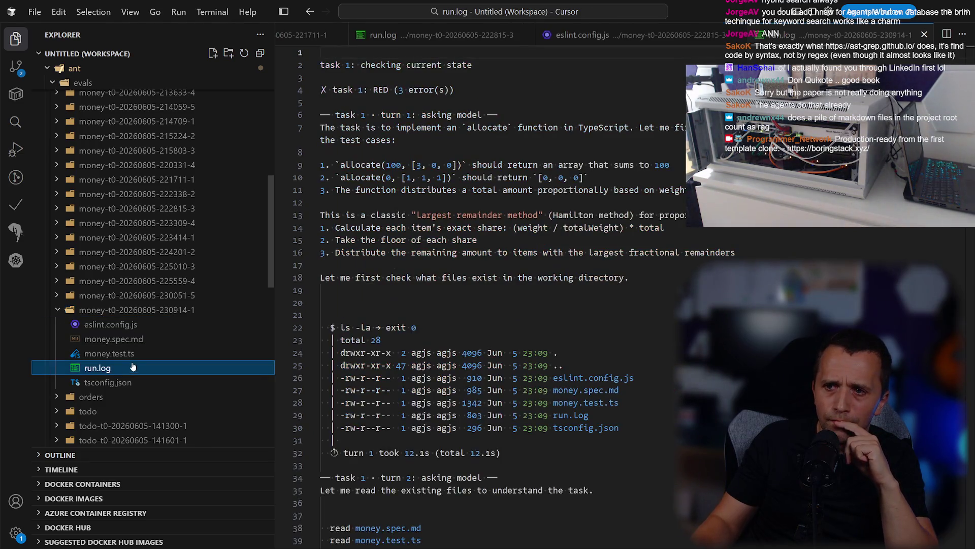
scroll(513, 304, down, 10)
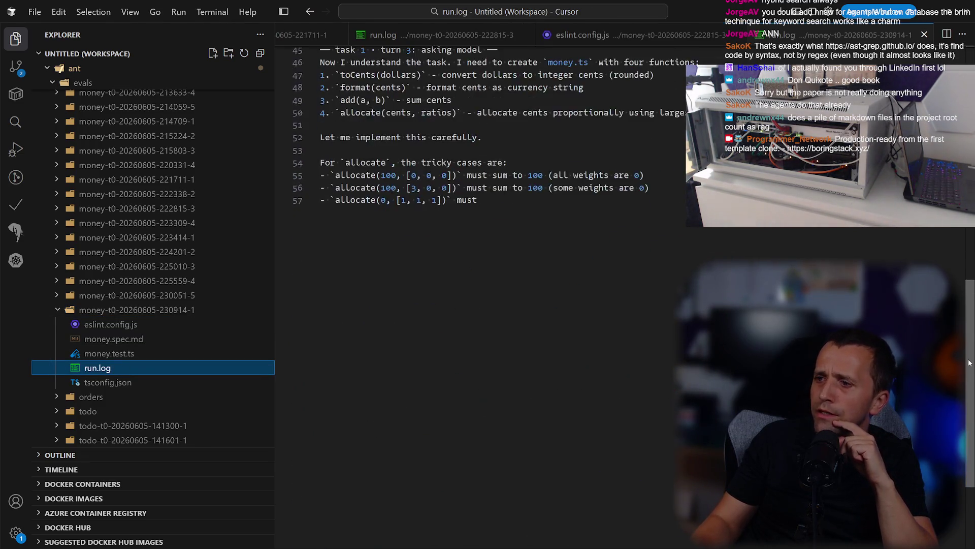
scroll(513, 304, up, 3)
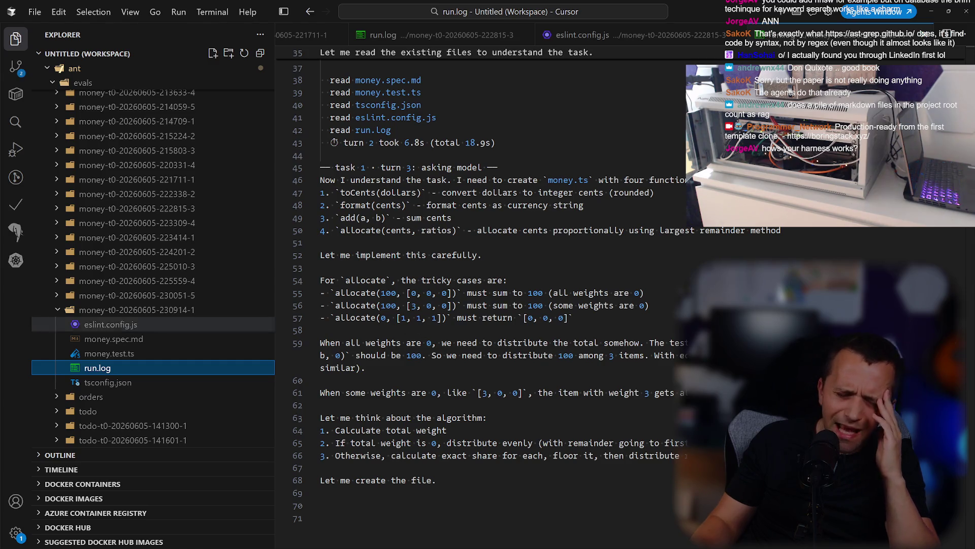
key(alt+Tab)
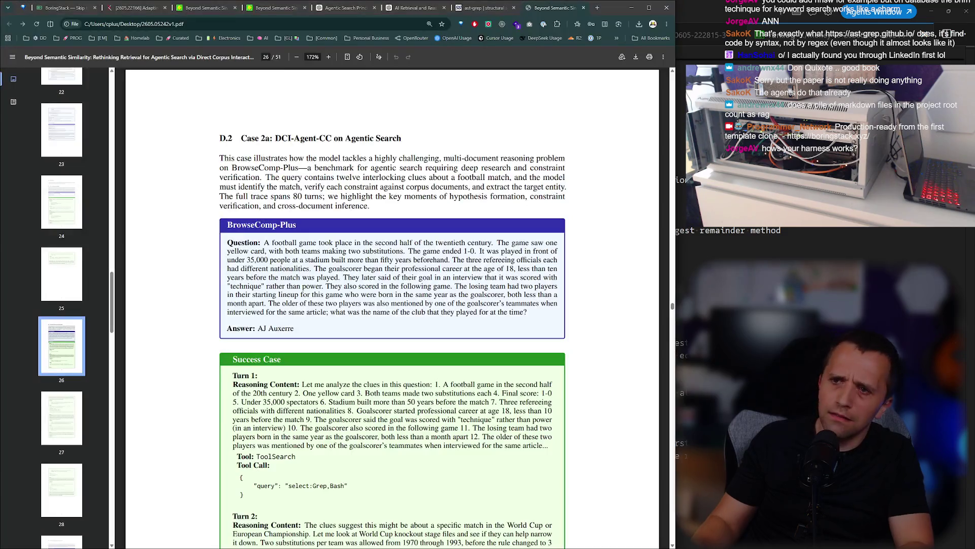
Maximize the browser and load app.diagrams.net in a new tab.
click(649, 7)
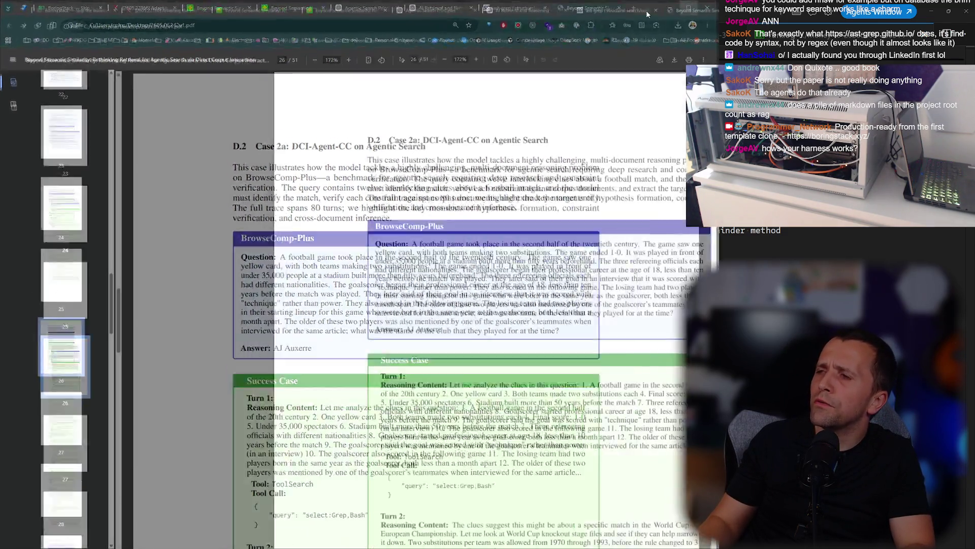
key(ctrl+t)
text(app.diagrams.net)
key(Return)
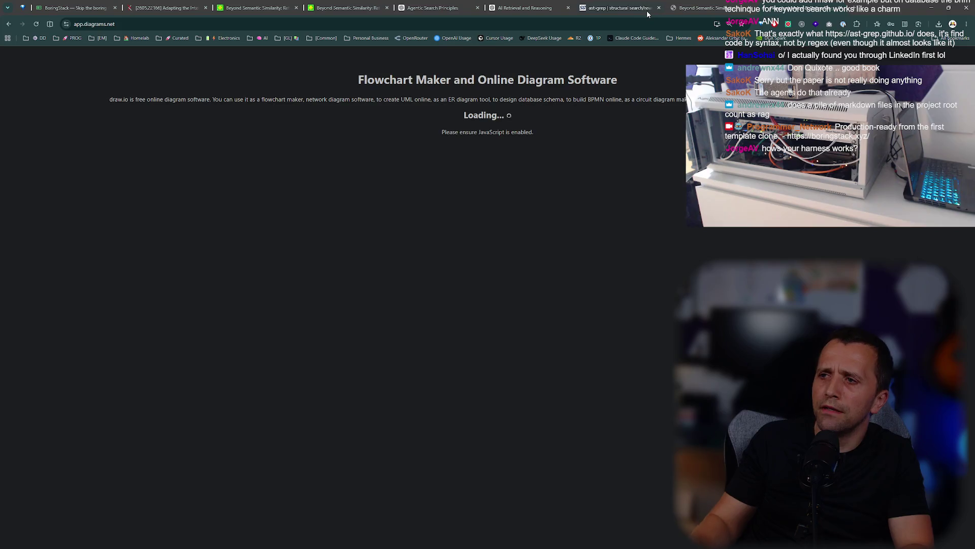
scroll(486, 361, down, 5)
scroll(479, 337, up, 4)
Select the pink LLM Model box in the harness diagram.
click(464, 218)
drag(465, 217, 502, 432)
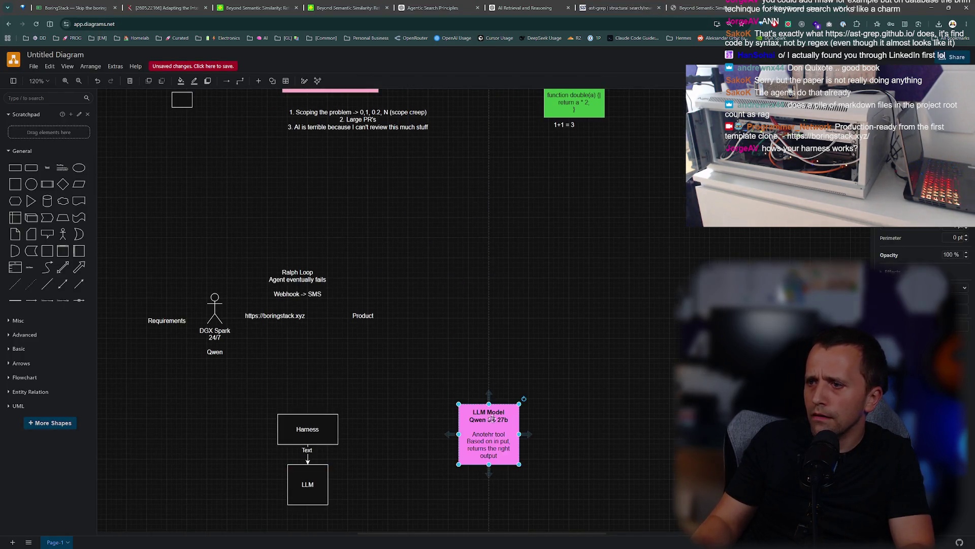
scroll(502, 432, down, 4)
drag(500, 240, 426, 497)
scroll(400, 417, up, 4)
click(400, 416)
scroll(406, 396, down, 3)
scroll(413, 381, up, 1)
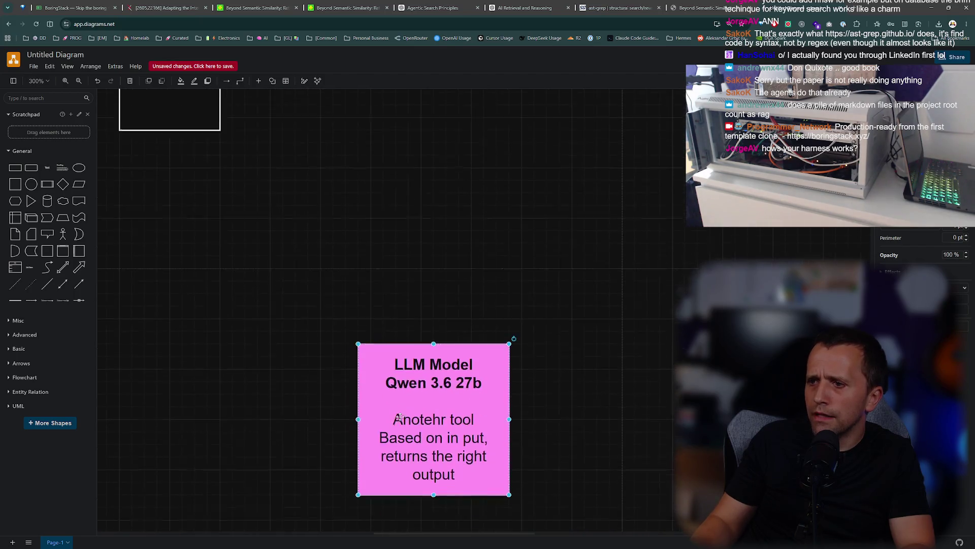
Replace the pink box's description under 'LLM Model Qwen 3.6 27b' with 'DGX Spark'.
double_click(428, 307)
click(453, 332)
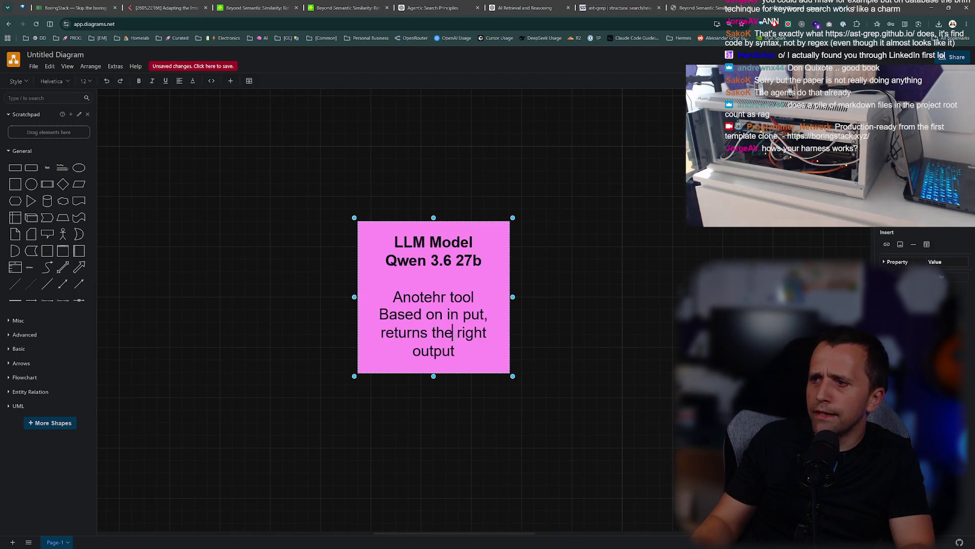
drag(459, 349, 388, 295)
key(BackSpace)
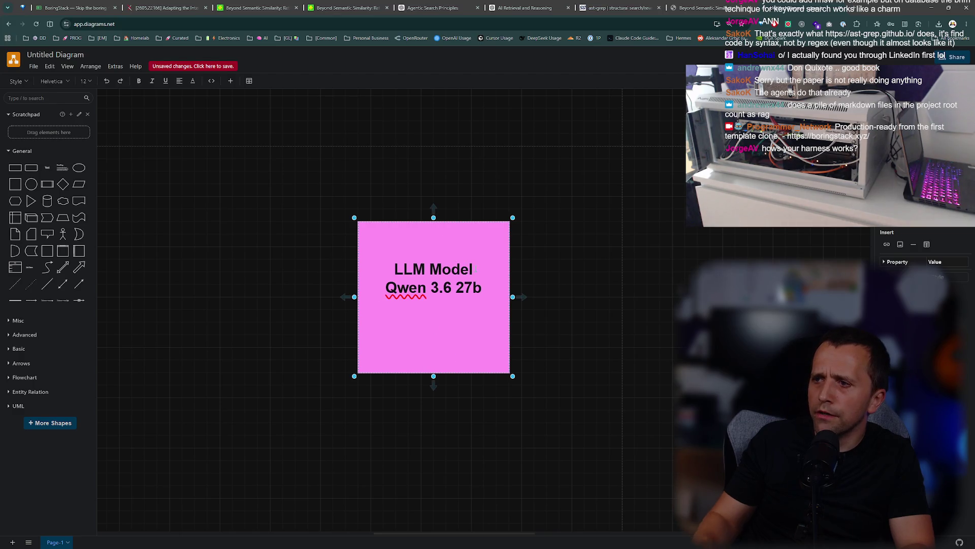
text(DGX Spark)
click(597, 272)
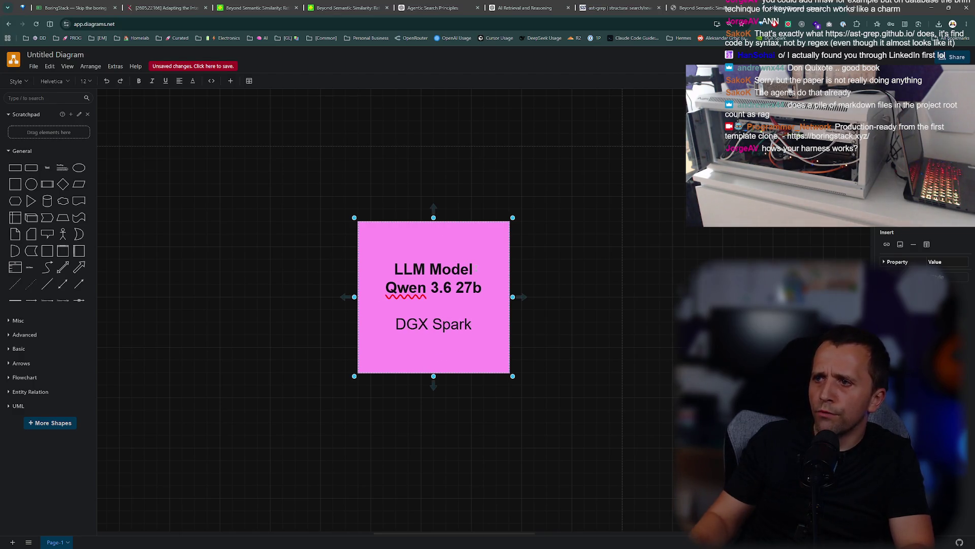
click(472, 293)
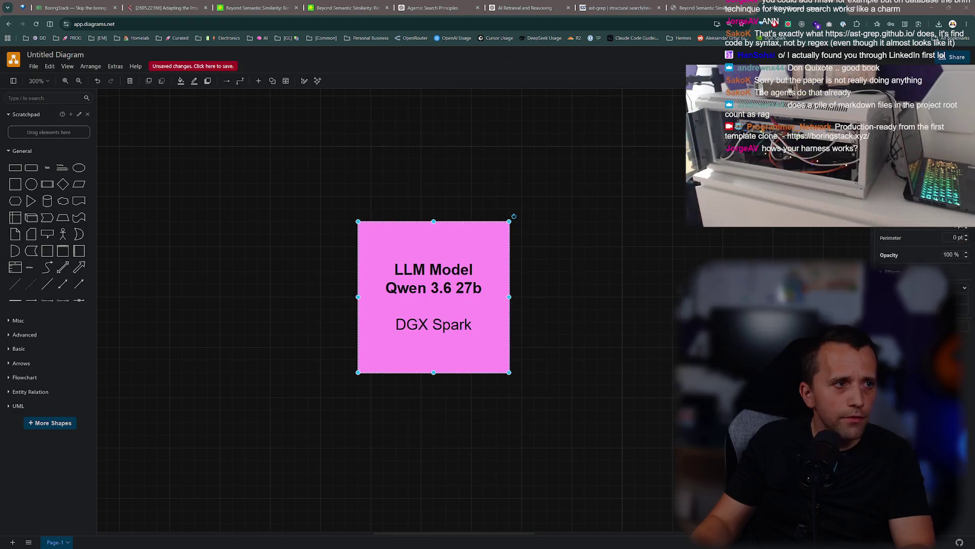
key(ctrl+t)
text(dgx spark)
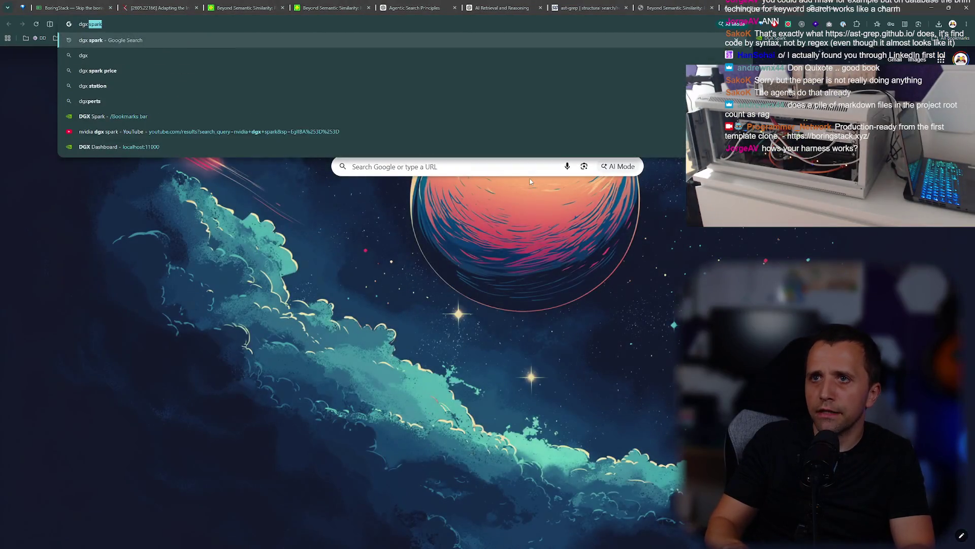
key(Return)
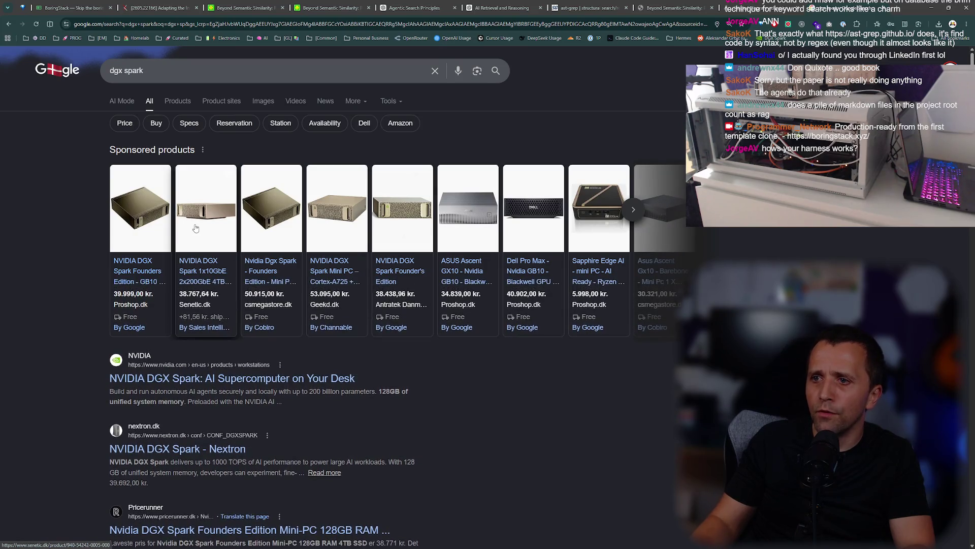
click(272, 212)
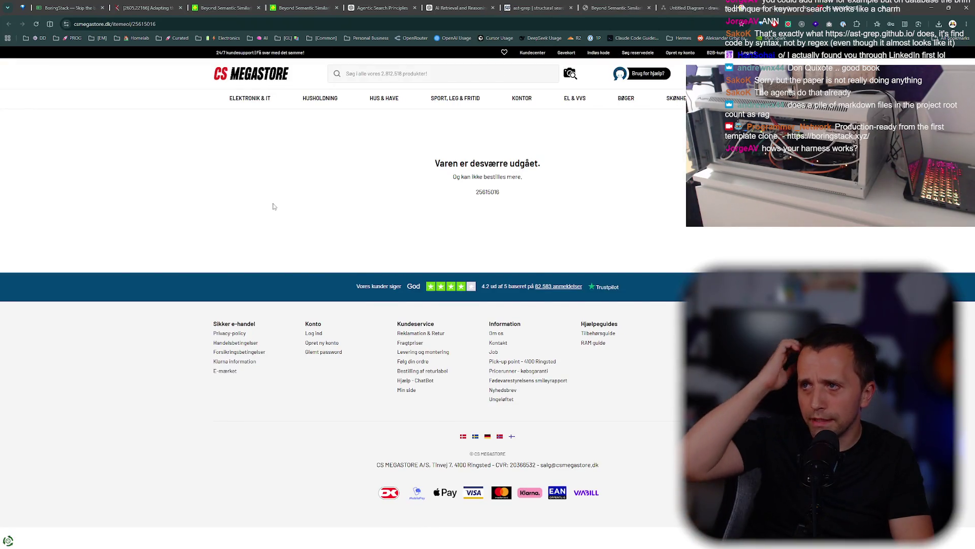
key(alt+Left)
key(ctrl+w)
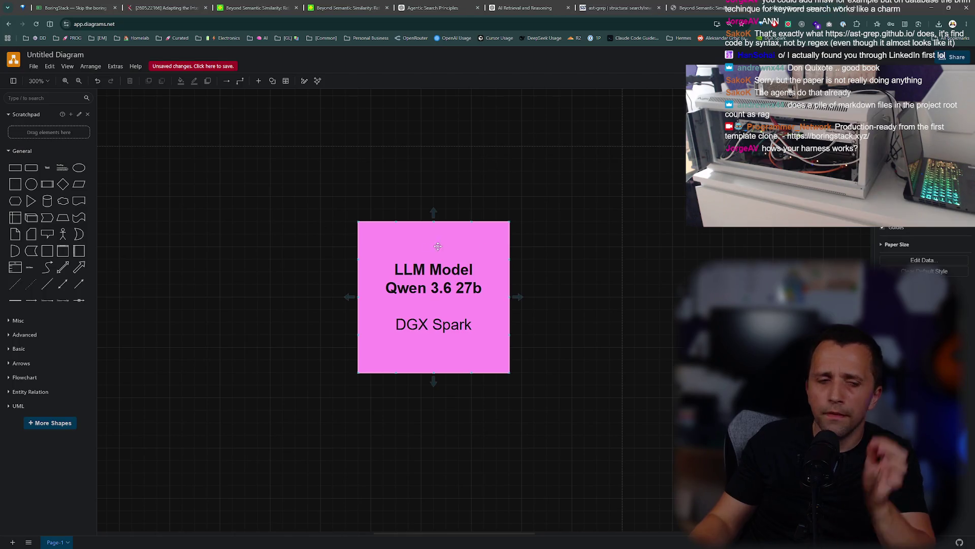
Raise the LLM Model box and add a pi.dev text label above it.
drag(430, 307, 431, 245)
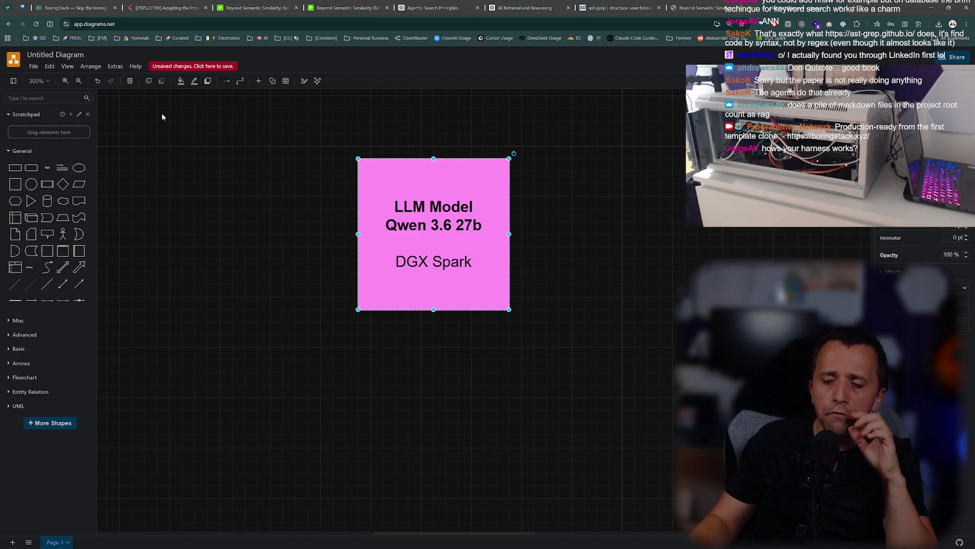
scroll(279, 209, up, 2)
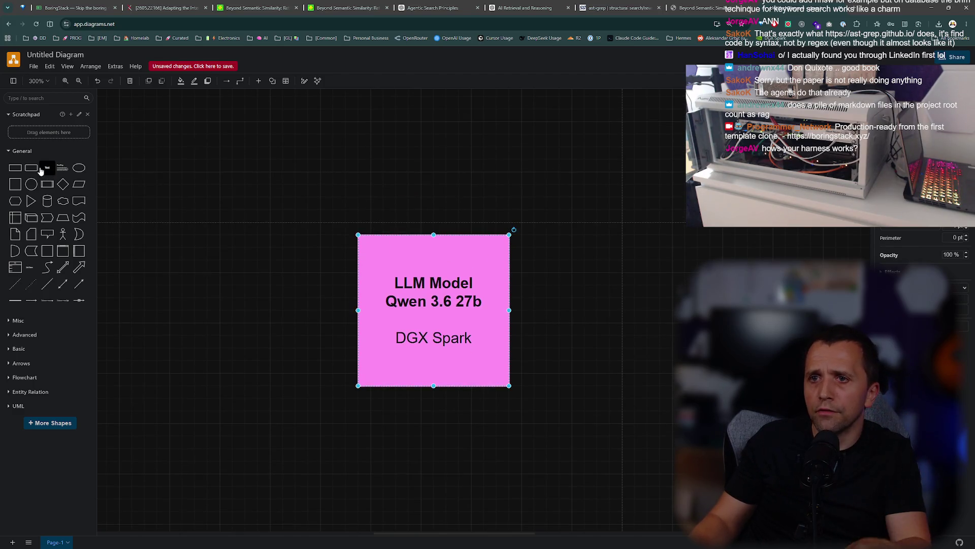
drag(41, 171, 282, 203)
double_click(267, 194)
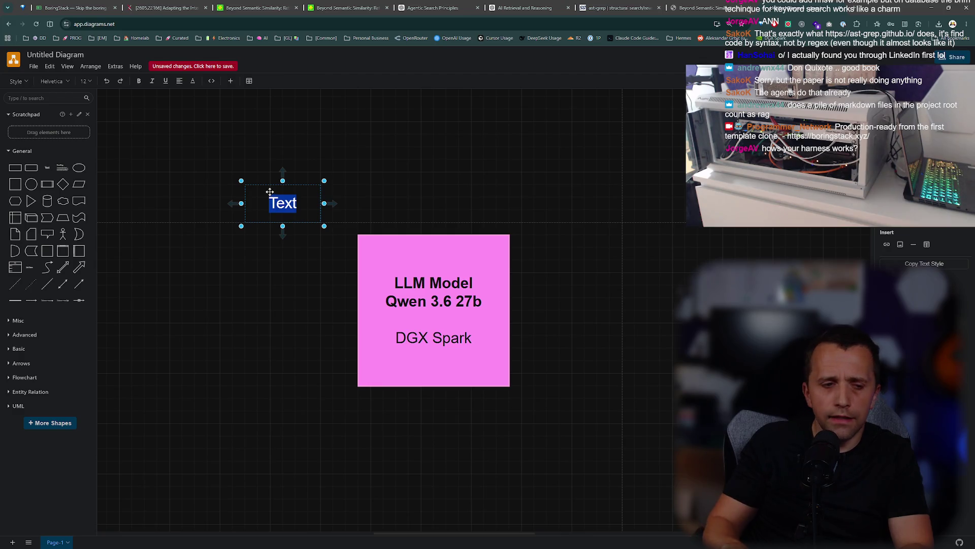
text(pi.dev)
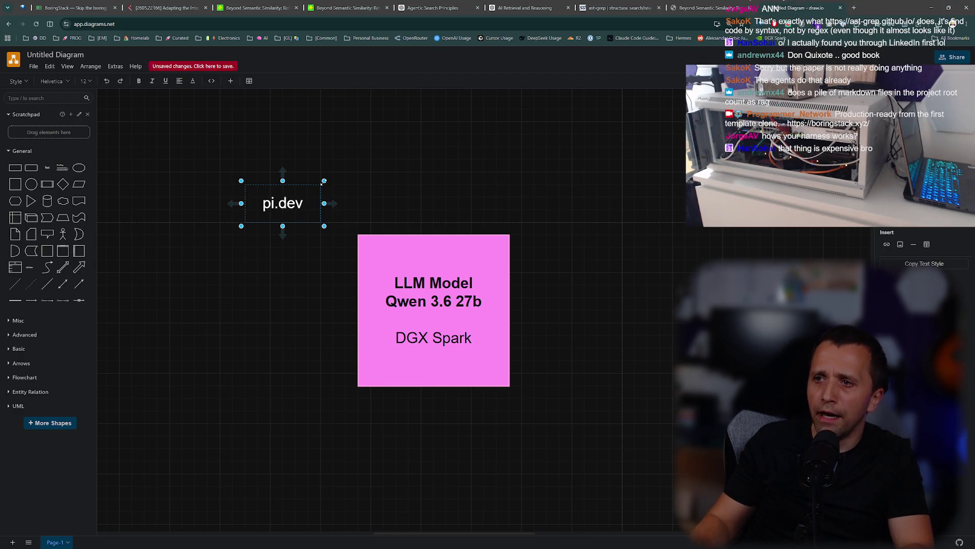
key(Escape)
Duplicate the pi.dev label up and right and rename the copy omp.sh.
click(365, 176)
mouse_move(292, 202)
mouse_down()
mouse_move(333, 220)
mouse_move(376, 165)
mouse_up()
double_click(376, 164)
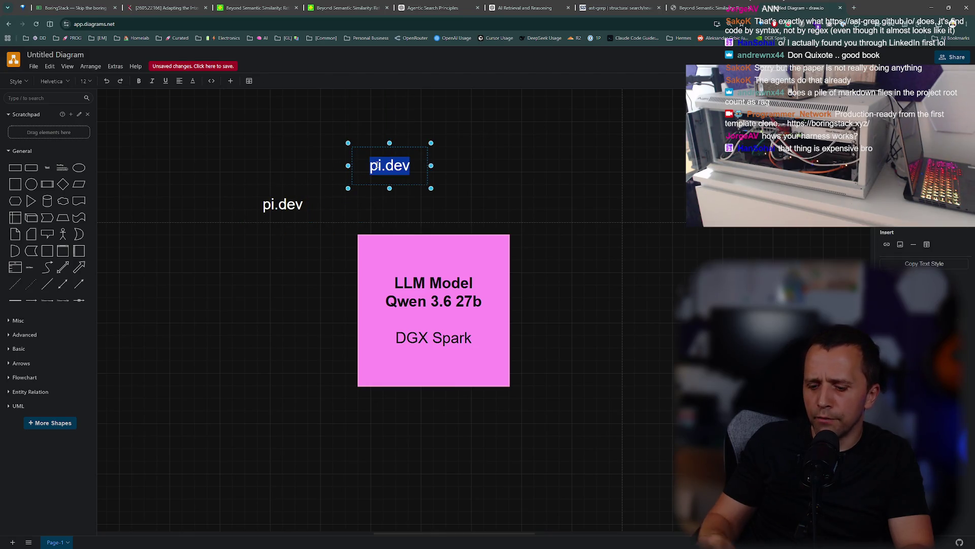
text(d)
text(h)
click(443, 191)
Copy the label twice more to the right, naming the copies opencode and cline.
click(426, 173)
mouse_move(426, 174)
mouse_down()
mouse_move(504, 199)
mouse_move(557, 185)
mouse_up()
double_click(513, 180)
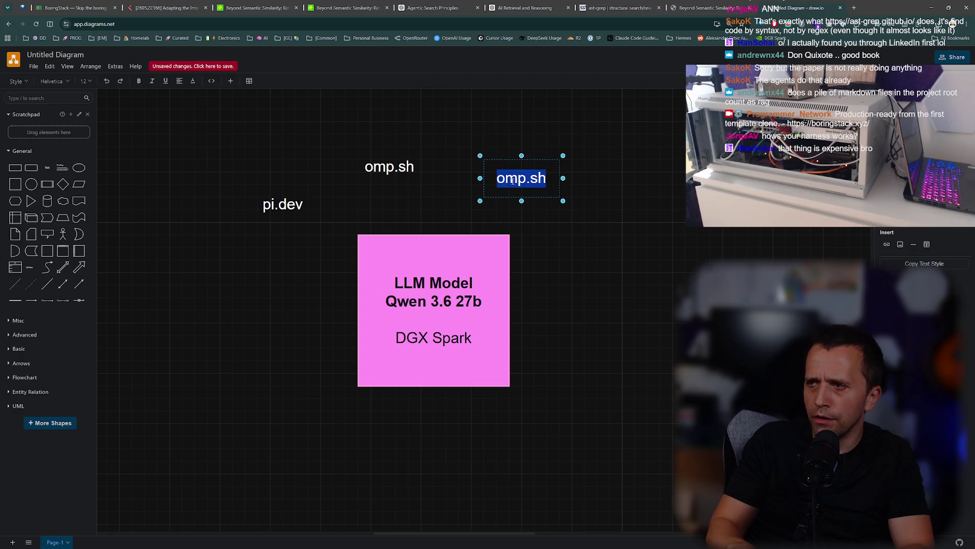
text(opencode)
click(598, 225)
click(513, 182)
mouse_move(556, 188)
mouse_down()
mouse_move(634, 213)
mouse_move(644, 202)
mouse_up()
double_click(610, 192)
text(cline)
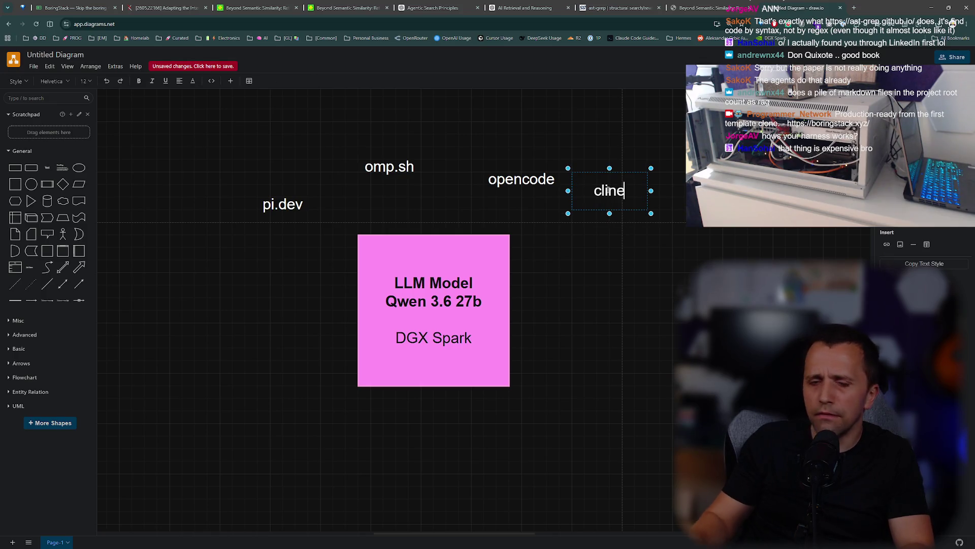
Line up pi.dev, omp.sh, opencode and cline in one row and lower the LLM Model box.
mouse_move(307, 183)
mouse_down()
mouse_move(341, 172)
mouse_move(337, 161)
mouse_up()
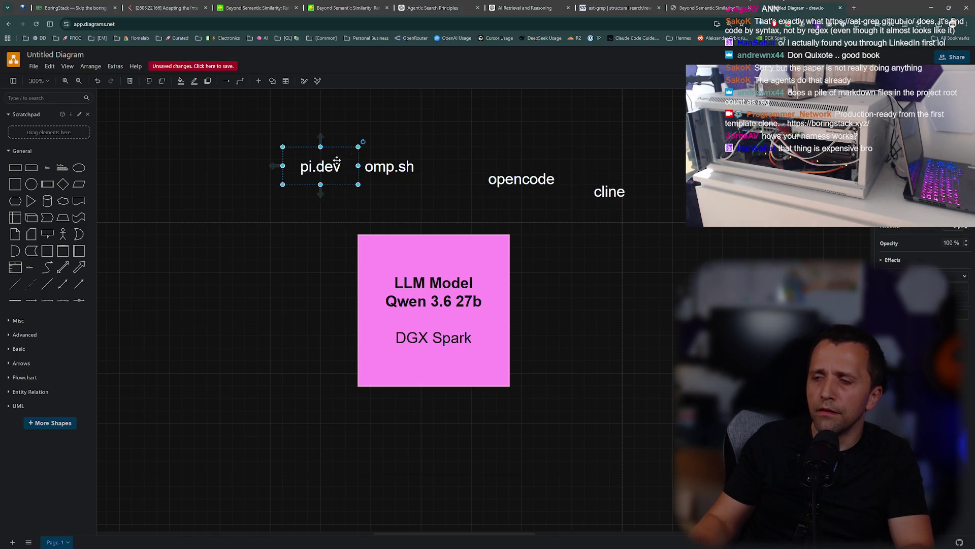
drag(508, 174, 471, 162)
drag(608, 191, 571, 167)
scroll(623, 220, down, 3)
drag(426, 261, 423, 362)
click(263, 318)
Add a tsforge text label and place it up and to the right.
drag(164, 196, 403, 207)
double_click(418, 227)
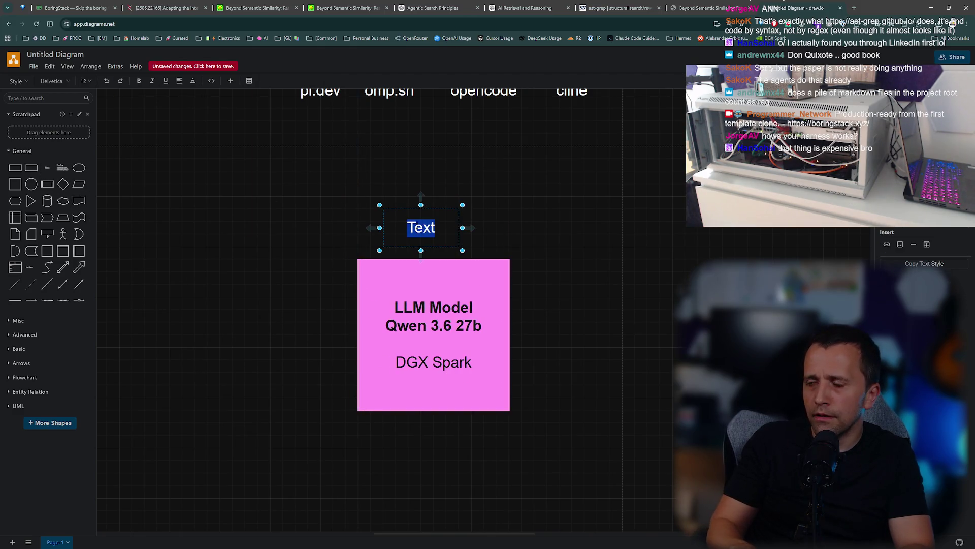
text(tsforge)
click(549, 226)
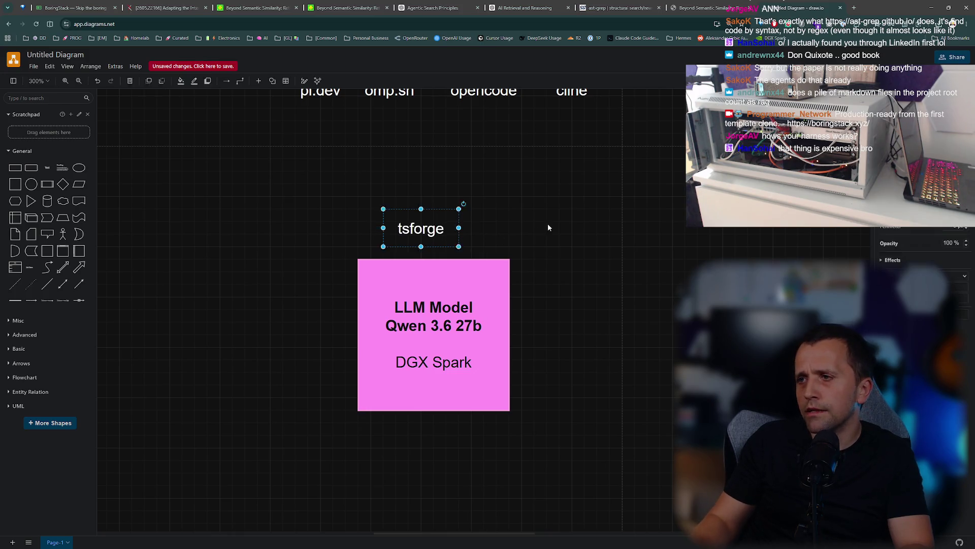
drag(449, 239, 573, 218)
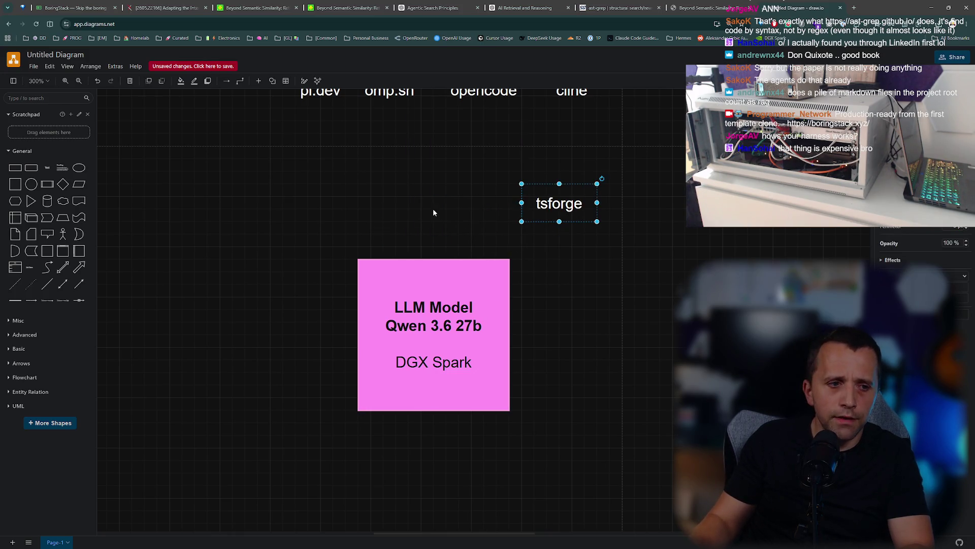
click(234, 228)
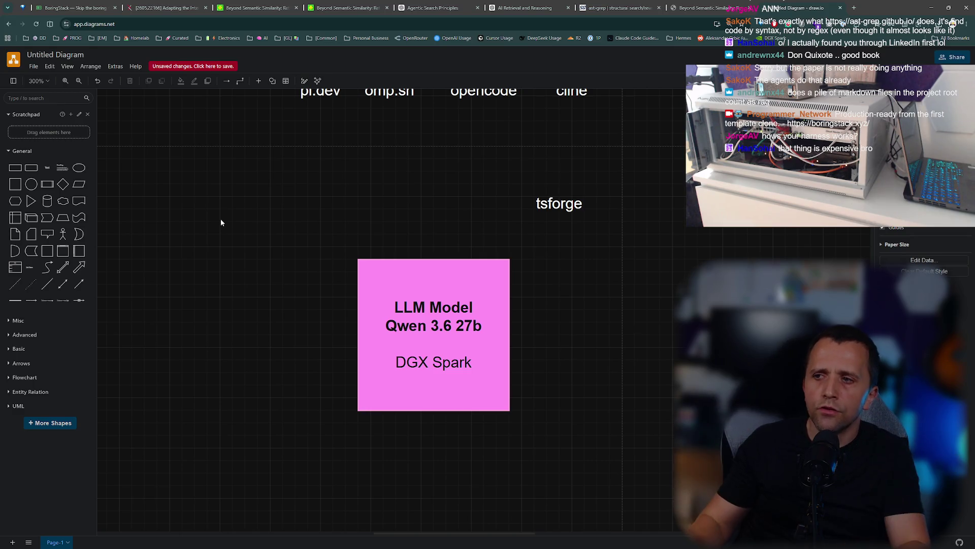
Shift the LLM Model box left and select the text inside it.
drag(433, 338, 370, 338)
double_click(368, 325)
click(368, 325)
click(421, 326)
double_click(399, 321)
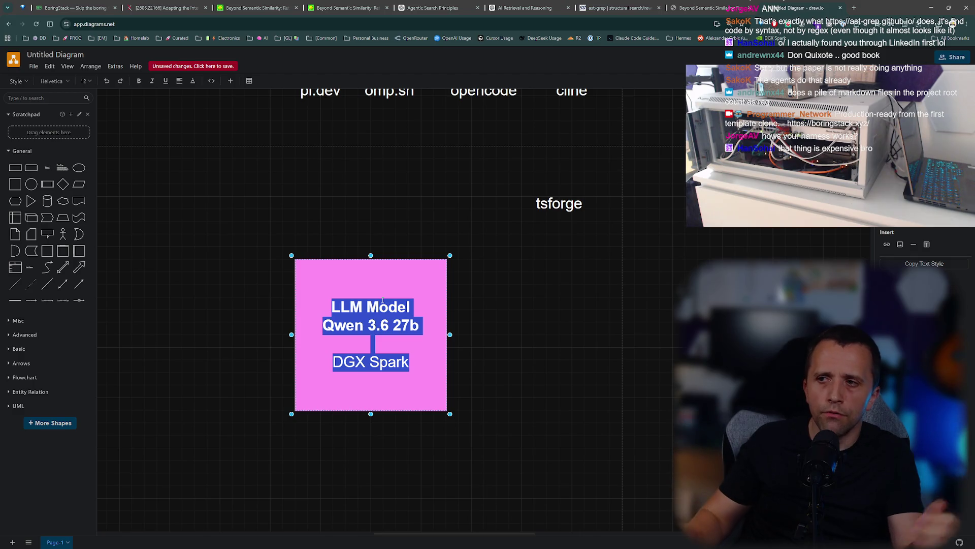
Briefly show and enlarge the terminal, hide it again, and switch to Cursor.
key(alt+Tab)
key(super+Up)
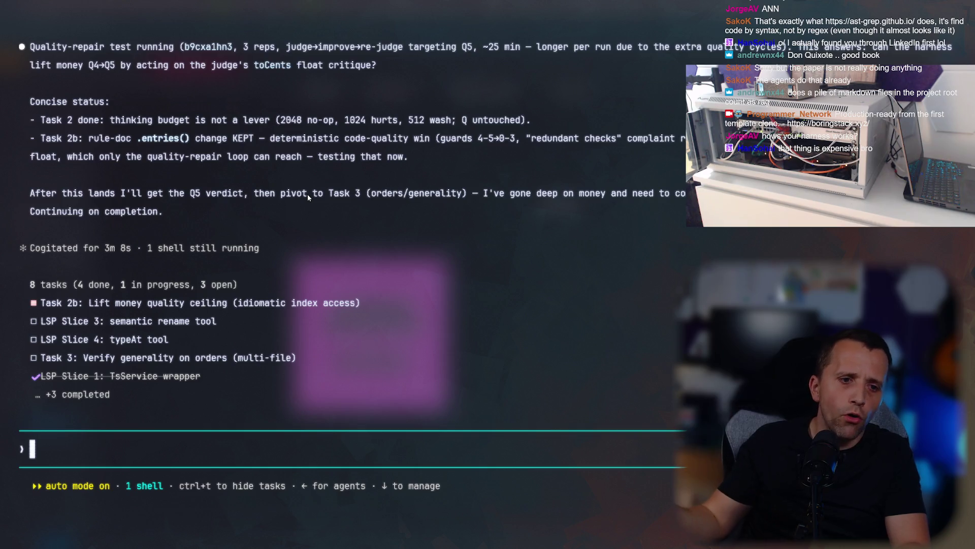
key(super+grave)
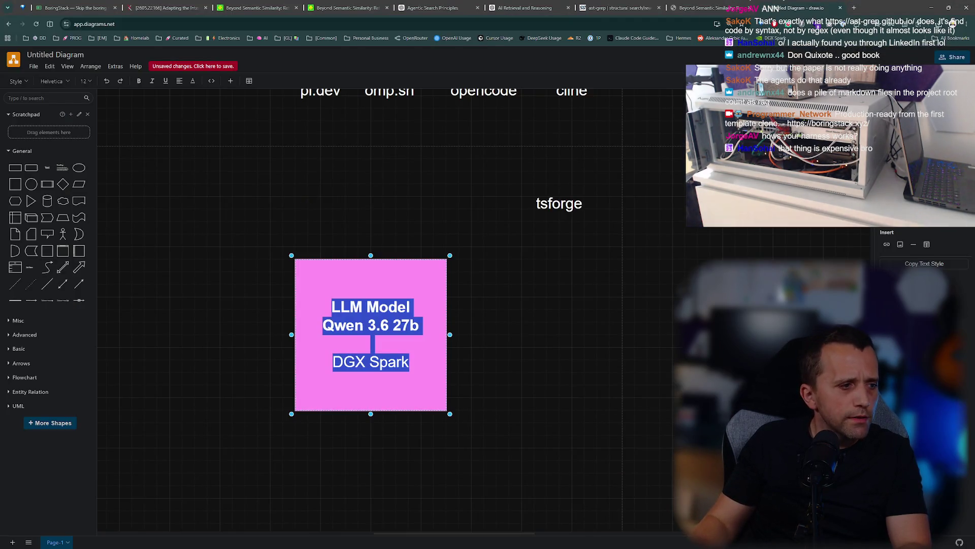
key(alt+Tab)
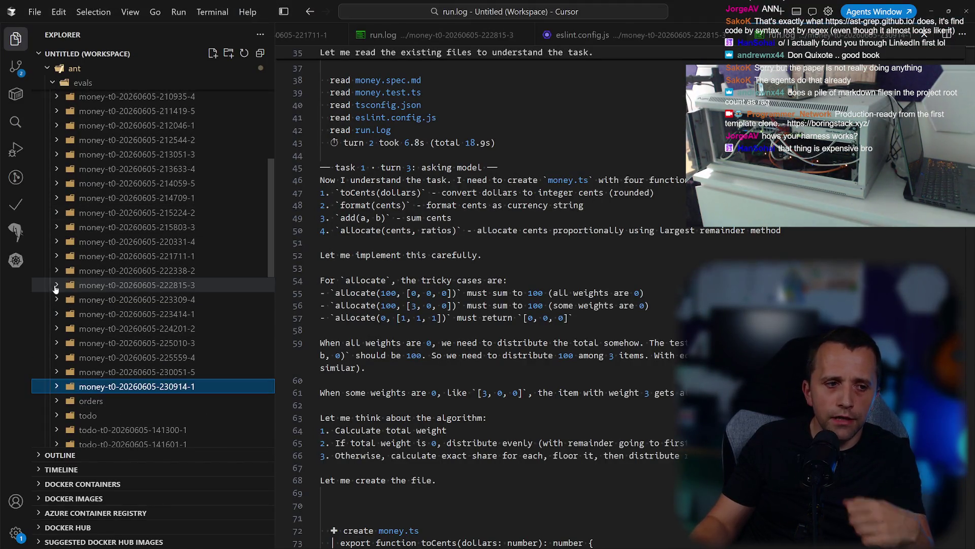
scroll(55, 288, up, 10)
click(110, 115)
click(109, 109)
scroll(142, 239, down, 10)
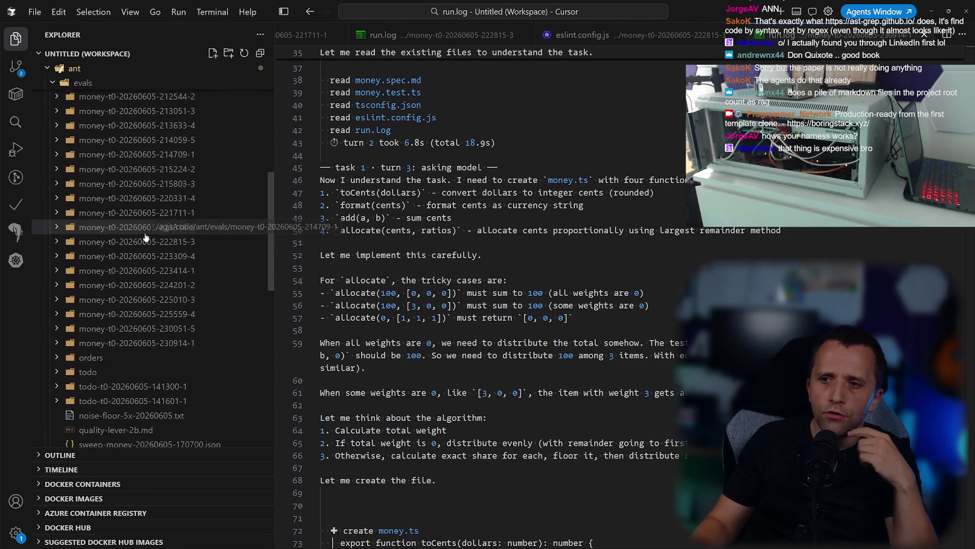
scroll(185, 342, down, 1)
click(185, 327)
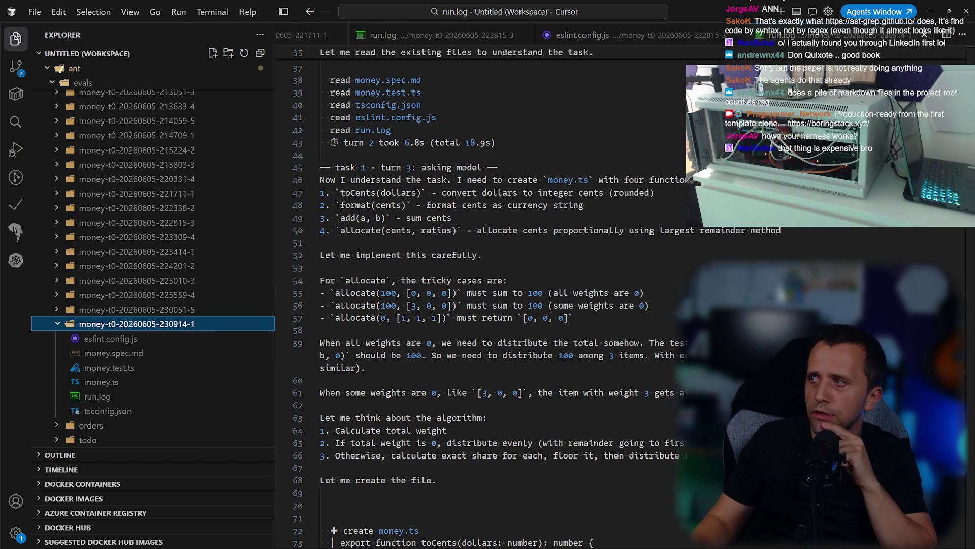
scroll(508, 254, down, 20)
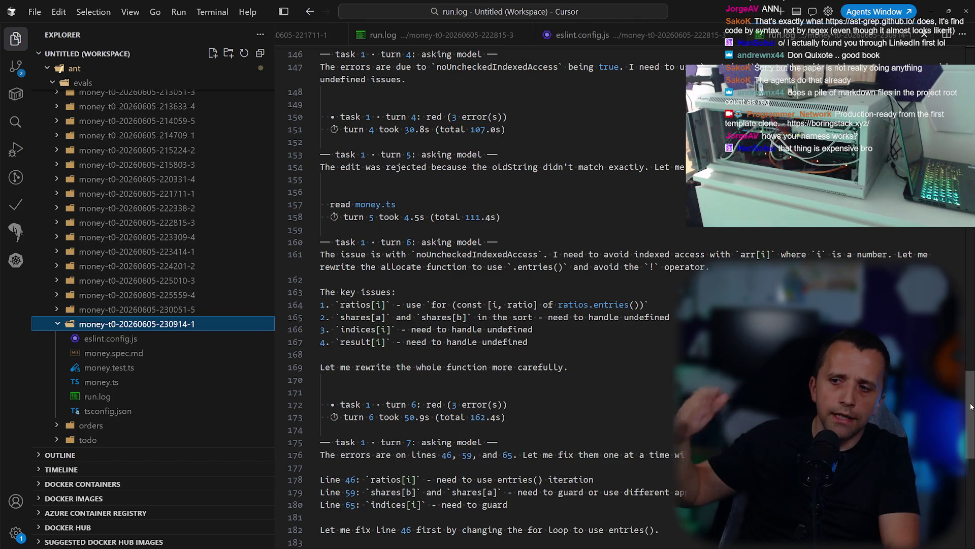
scroll(959, 429, down, 5)
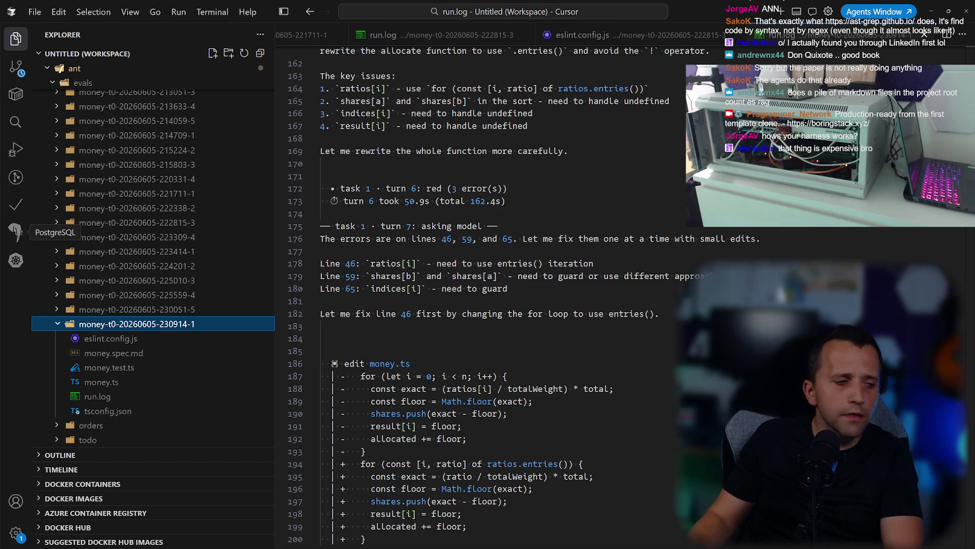
key(alt+Tab)
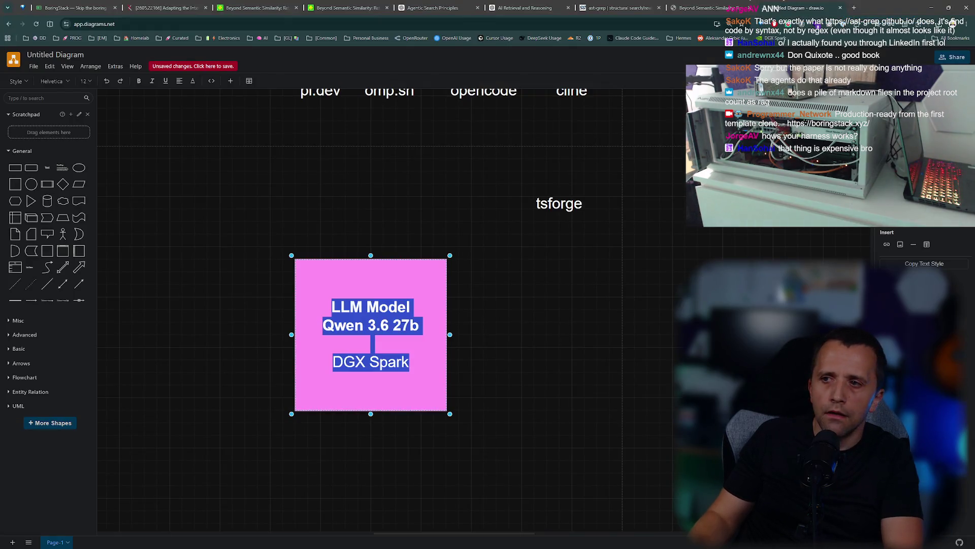
Nudge the LLM Model box right and select its 'LLM Model' and 'Qwen 3.6 27b' lines.
click(549, 342)
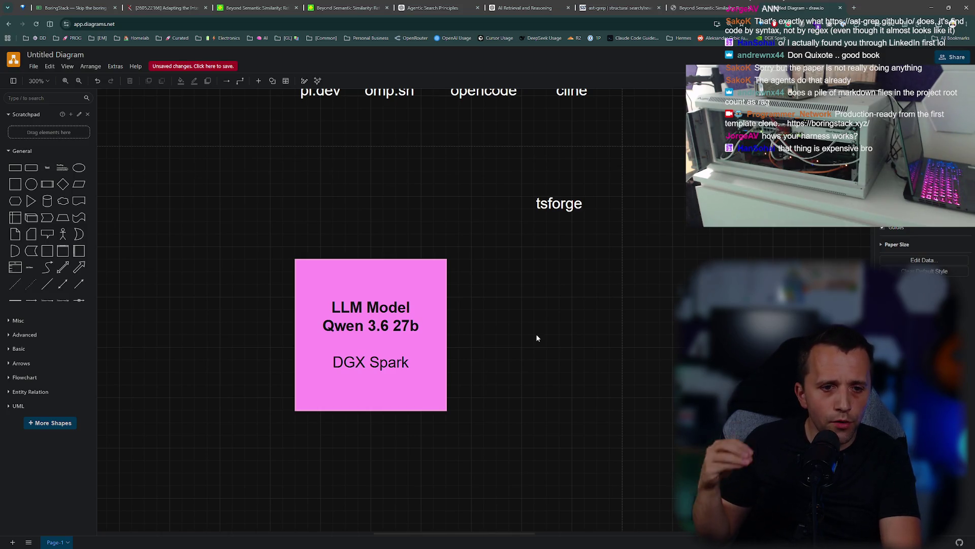
drag(376, 341, 451, 333)
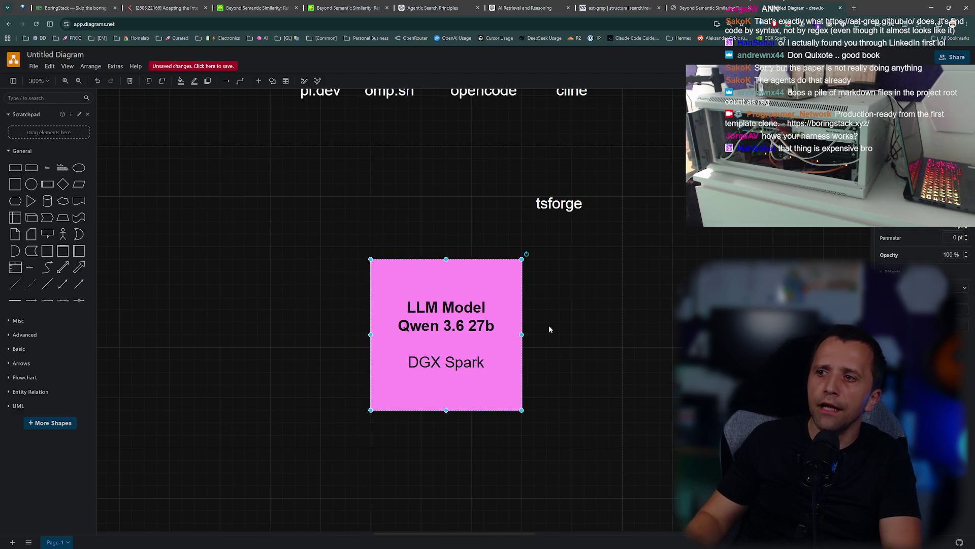
triple_click(475, 312)
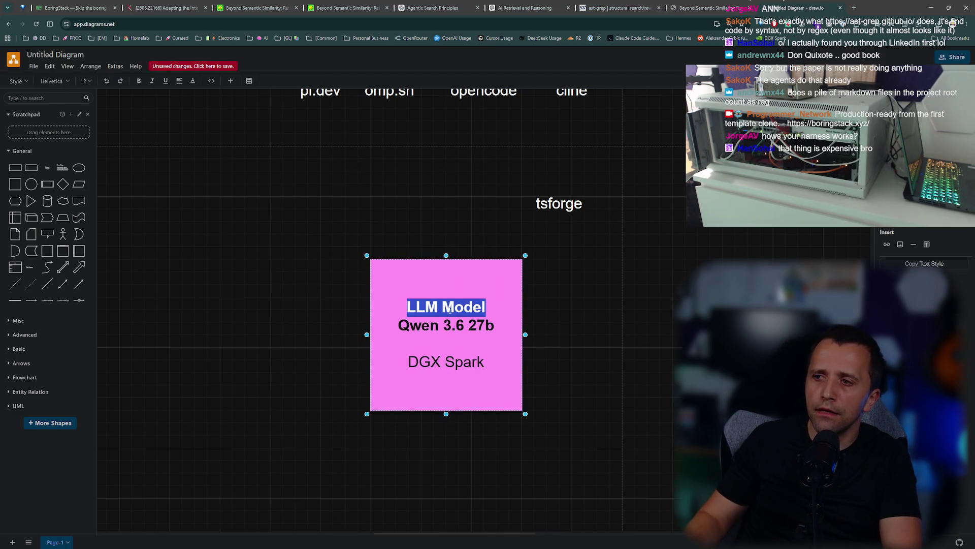
double_click(458, 311)
drag(492, 326, 396, 309)
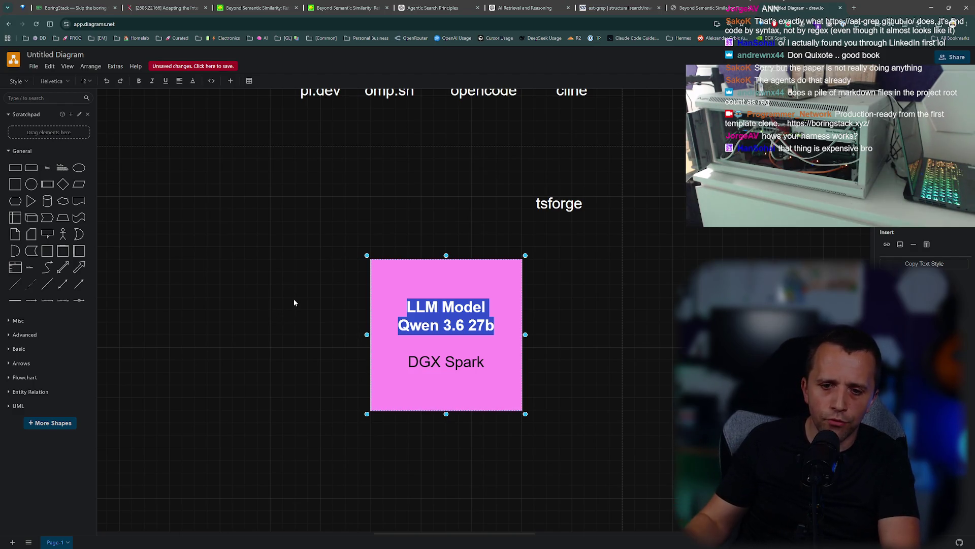
click(242, 227)
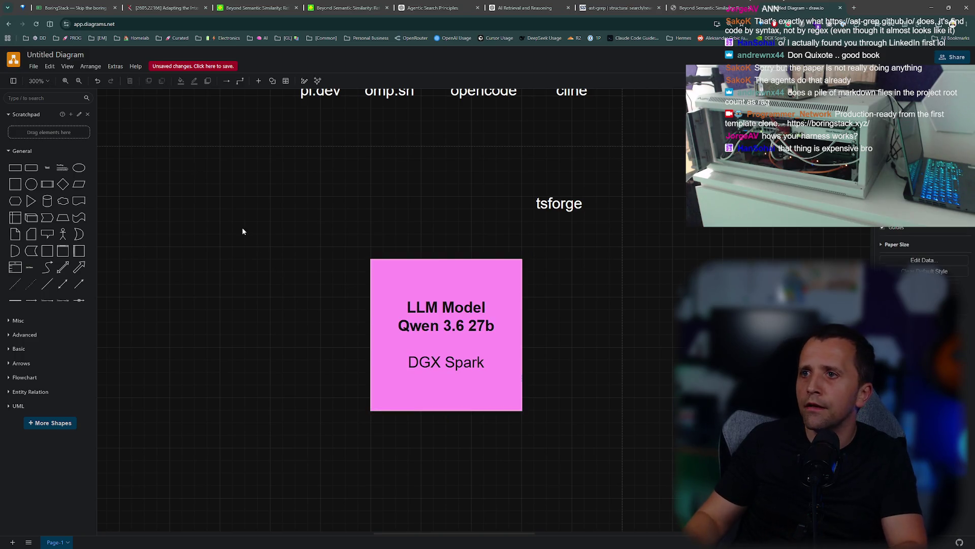
Load boringstack.xyz in a new browser tab.
key(ctrl+t)
text(boringstack.xyz)
key(Return)
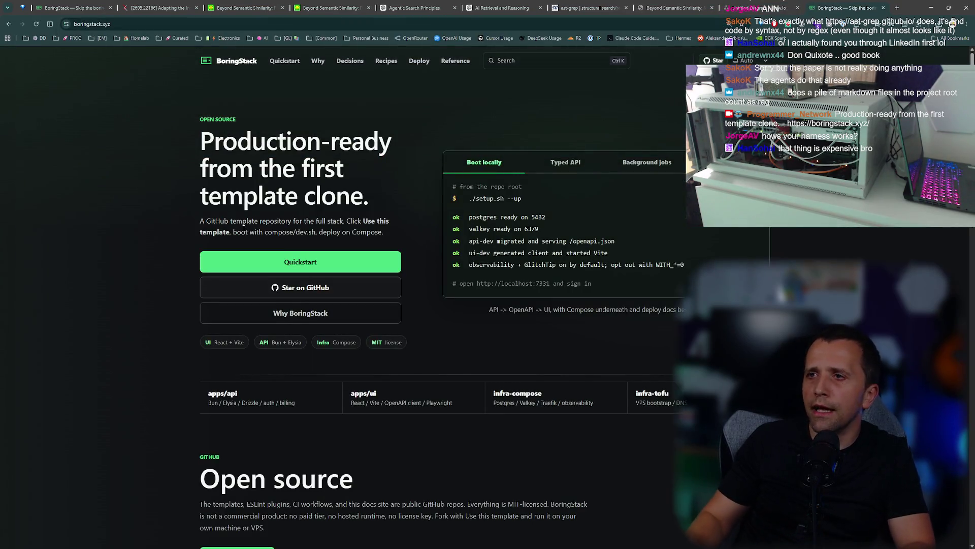
Open the boringstack GitHub repository from the Star link, close that tab, and check the site address.
click(711, 59)
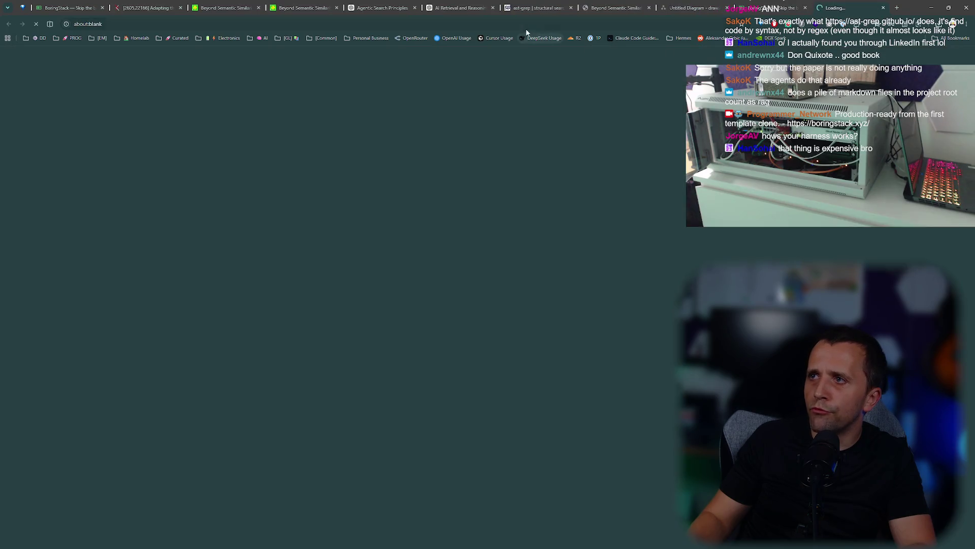
key(ctrl+w)
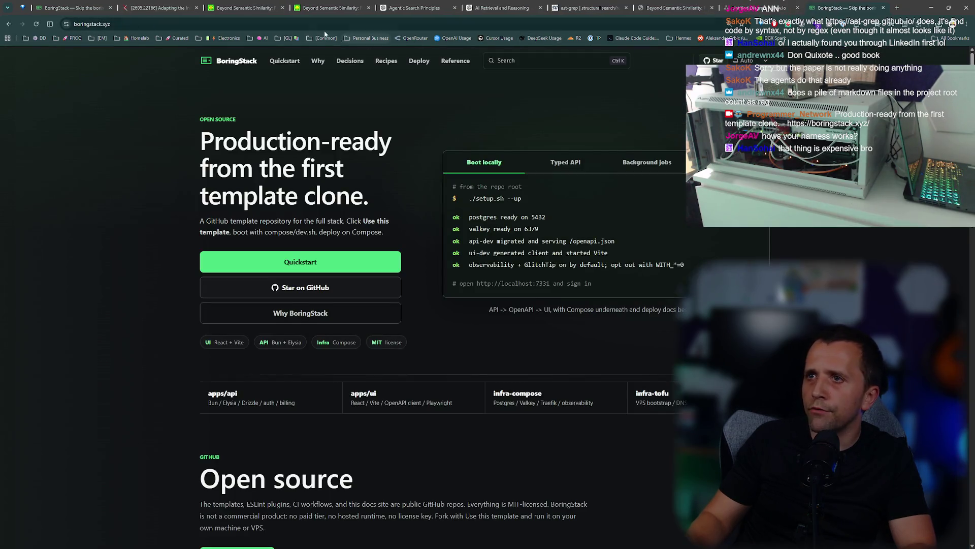
key(ctrl+l)
key(Escape)
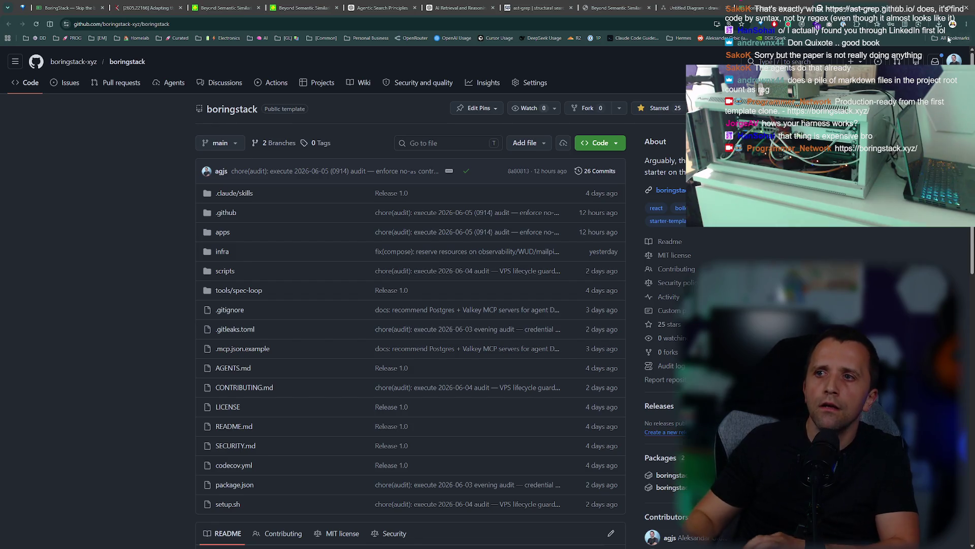
Scroll the repo page, then switch to the terminal listing 8 tasks with Task 2b in progress.
scroll(410, 305, down, 3)
scroll(133, 268, up, 3)
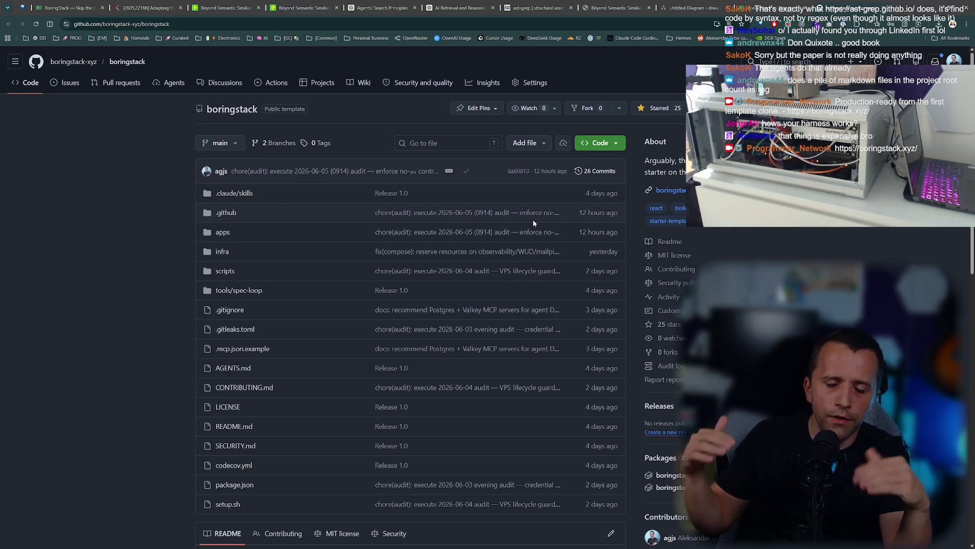
key(alt+Tab)
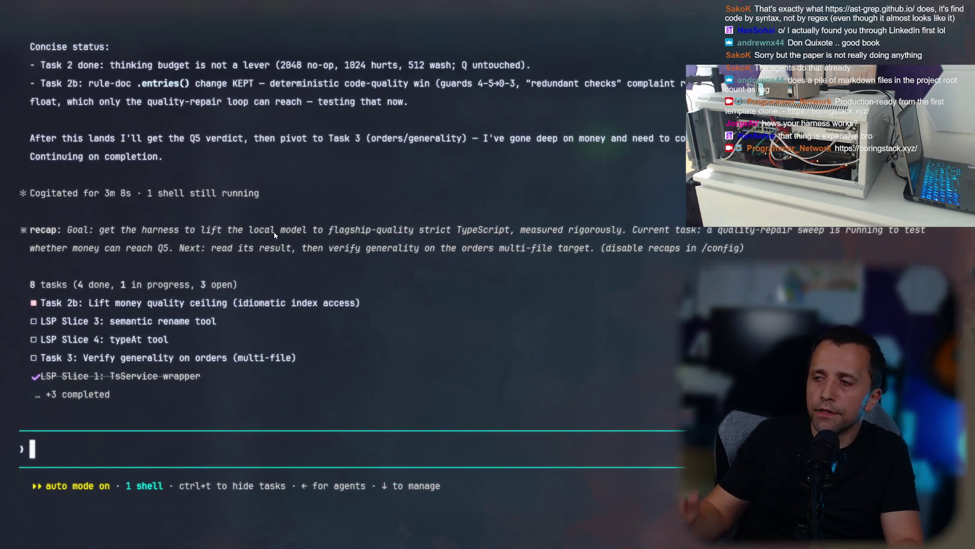
Back in the diagram, duplicate the pink LLM box below and to the left.
key(alt+Tab)
click(691, 8)
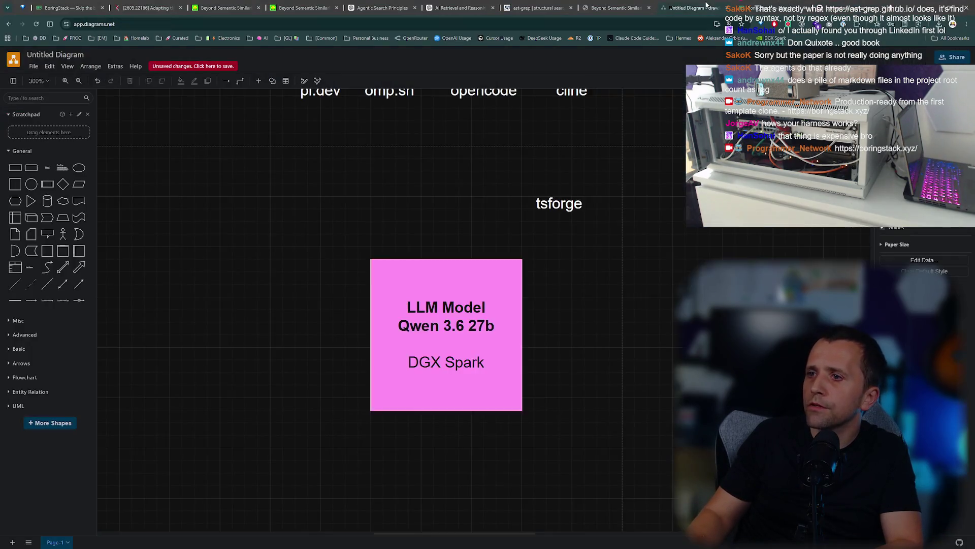
scroll(222, 420, up, 1)
scroll(462, 251, down, 4)
mouse_move(462, 251)
mouse_down()
mouse_move(574, 401)
mouse_move(349, 514)
mouse_up()
Delete the DGX Spark line from the copied LLM box.
scroll(321, 304, down, 3)
double_click(321, 304)
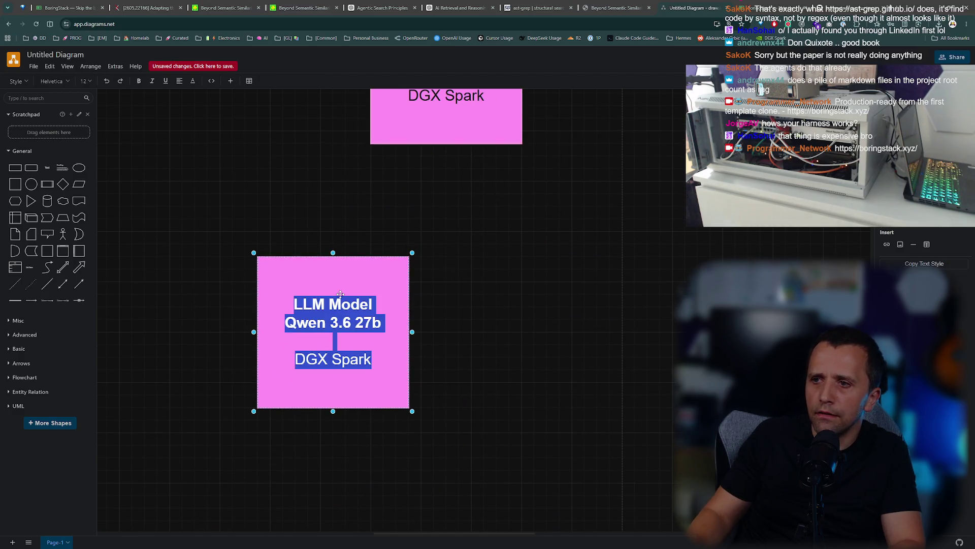
key(Escape)
double_click(331, 363)
double_click(345, 360)
triple_click(346, 361)
key(BackSpace)
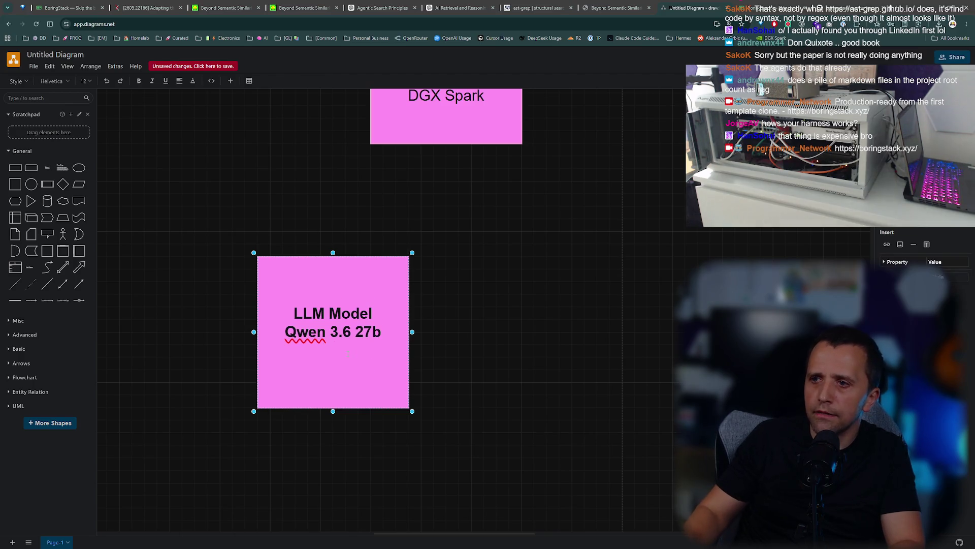
click(221, 326)
Add a widened text snippet 'function foo (a: any, b: any) { ... }' beside the box.
drag(46, 167, 453, 303)
double_click(485, 324)
text(var)
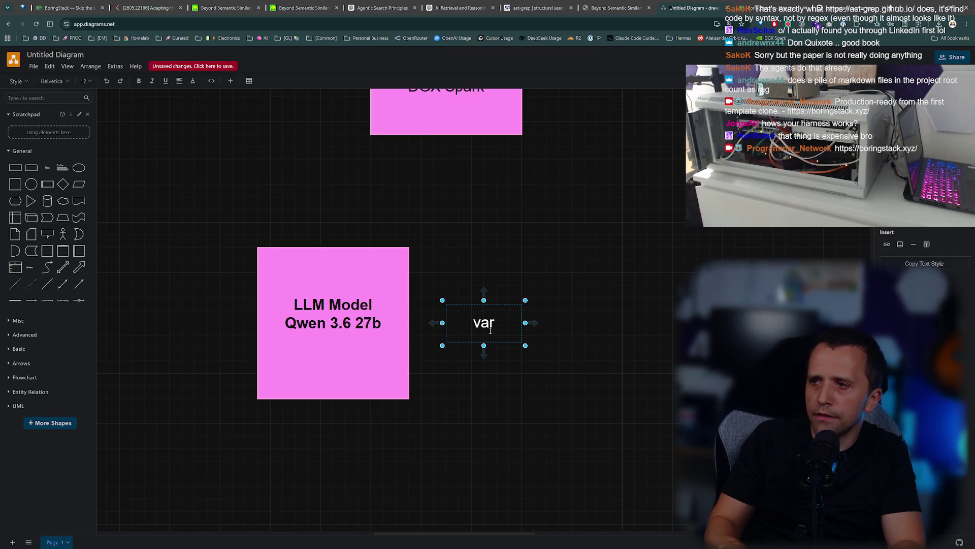
text(function foo)
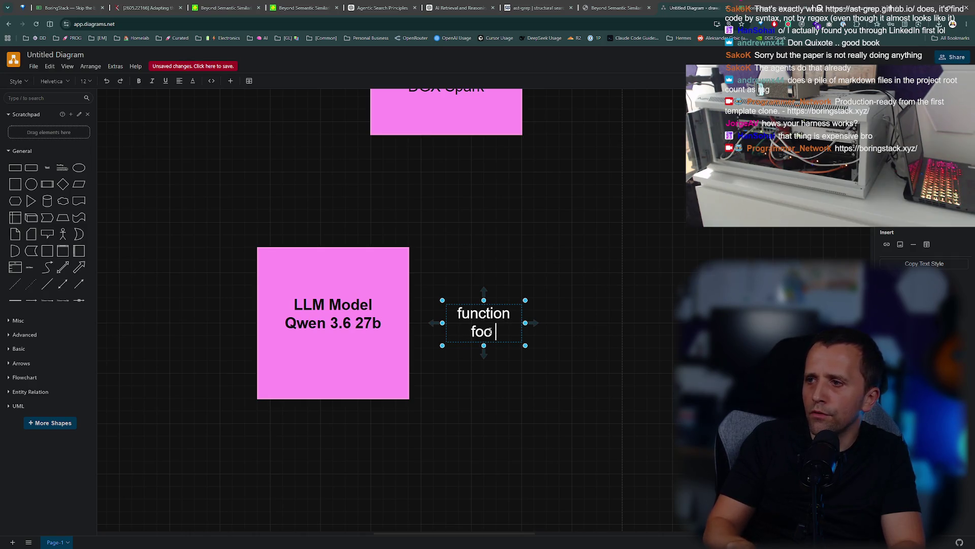
text( (a: any, )
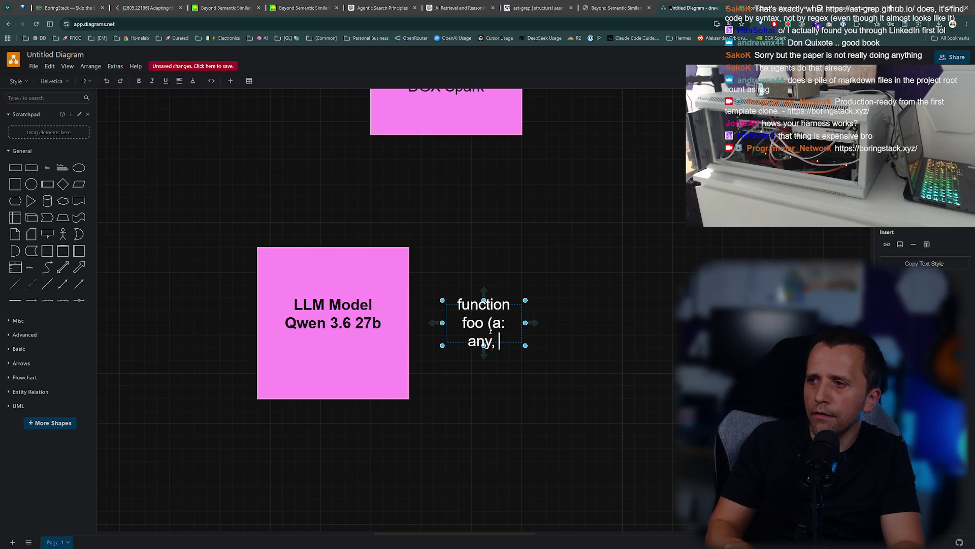
text(b: any) {})
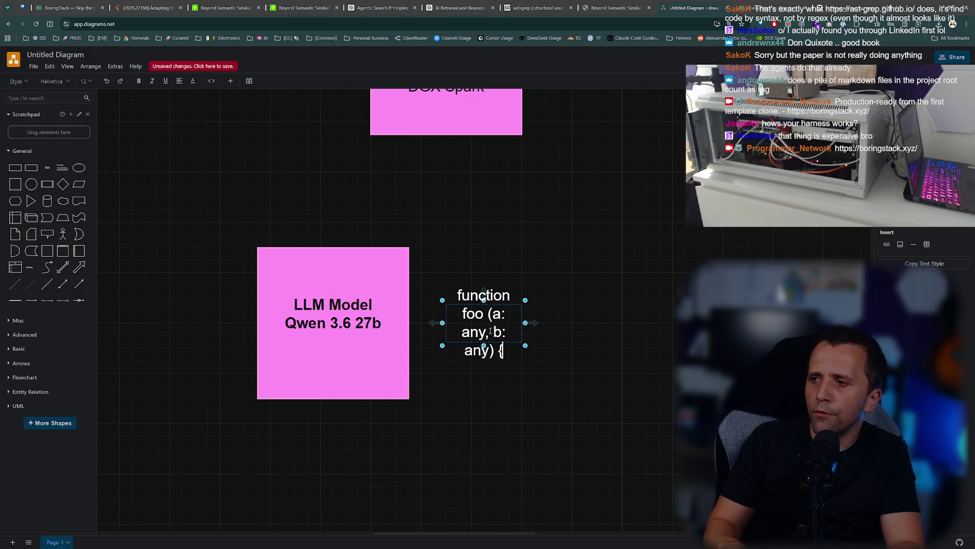
drag(525, 321, 700, 322)
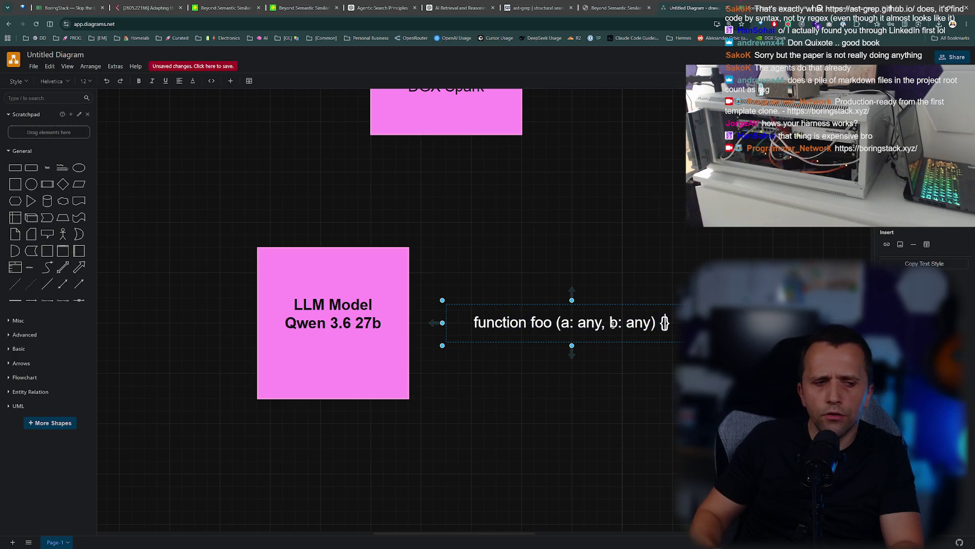
key(Return)
key(Return)
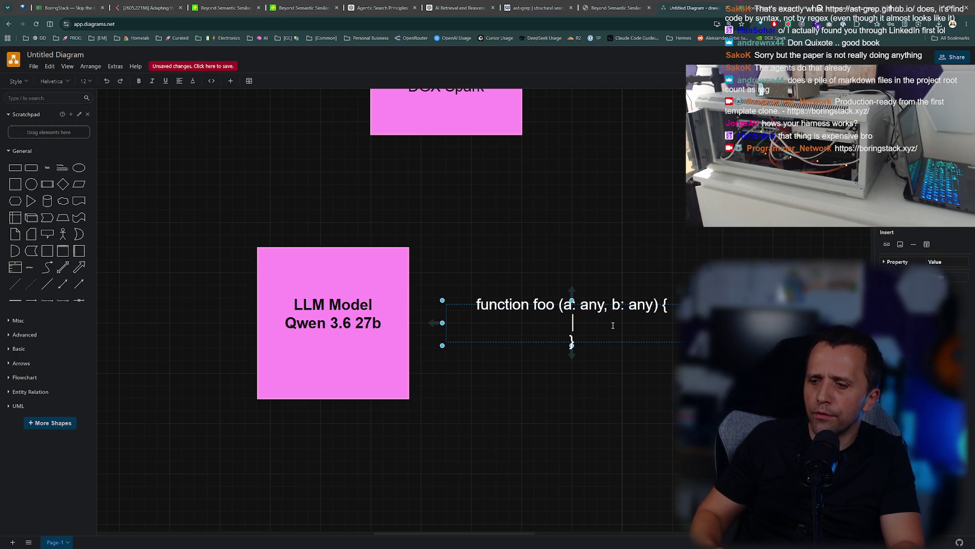
text(...)
click(599, 377)
Move the function foo snippet further right and reselect the LLM Model box.
drag(574, 343, 624, 343)
click(349, 333)
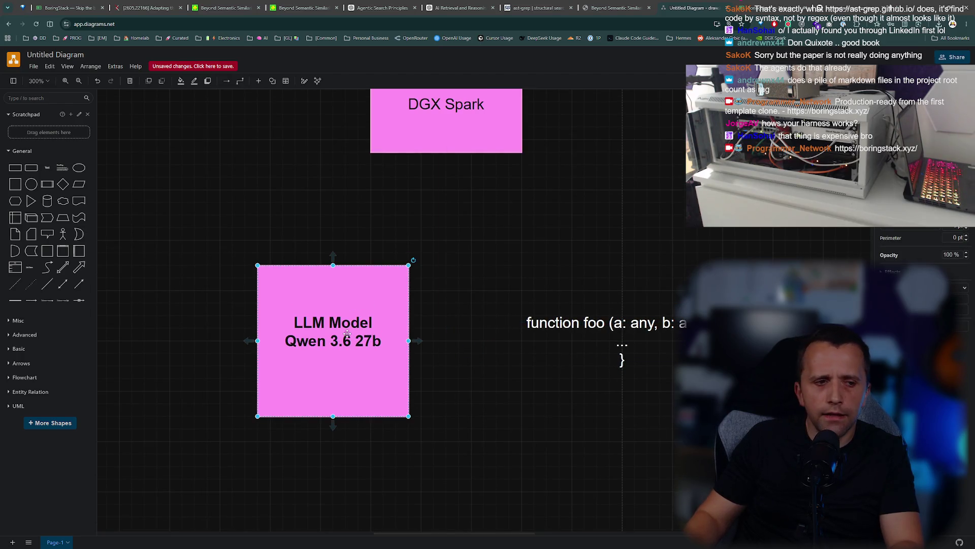
click(616, 328)
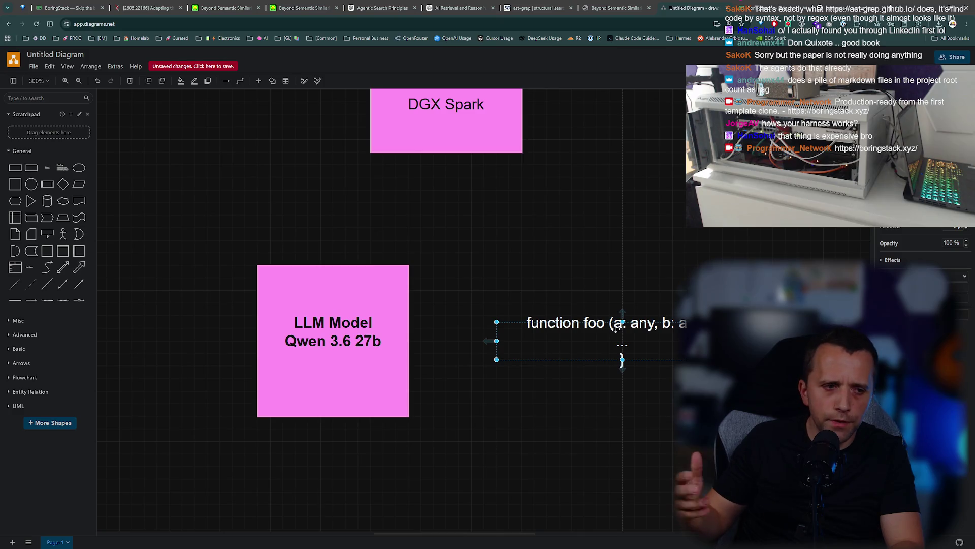
click(500, 463)
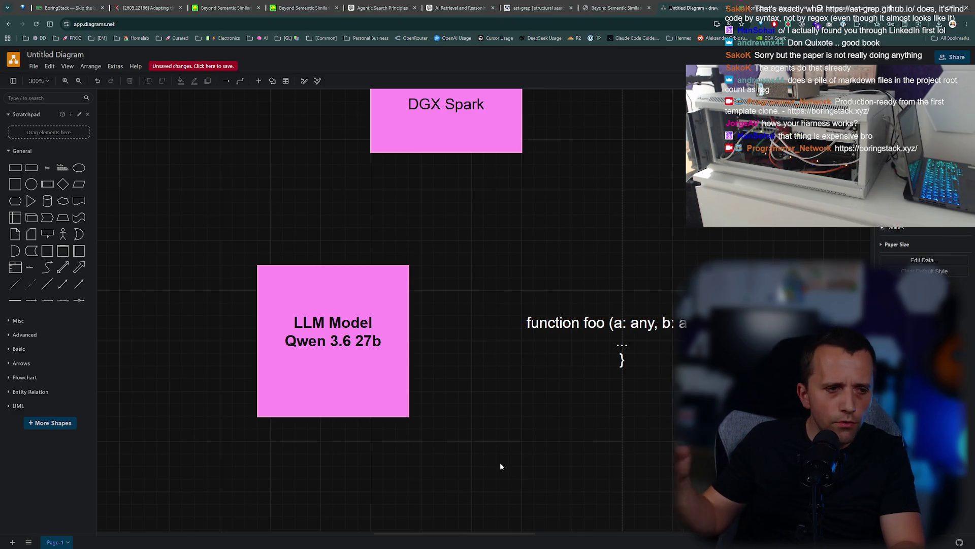
click(353, 311)
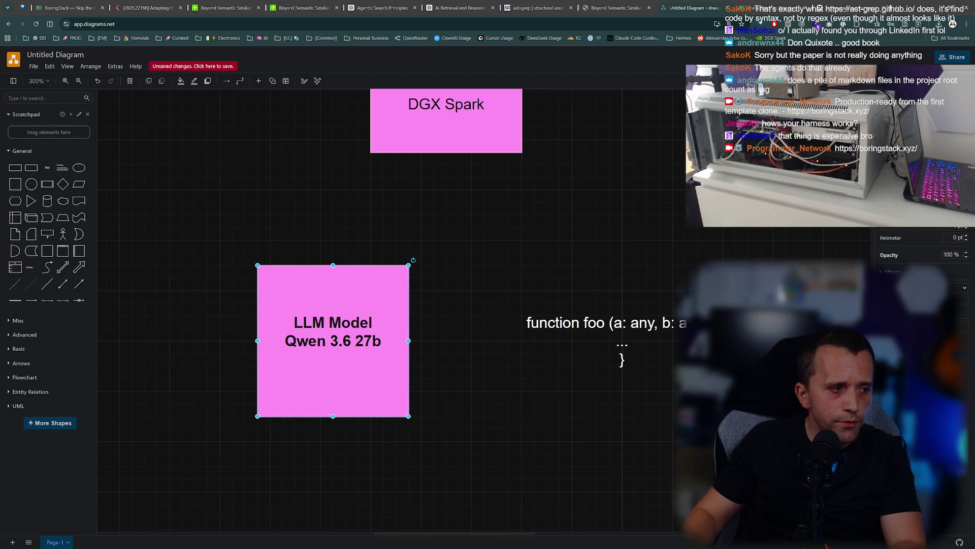
key(alt+Tab)
mouse_move(970, 308)
mouse_down()
mouse_move(969, 468)
mouse_move(219, 327)
mouse_up()
click(213, 324)
click(168, 310)
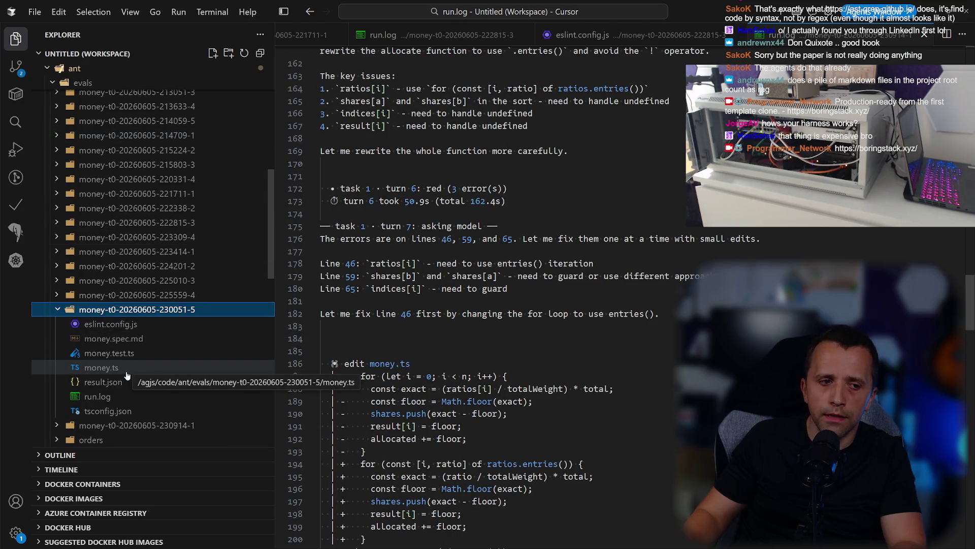
Open the 230051-5 run.log and check its turn 7 timing and 206 total seconds.
click(99, 396)
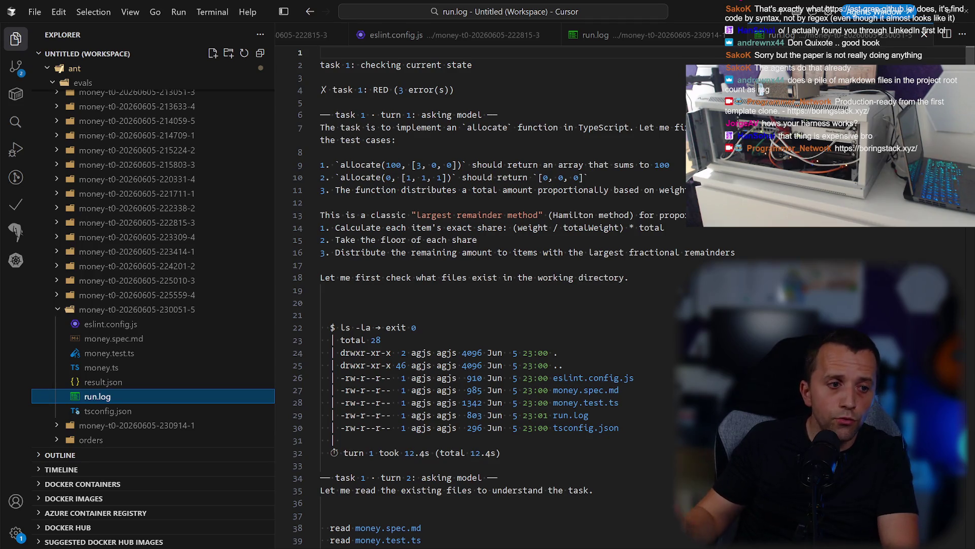
drag(970, 55, 970, 252)
scroll(533, 325, down, 20)
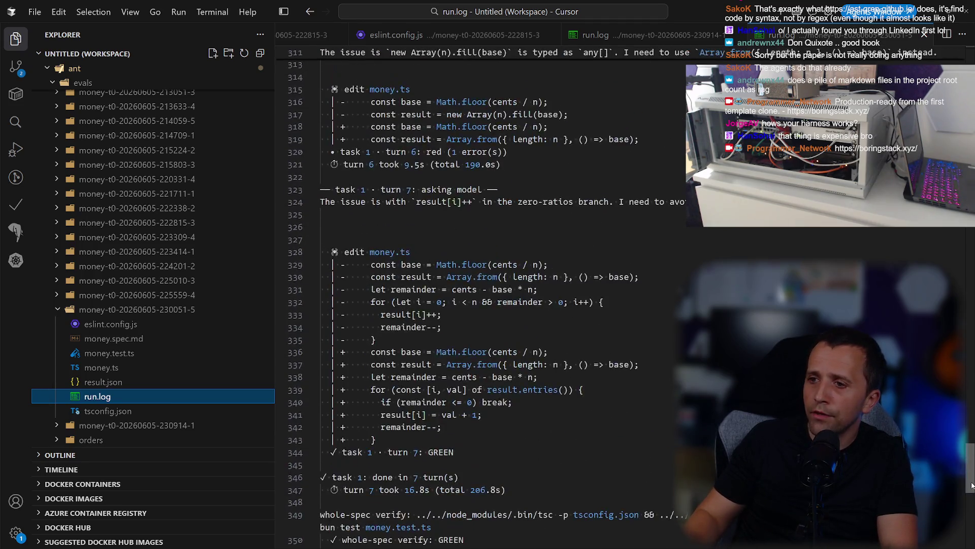
click(432, 394)
click(415, 332)
mouse_move(536, 344)
mouse_down()
mouse_move(376, 331)
mouse_move(359, 345)
mouse_up()
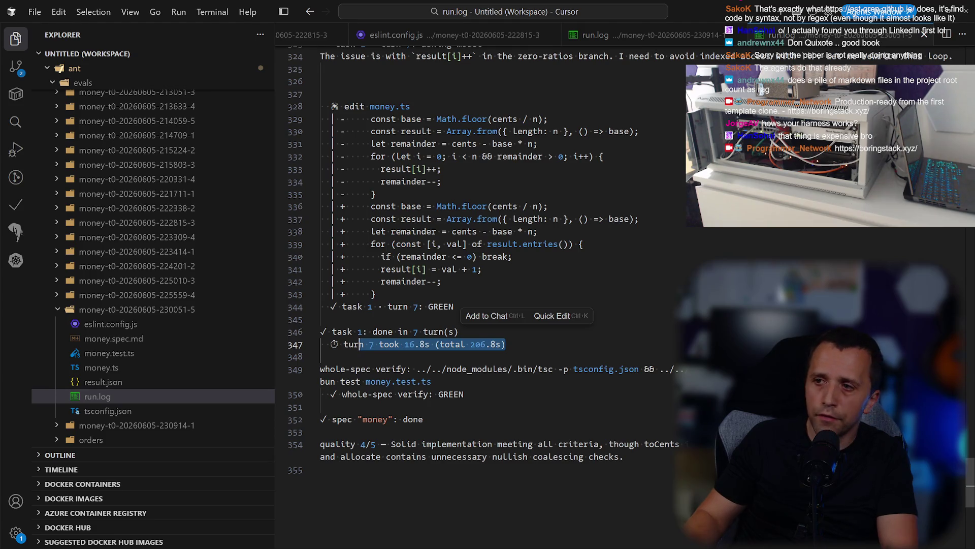
click(456, 306)
double_click(478, 345)
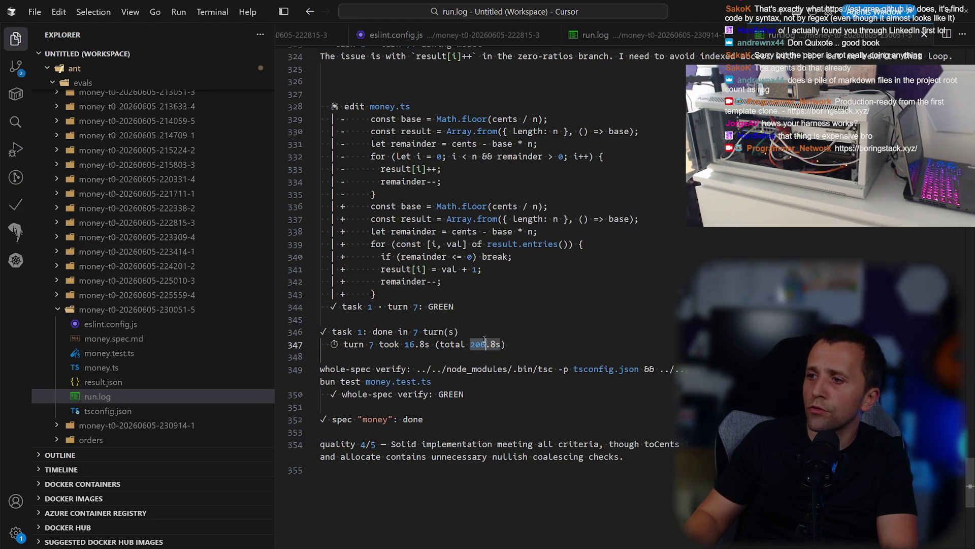
click(199, 309)
click(193, 298)
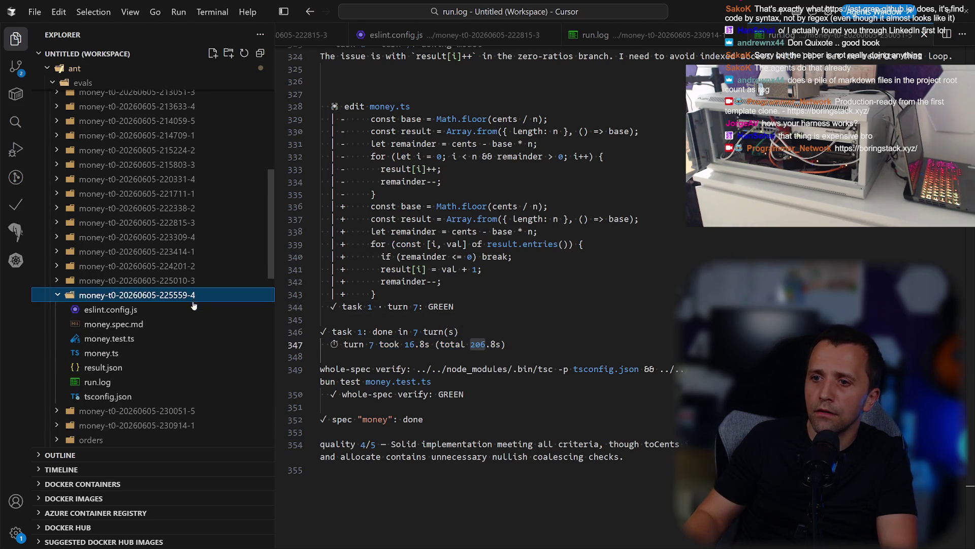
click(130, 368)
click(125, 381)
scroll(471, 262, down, 20)
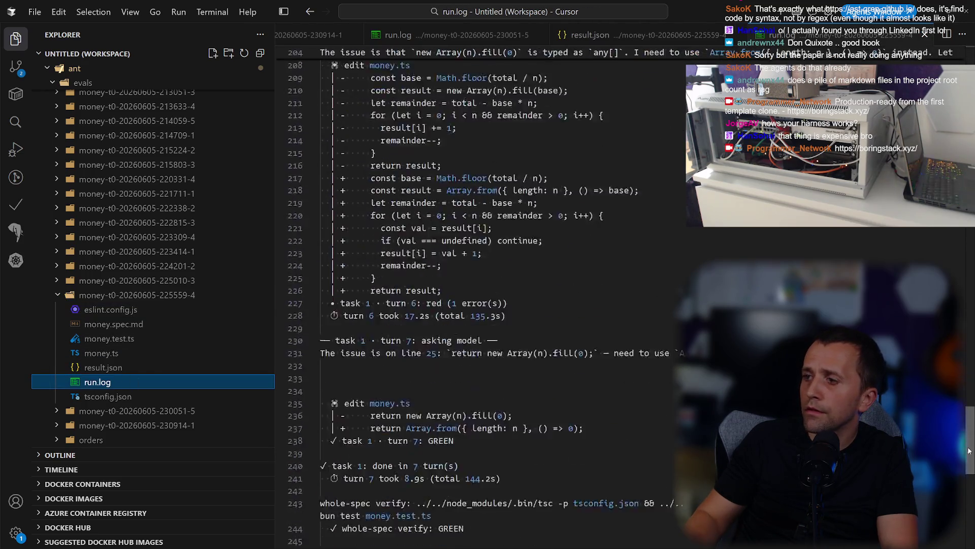
drag(471, 262, 321, 239)
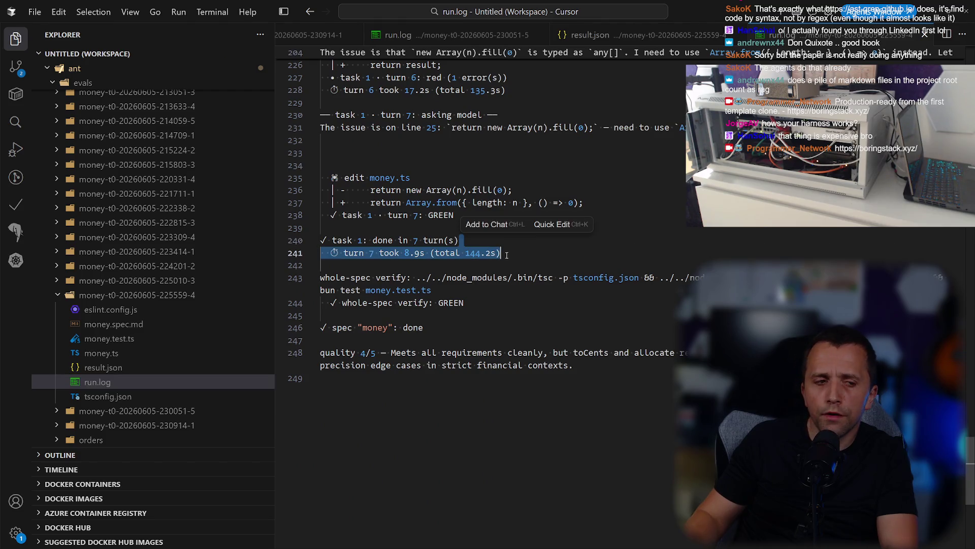
click(465, 311)
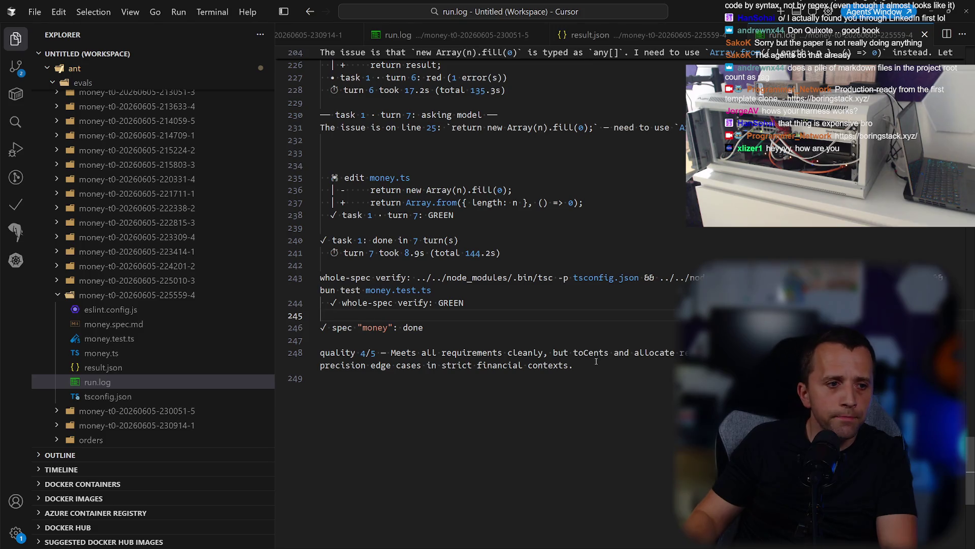
scroll(957, 275, up, 20)
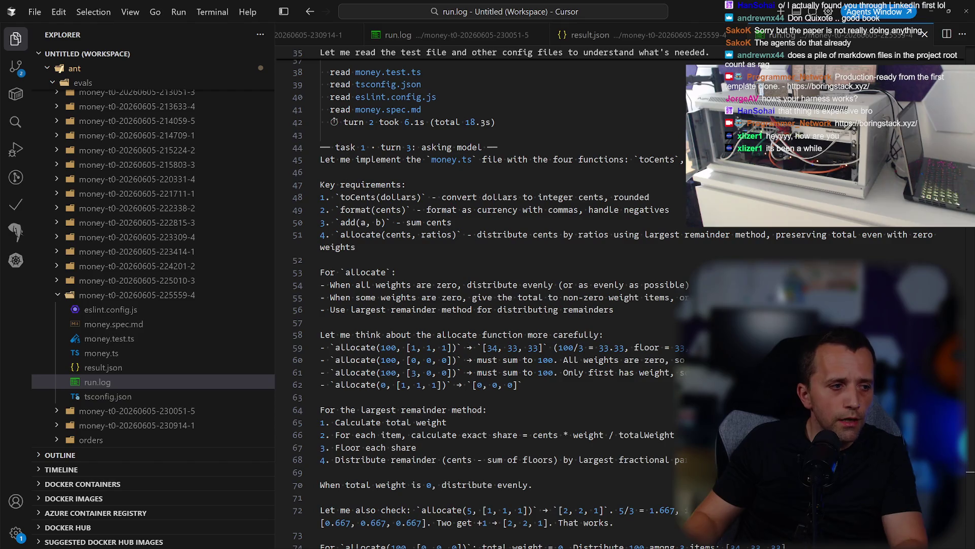
key(alt+Tab)
double_click(302, 321)
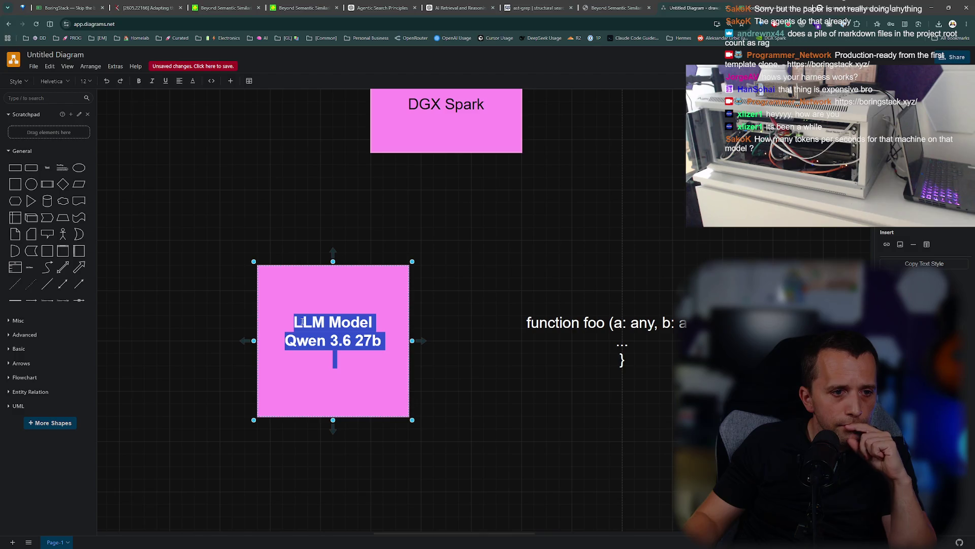
click(611, 417)
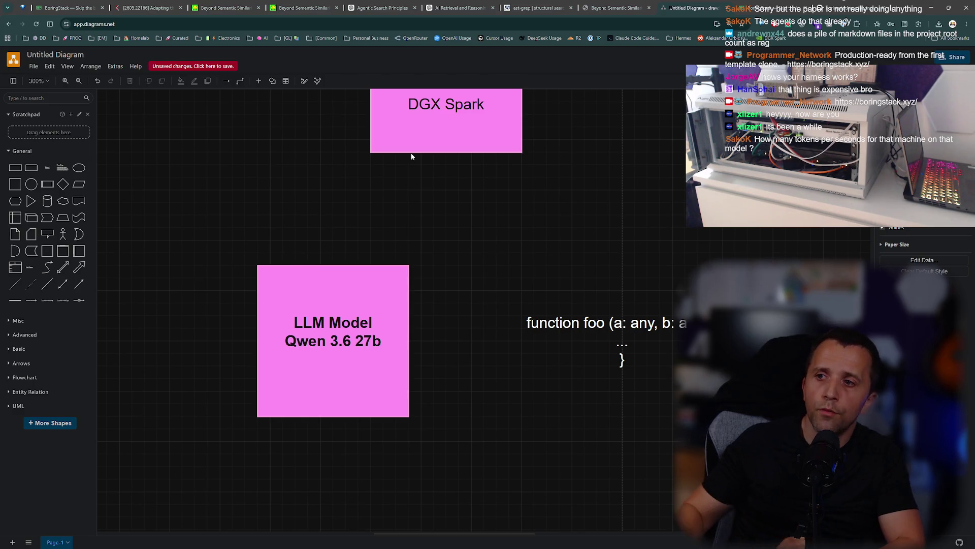
scroll(412, 156, down, 5)
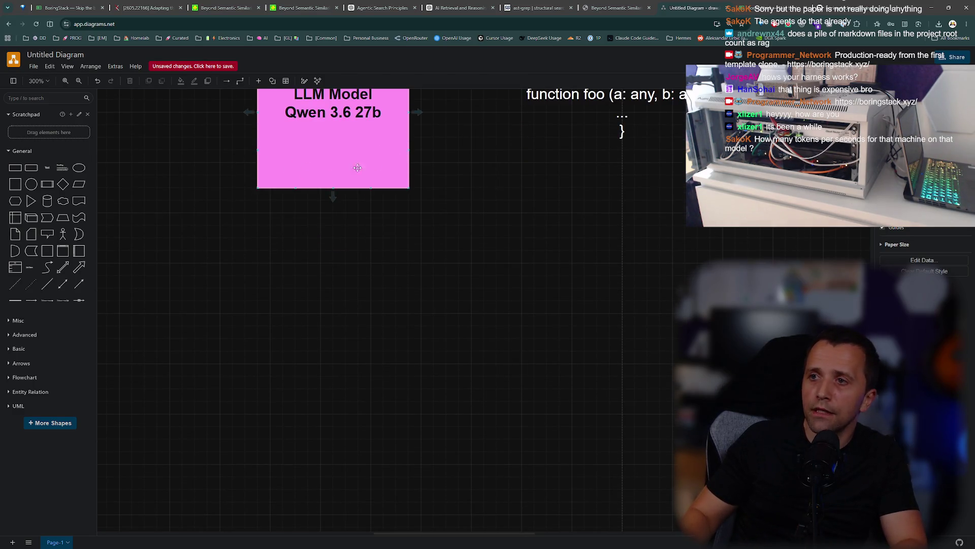
Duplicate the LLM Model box and place the copy down and to the left.
scroll(355, 262, up, 3)
click(355, 262)
mouse_move(355, 262)
mouse_down()
mouse_move(518, 361)
mouse_move(522, 476)
mouse_move(525, 373)
mouse_up()
double_click(505, 340)
key(Escape)
drag(505, 340, 346, 327)
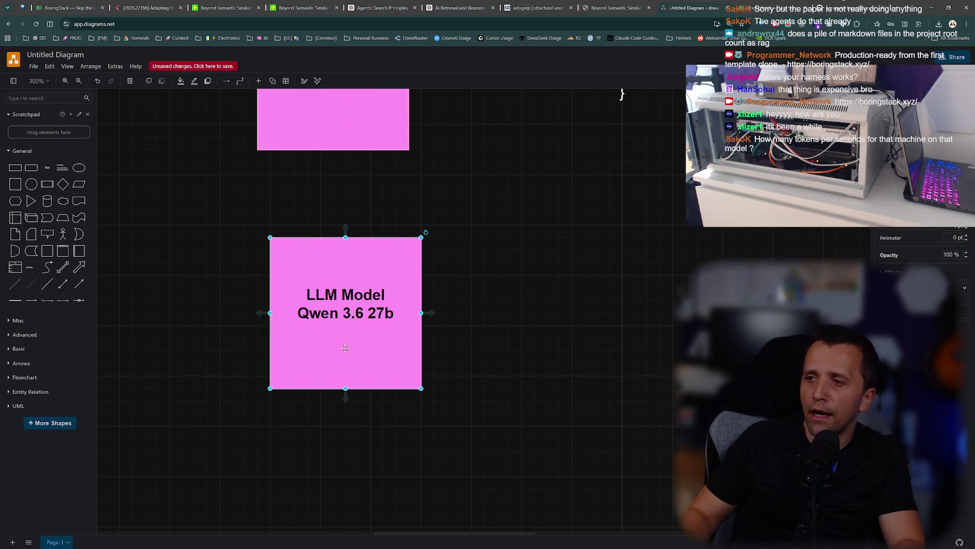
Relabel the copied box tsshield.
double_click(346, 327)
text(ts)
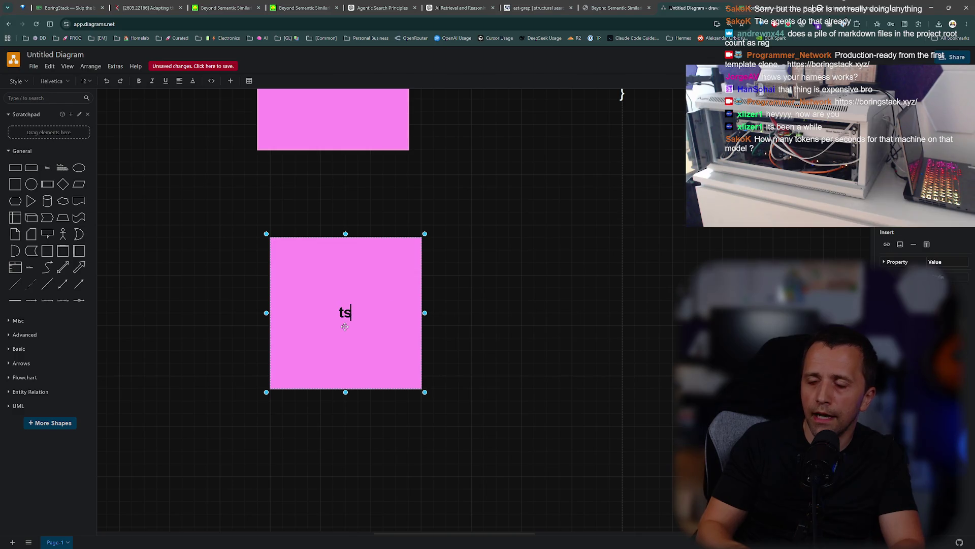
text(shield)
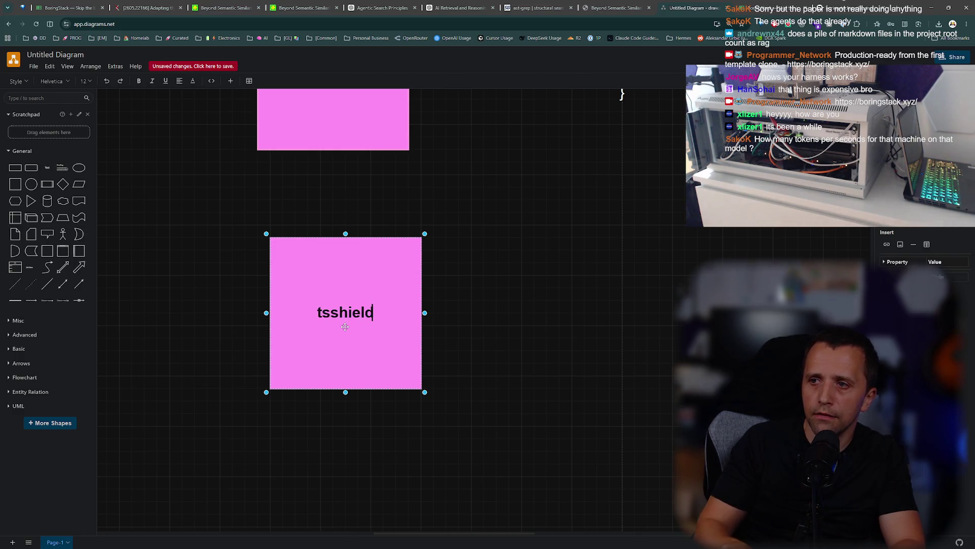
key(Escape)
click(390, 329)
Add 'spec' and 'spec driven dev' lines and move the box under LLM Model.
double_click(376, 296)
key(End)
key(Return)
text(spec)
key(Return)
key(Return)
text(spec)
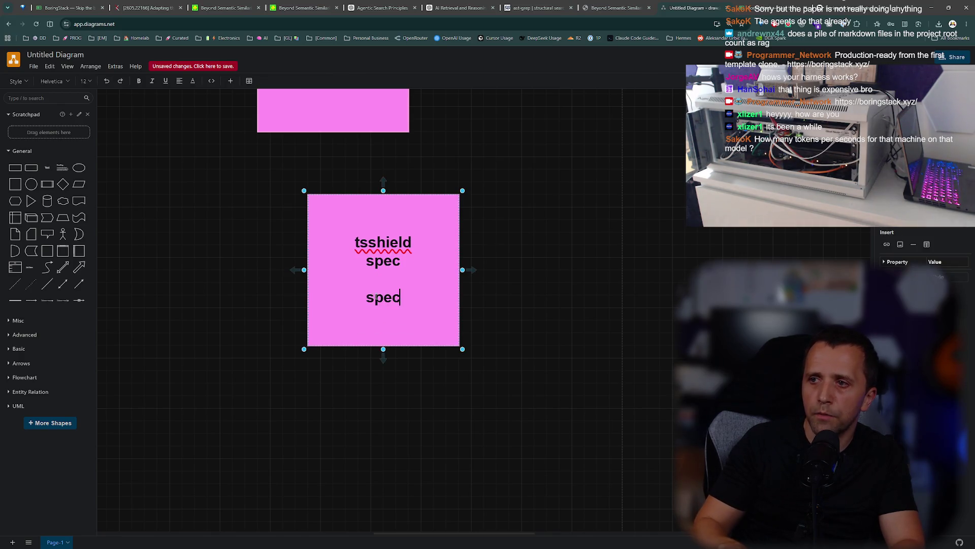
text( driven dev)
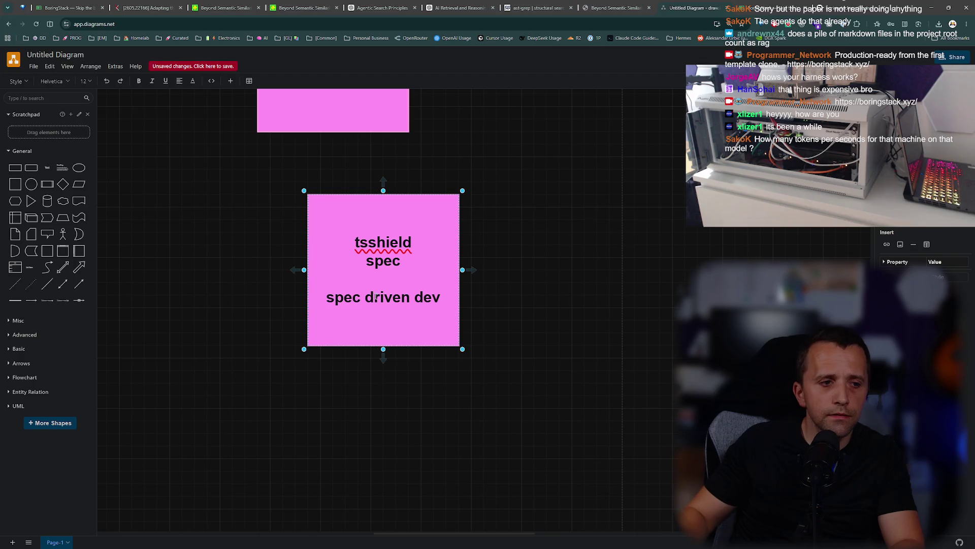
scroll(514, 297, up, 1)
click(514, 297)
drag(406, 306, 306, 319)
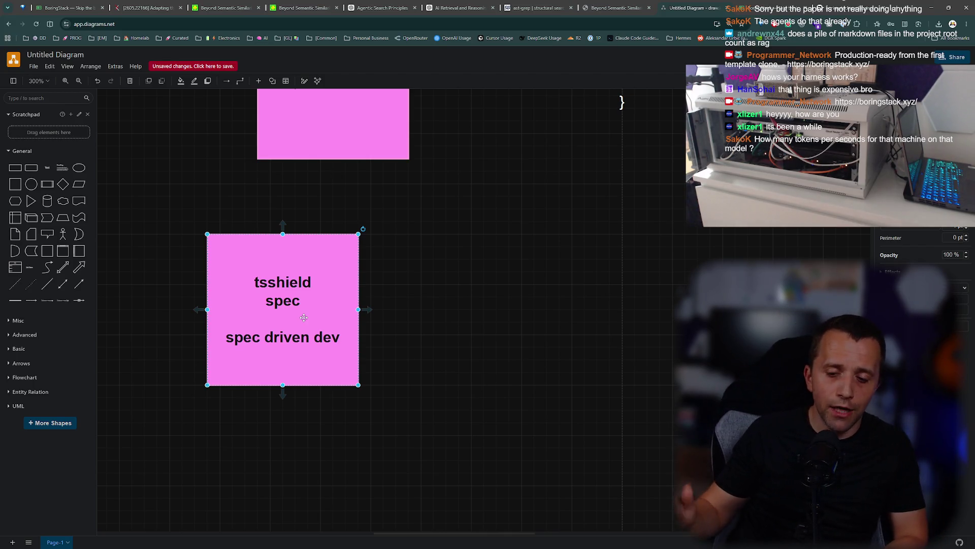
scroll(403, 335, up, 5)
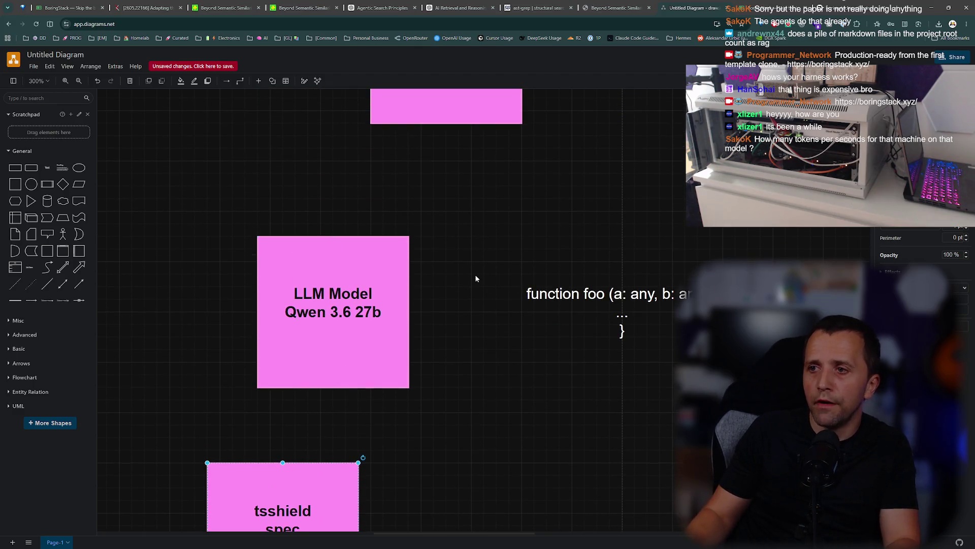
Check the LLM Model box label without changing it, then deselect and scroll the canvas.
double_click(343, 277)
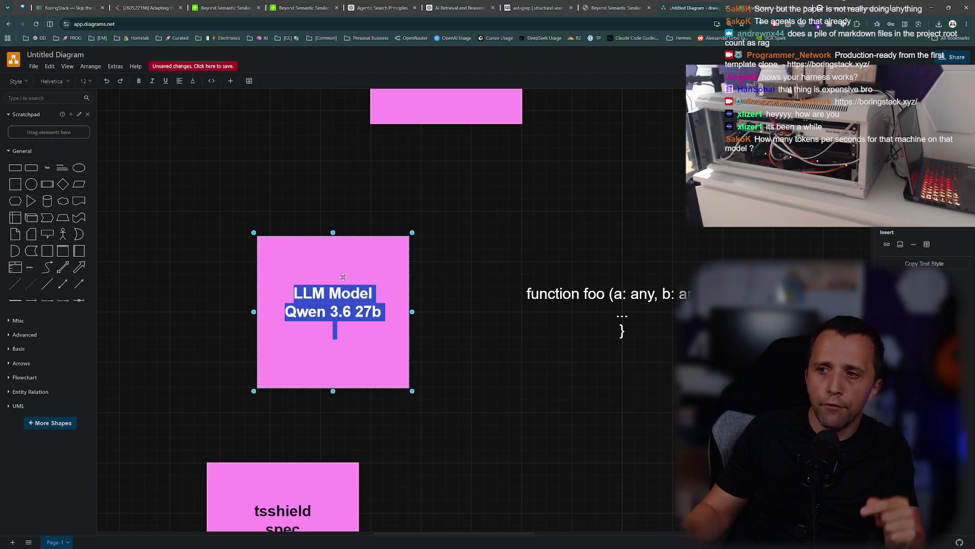
click(492, 414)
scroll(490, 404, down, 1)
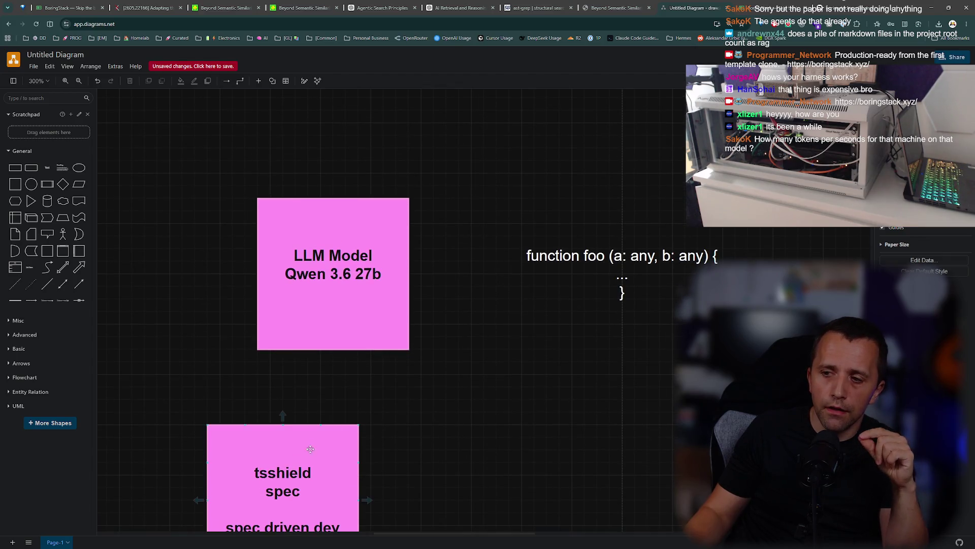
click(309, 313)
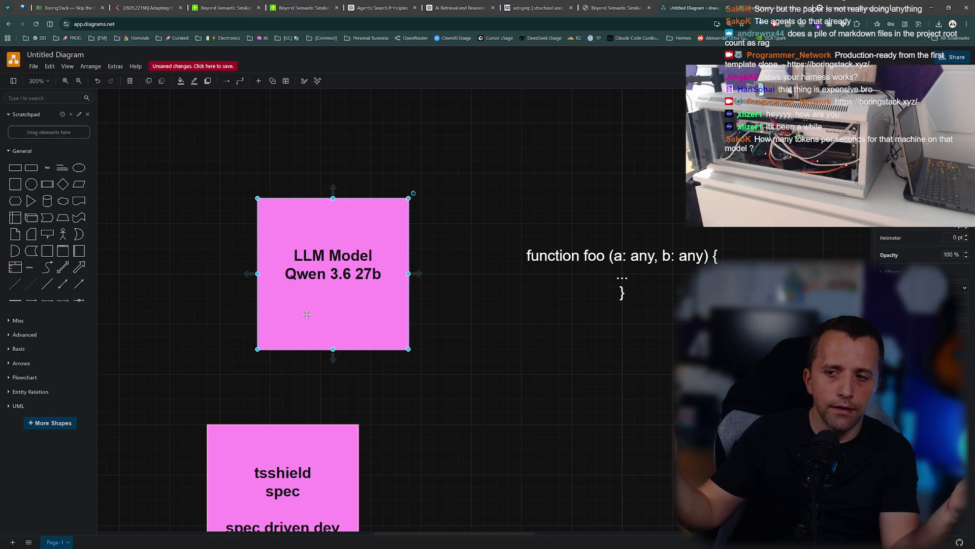
scroll(307, 315, down, 5)
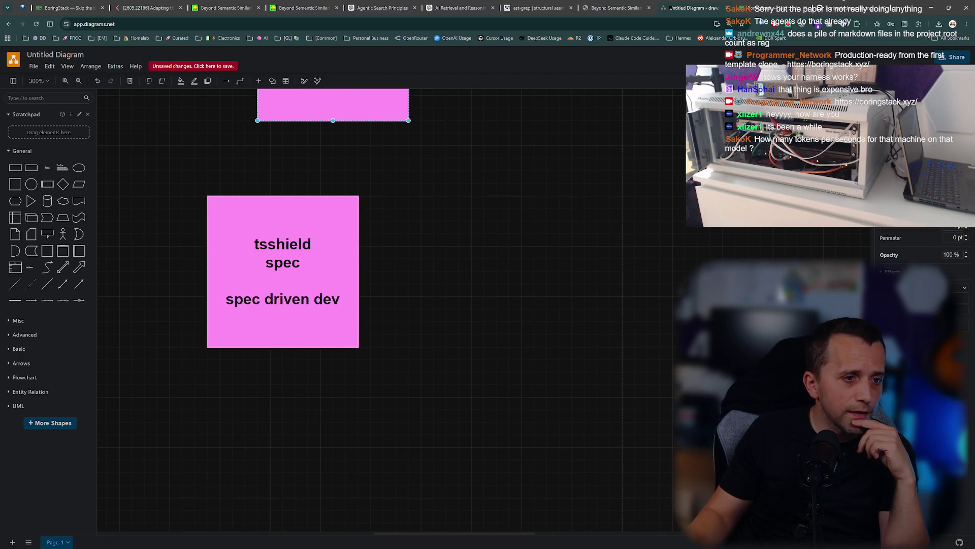
click(496, 259)
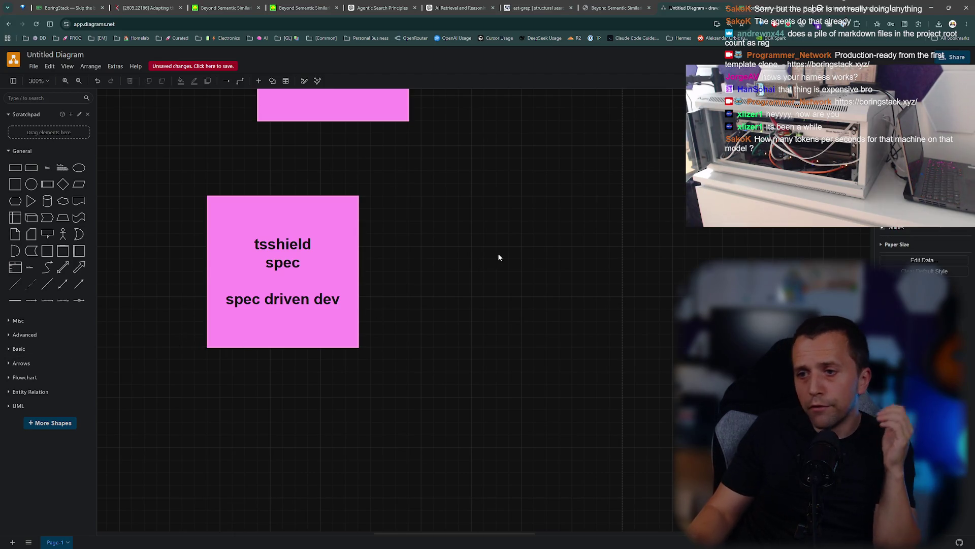
scroll(522, 214, up, 5)
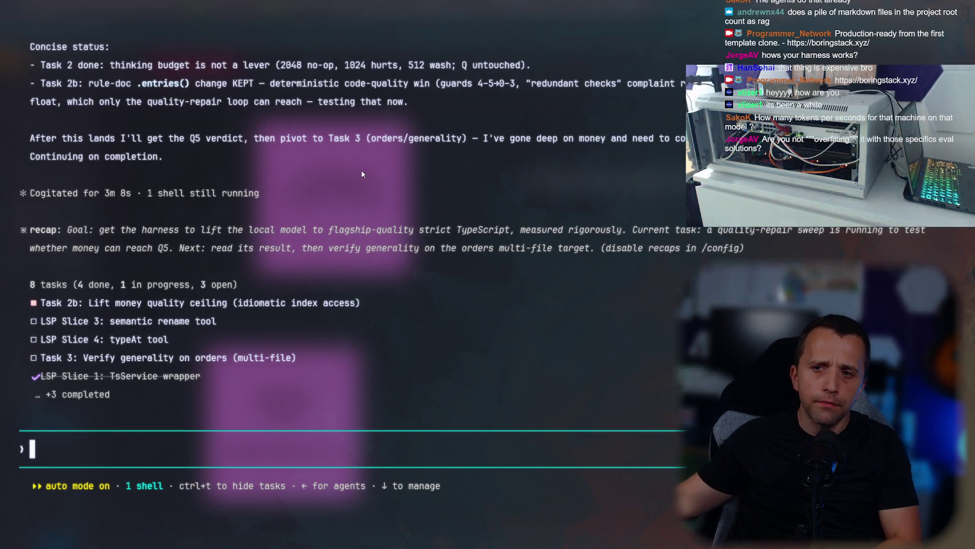
Switch from the Claude Code terminal back to the draw.io harness diagram.
key(alt+Tab)
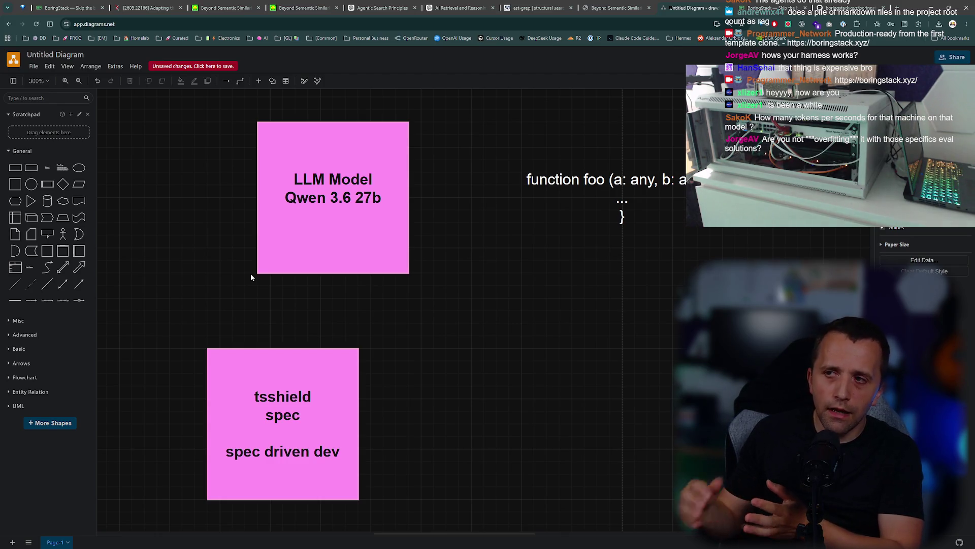
Cancel an edit of the LLM Model label and move over to Cursor's run.log.
scroll(249, 272, up, 3)
double_click(323, 257)
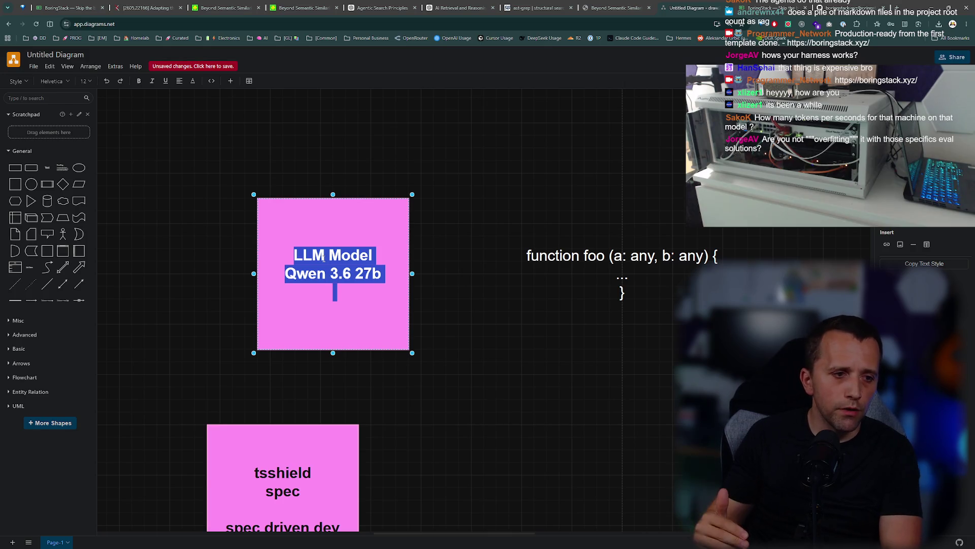
key(Escape)
click(565, 327)
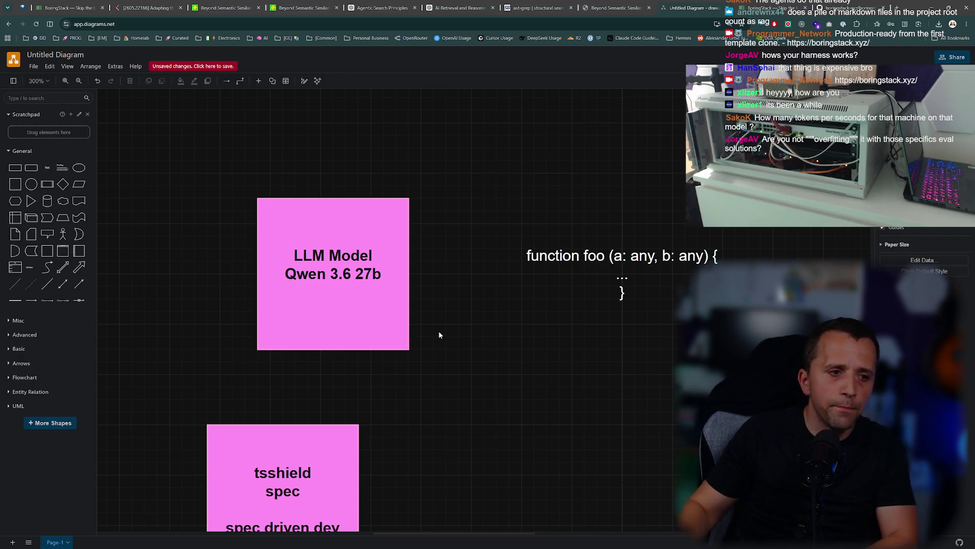
key(alt+Tab)
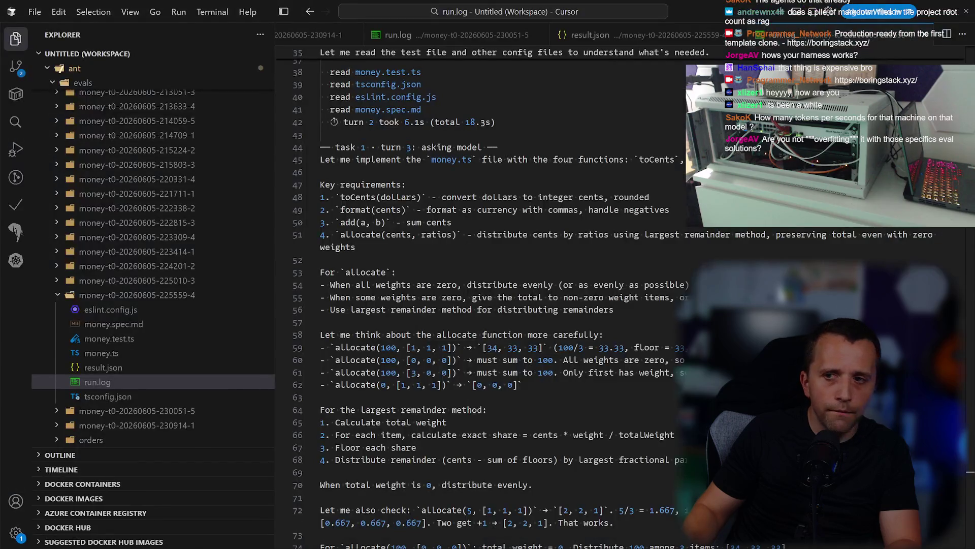
Expand the money folder, open money.spec.md, and place the caret in its Why section.
scroll(143, 289, up, 10)
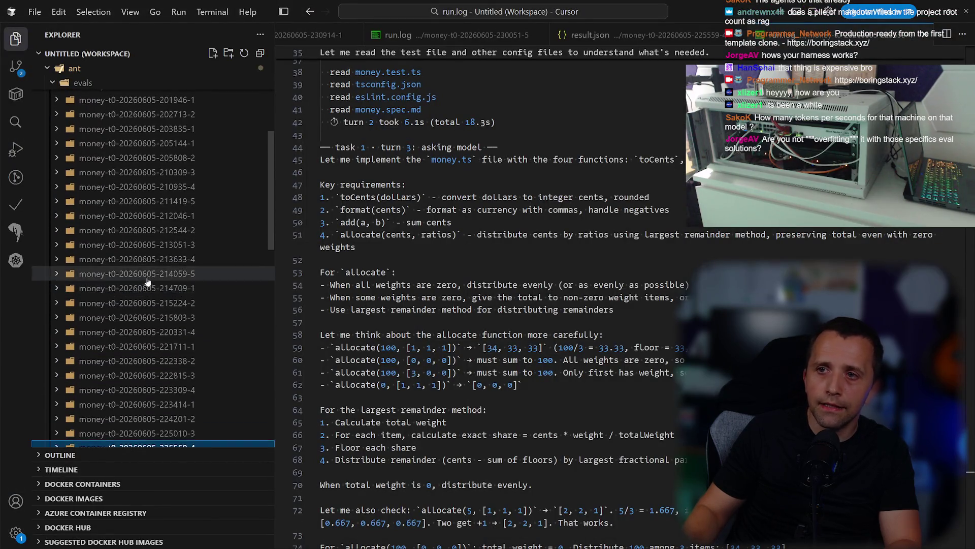
click(102, 126)
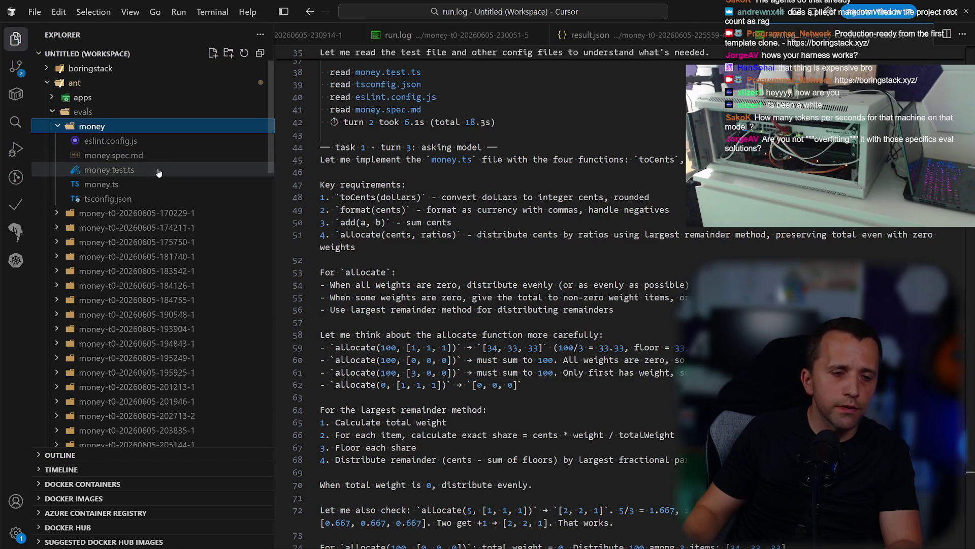
click(147, 155)
click(417, 144)
key(ctrl+shift+End)
click(613, 147)
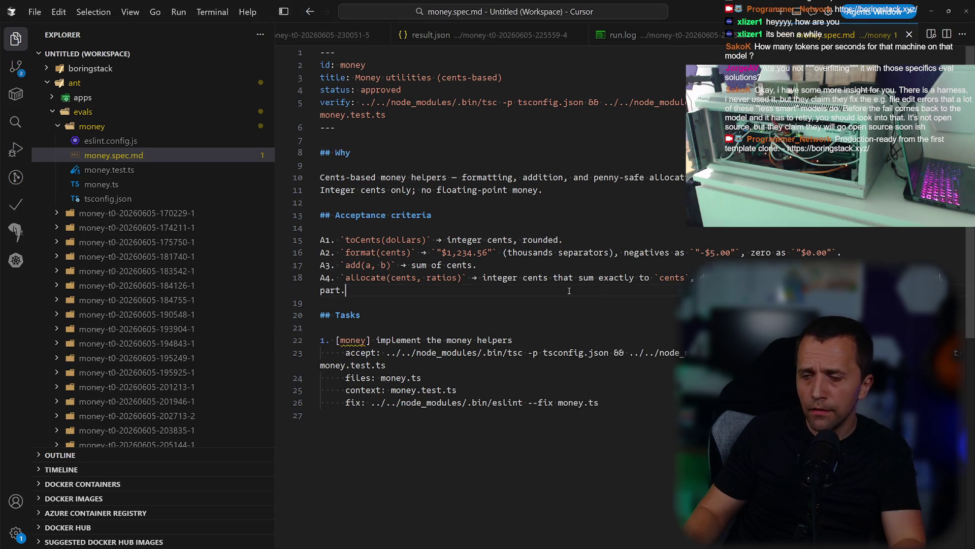
key(alt+Tab)
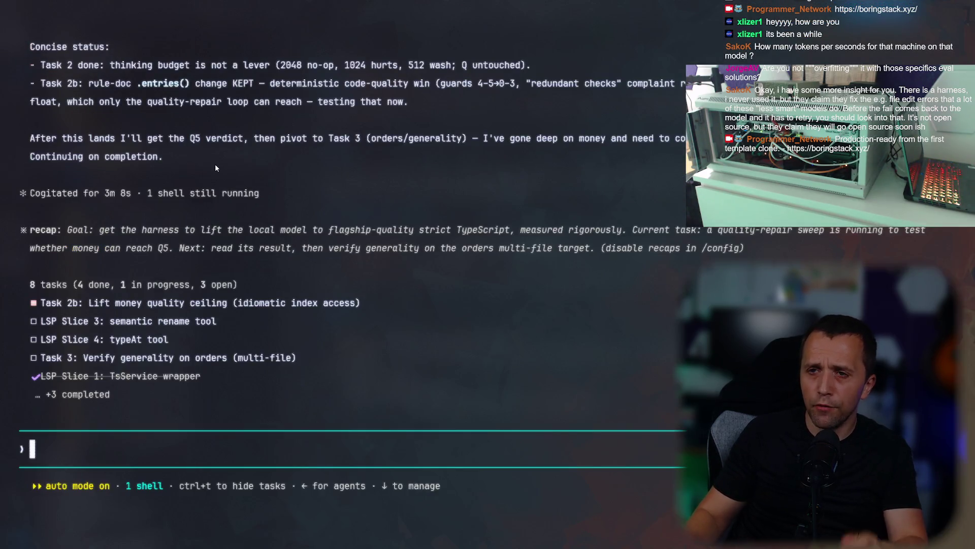
scroll(214, 166, up, 3)
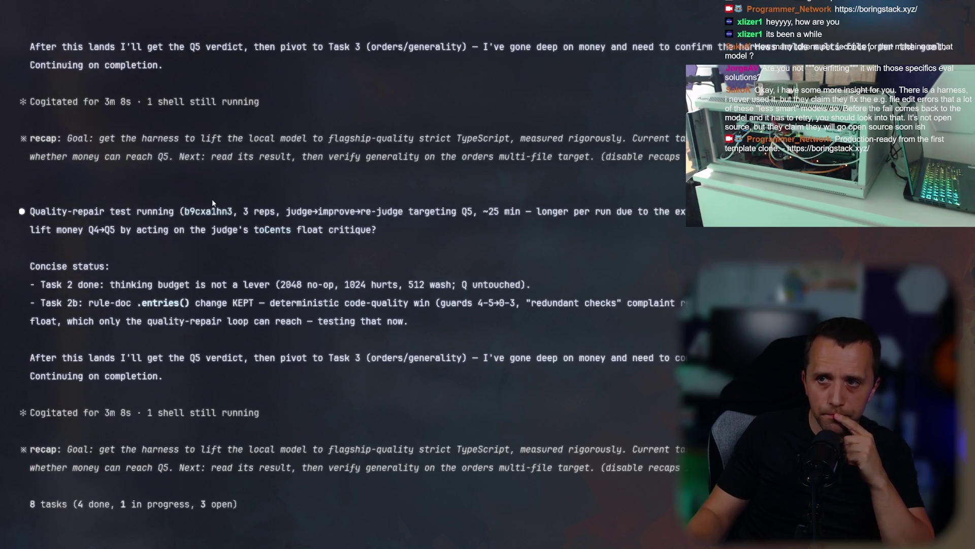
scroll(196, 270, down, 1)
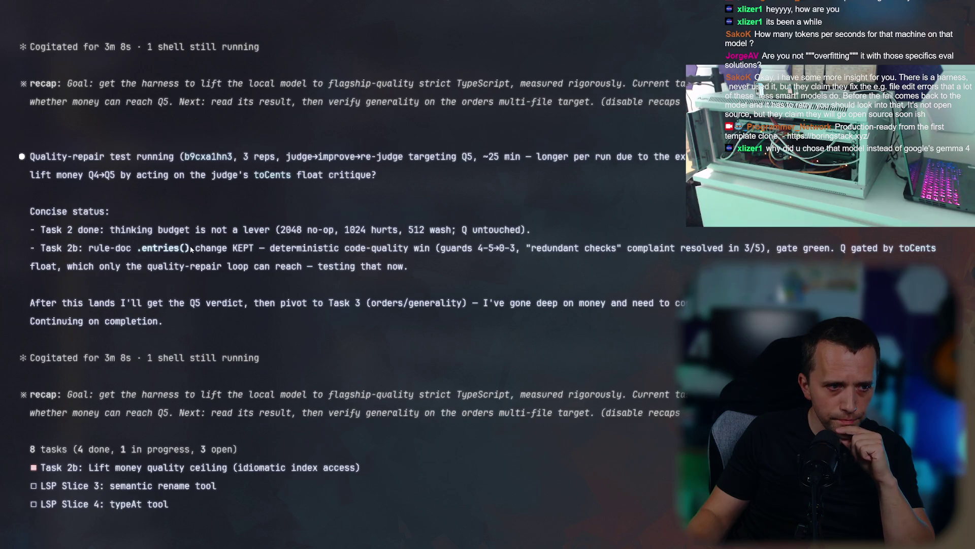
scroll(184, 244, down, 1)
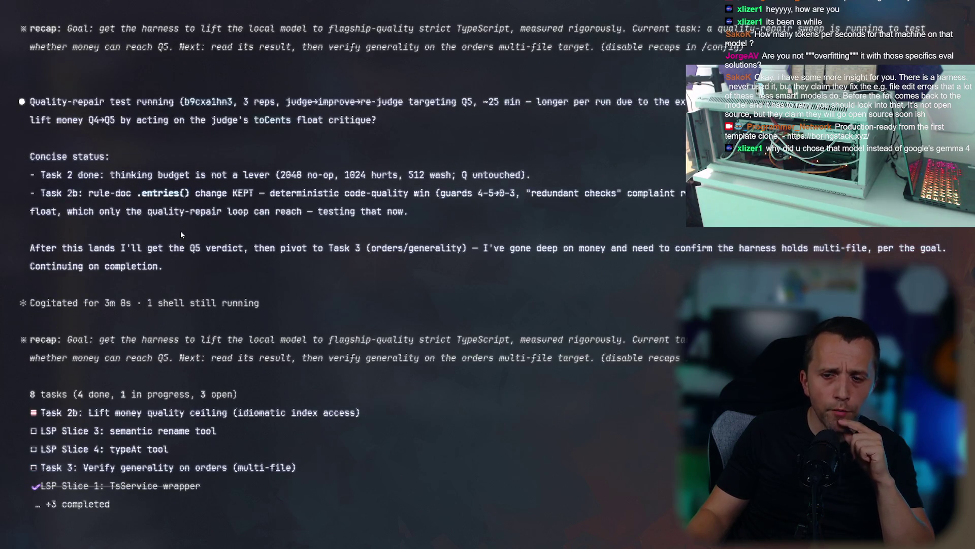
scroll(181, 232, down, 2)
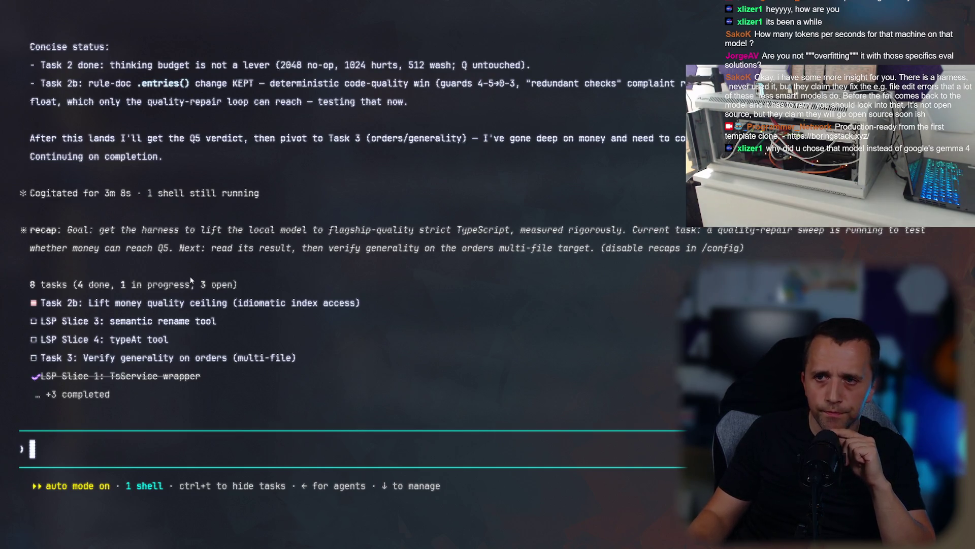
scroll(160, 252, up, 2)
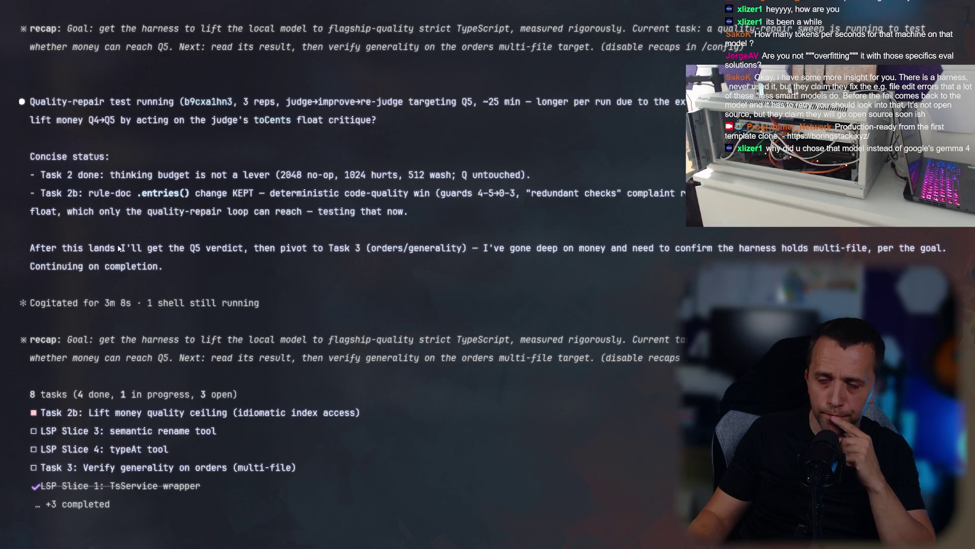
scroll(90, 189, up, 4)
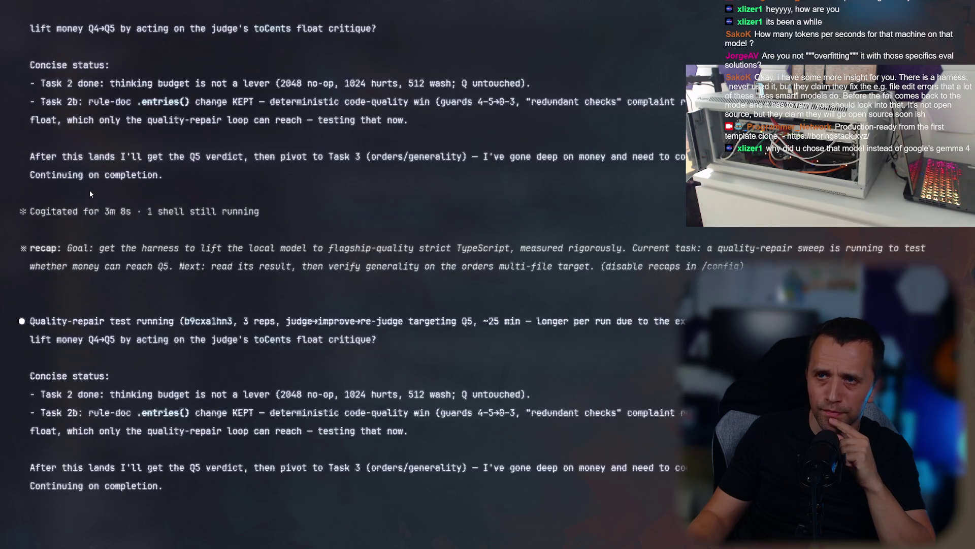
scroll(76, 189, down, 3)
mouse_move(24, 284)
mouse_down()
mouse_move(209, 324)
mouse_move(414, 303)
mouse_move(691, 302)
mouse_up()
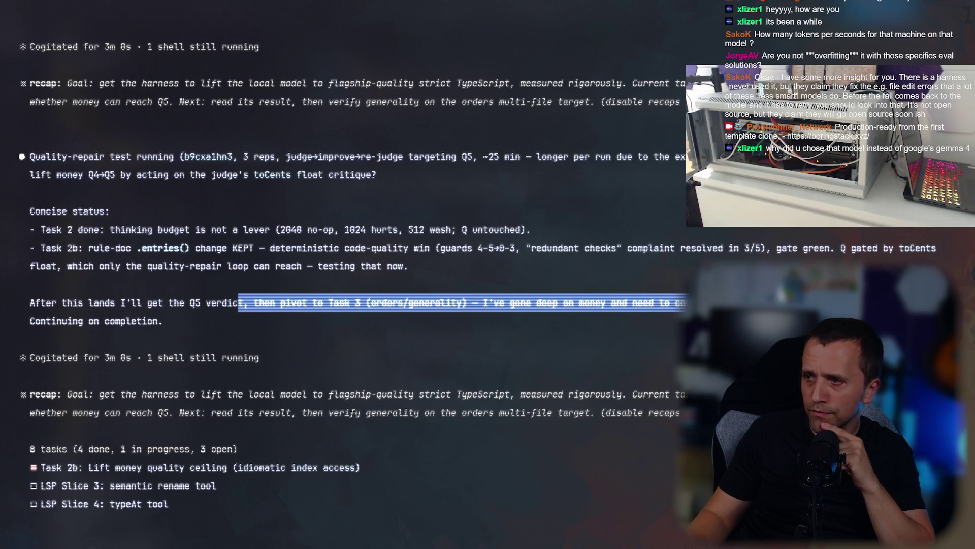
click(590, 303)
scroll(591, 302, down, 2)
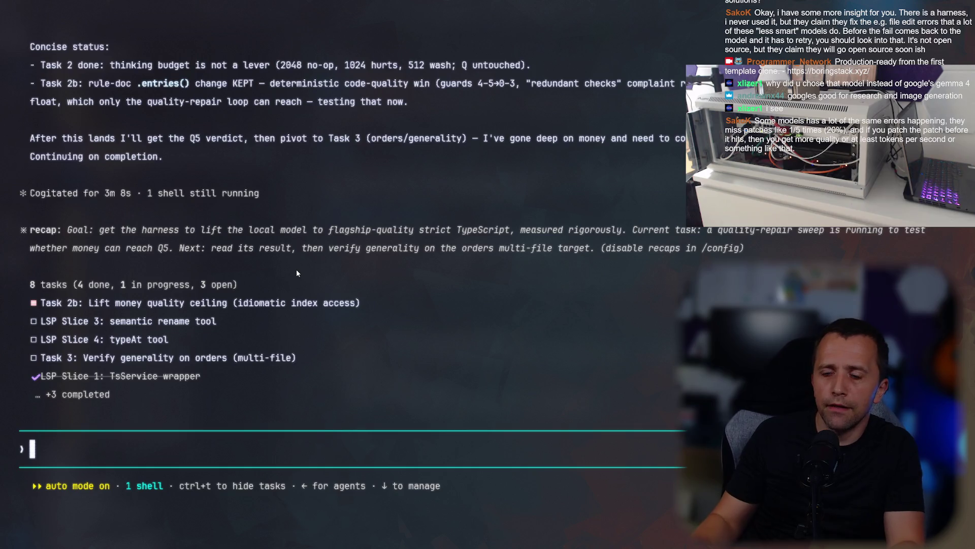
key(alt+Tab)
click(503, 269)
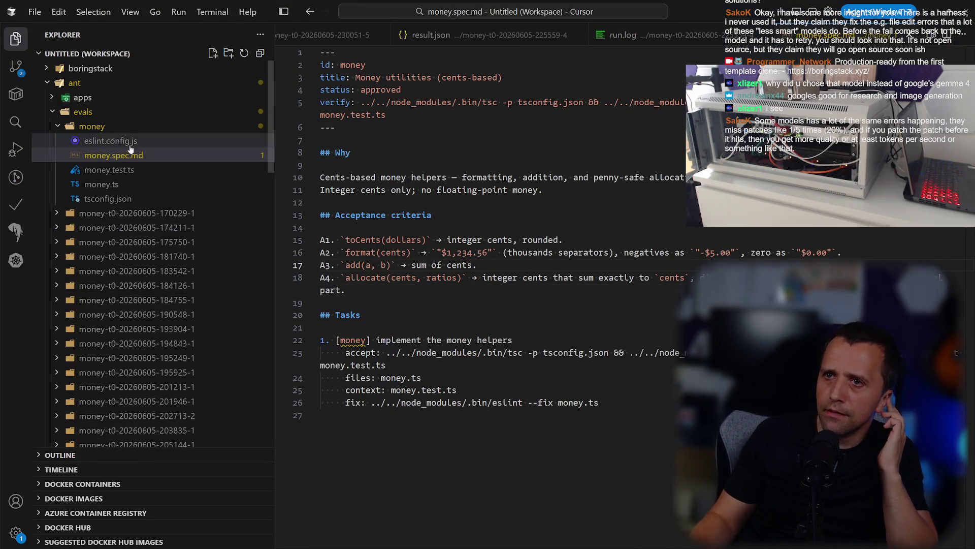
scroll(112, 168, down, 5)
scroll(108, 181, down, 6)
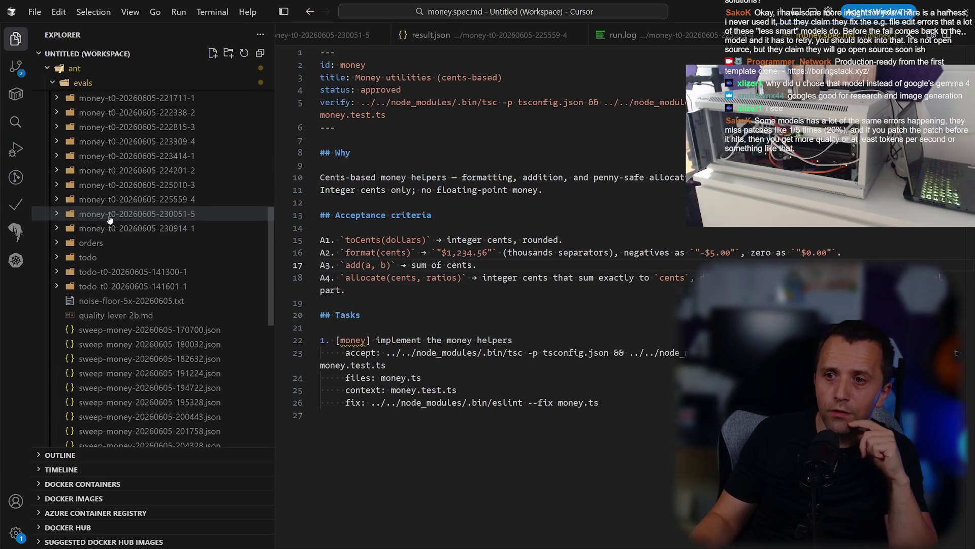
click(139, 229)
click(127, 301)
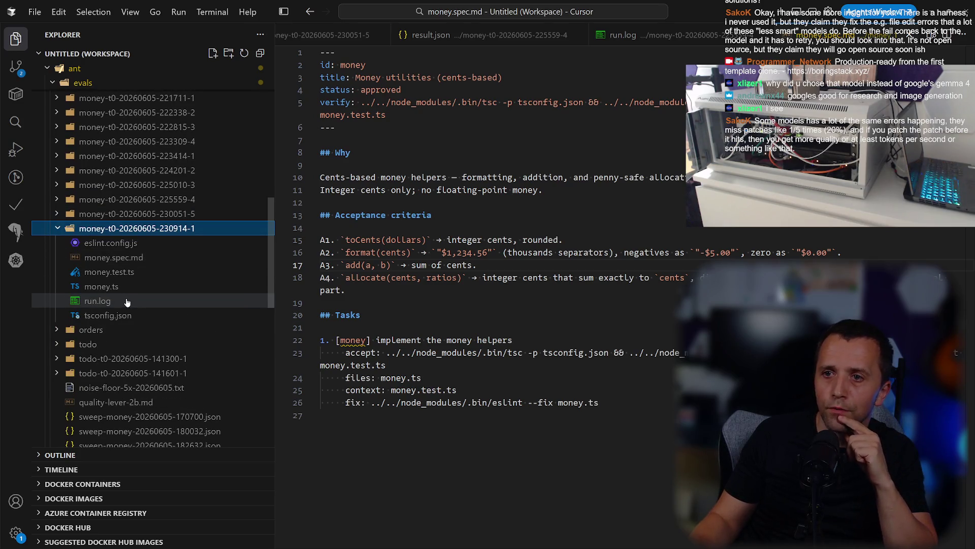
drag(969, 143, 970, 541)
scroll(679, 315, up, 3)
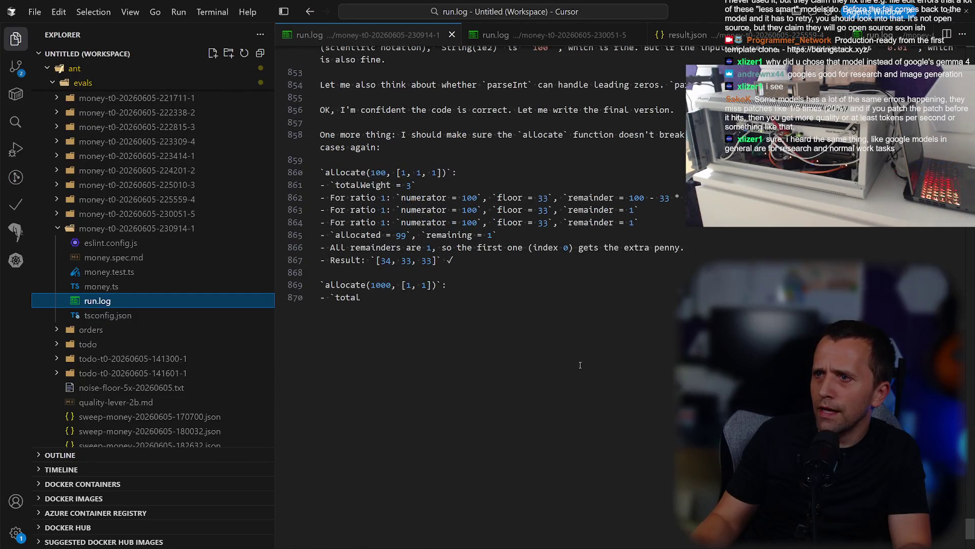
drag(464, 273, 508, 402)
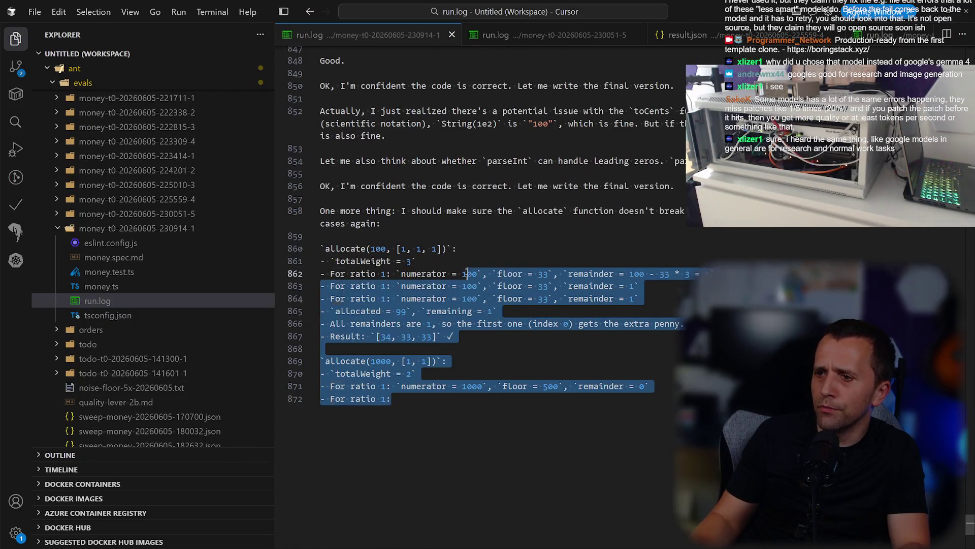
click(595, 241)
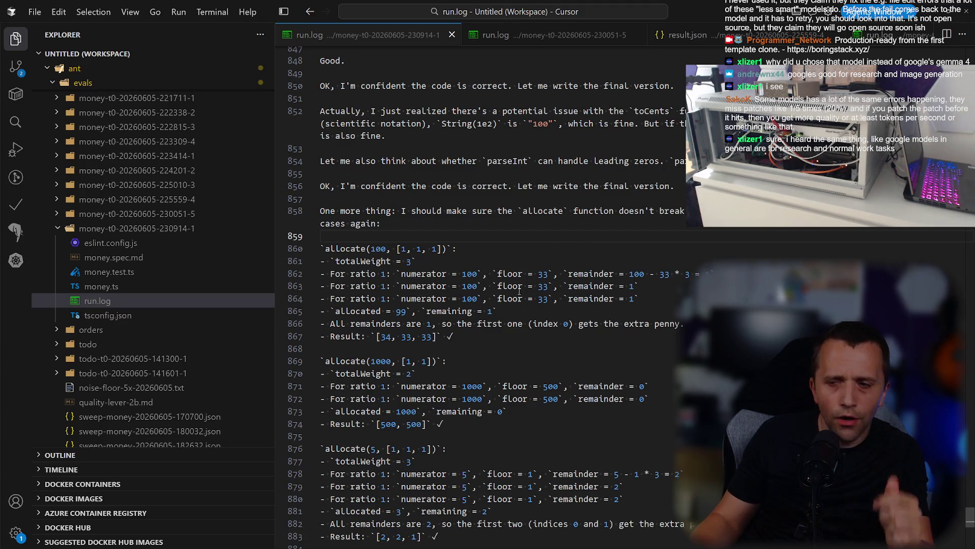
Scroll to the allocate(5, [1, 1, 1]) trace, then close the money.spec.md tab.
scroll(620, 419, down, 5)
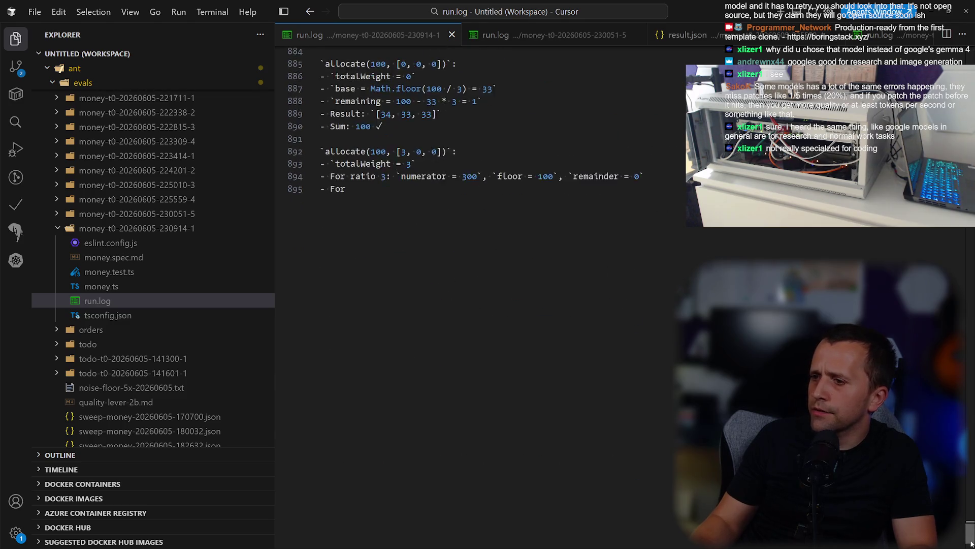
scroll(477, 274, down, 20)
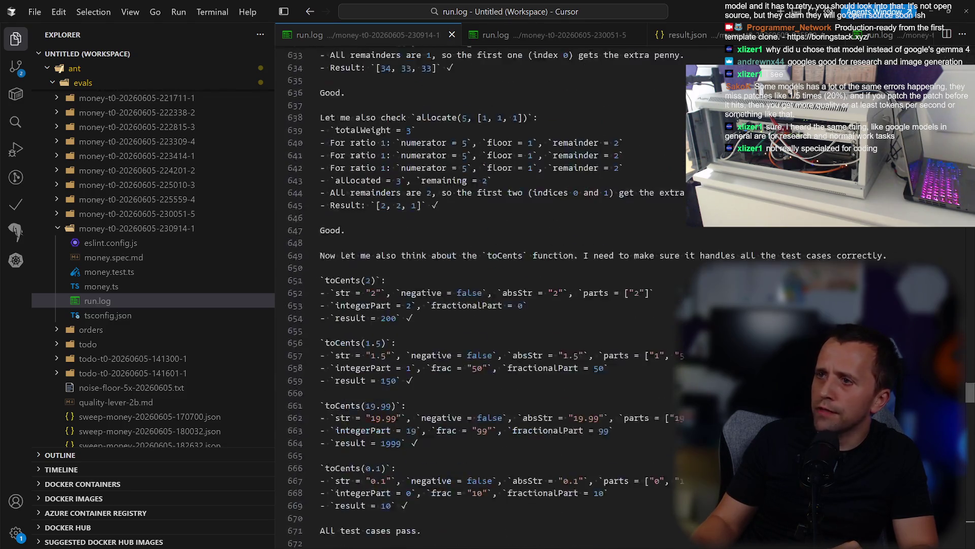
scroll(529, 195, down, 3)
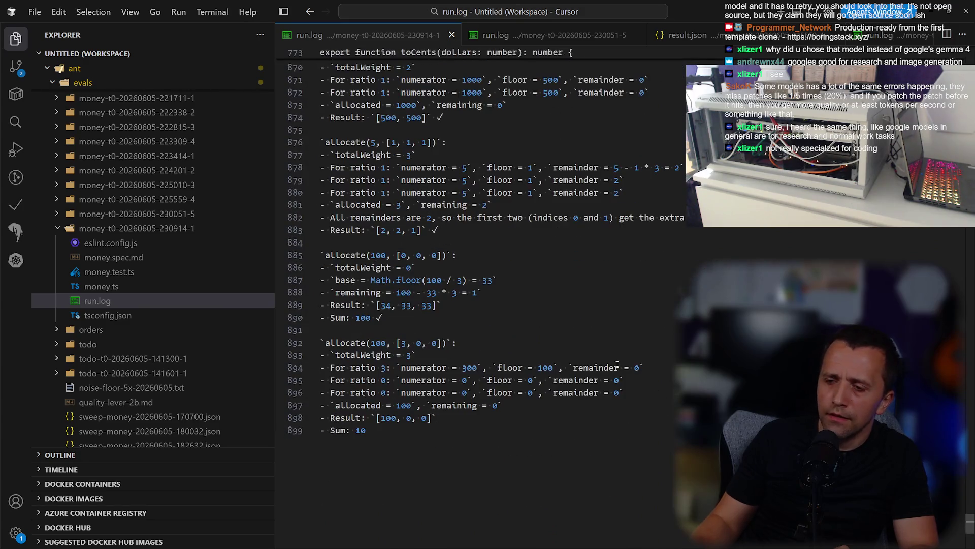
click(530, 193)
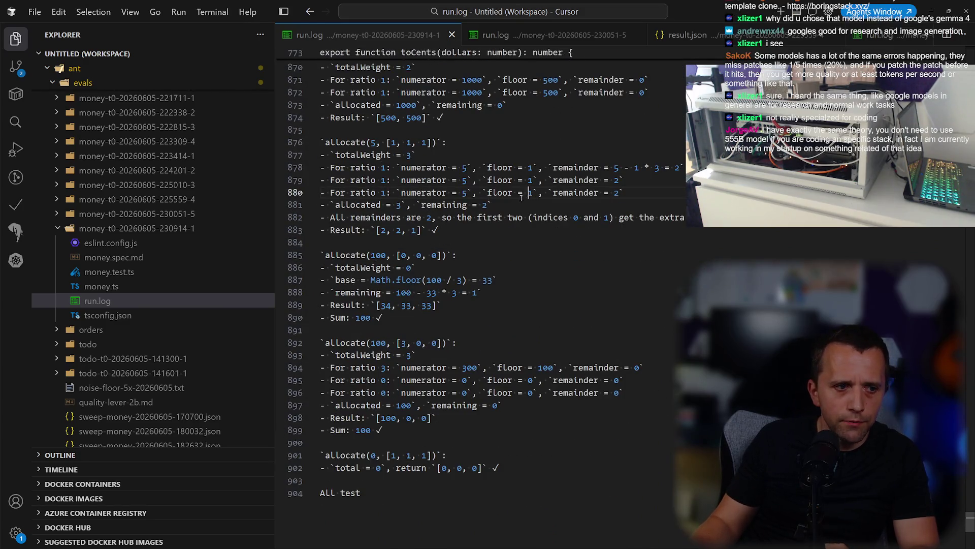
click(536, 180)
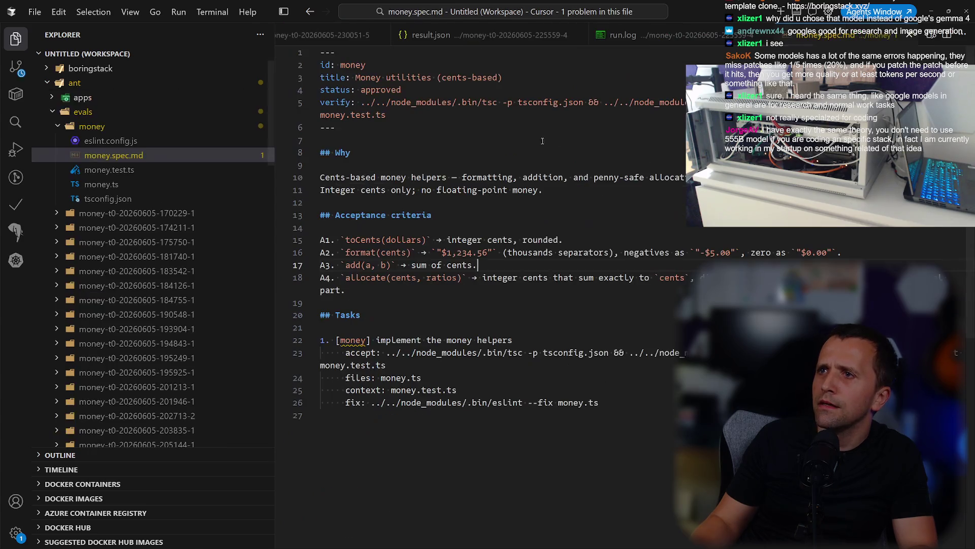
click(545, 190)
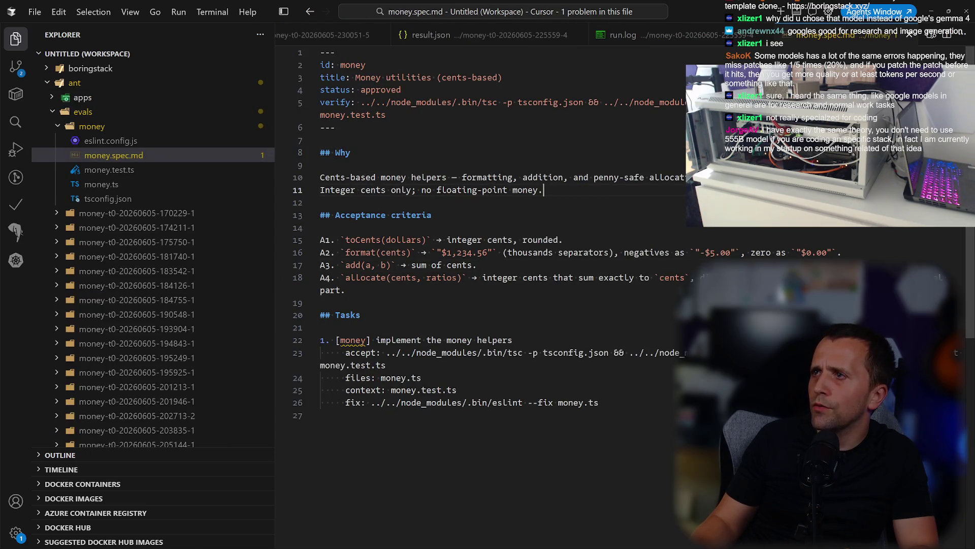
click(910, 35)
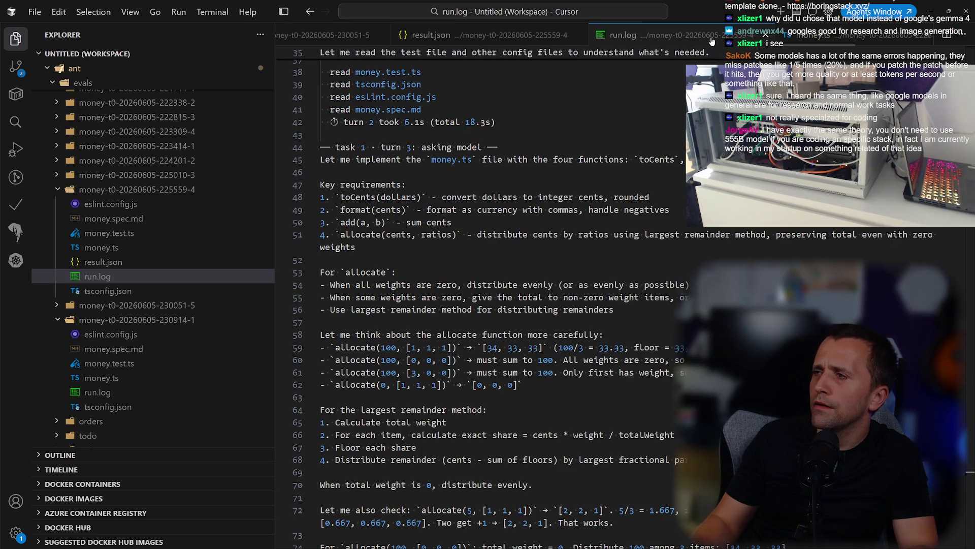
Check the run log's end and result.json, then review allocate in run 222815-3's money.ts.
key(ctrl+End)
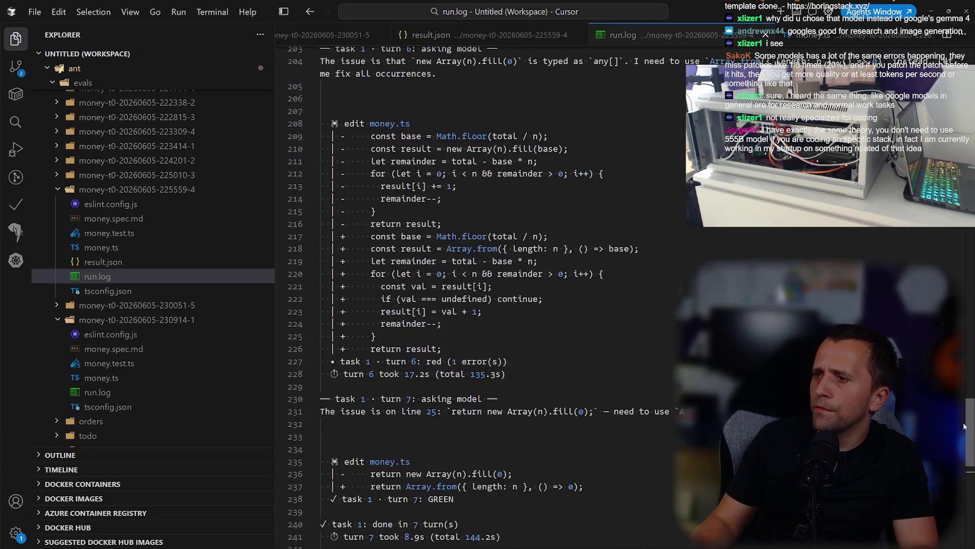
click(411, 240)
click(736, 37)
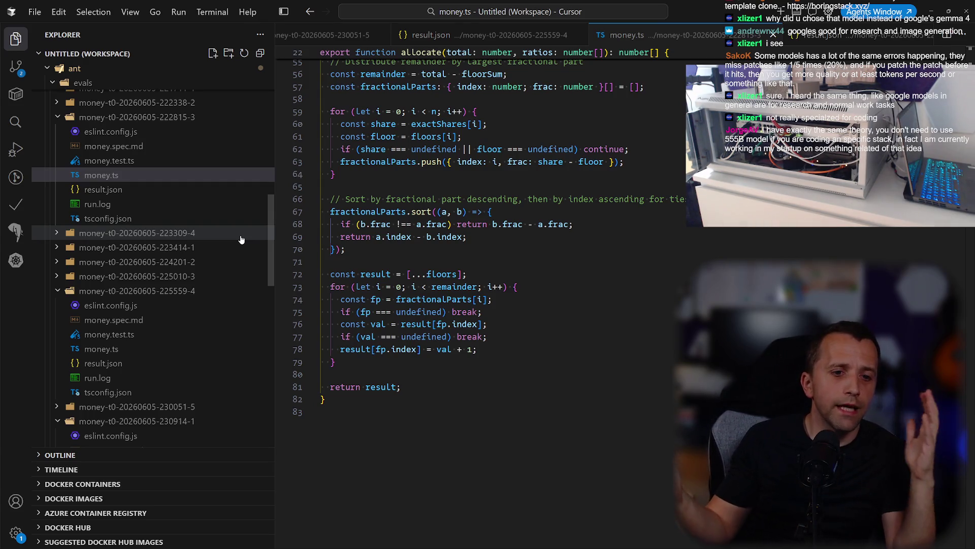
scroll(768, 227, up, 2)
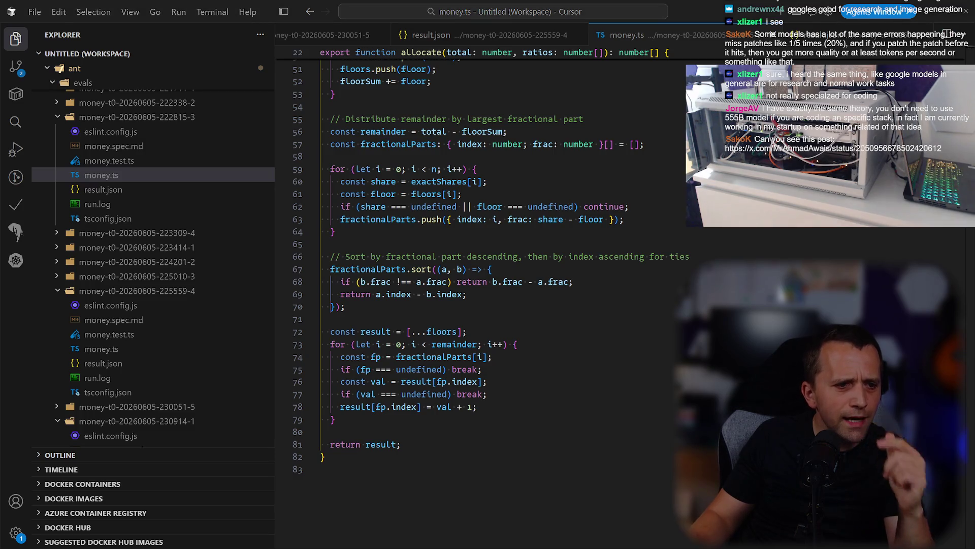
key(alt+Tab)
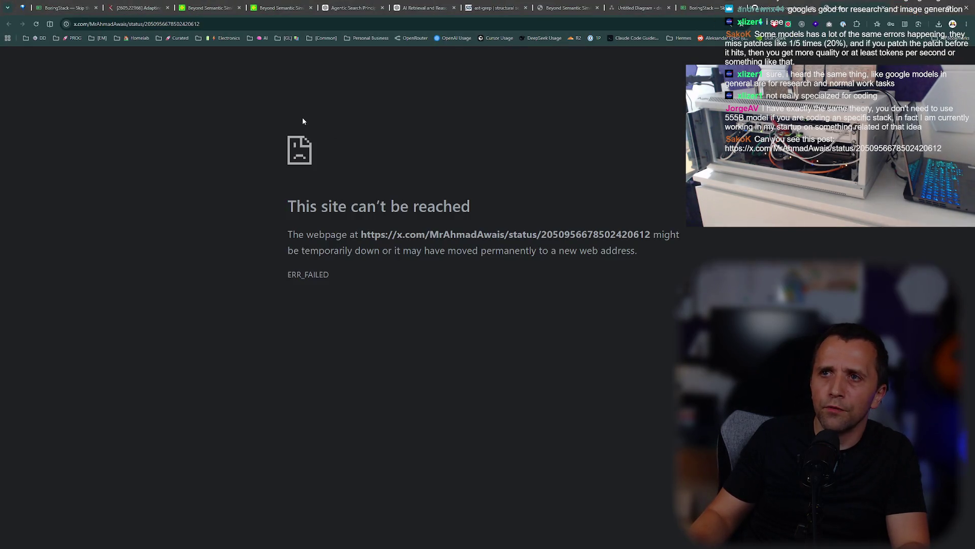
Replace the failed x.com tab with the Pi-hole admin page and log in with the password.
key(ctrl+w)
key(ctrl+t)
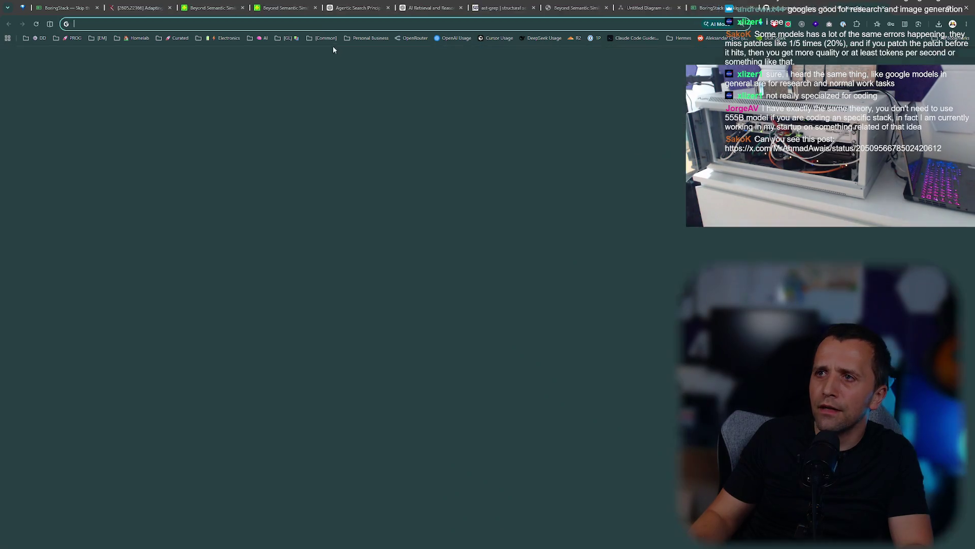
click(328, 39)
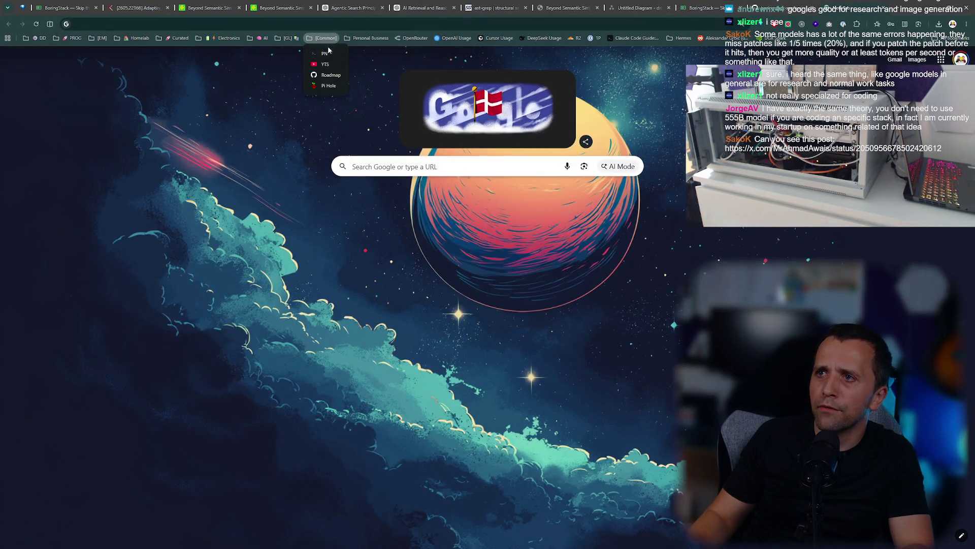
click(330, 86)
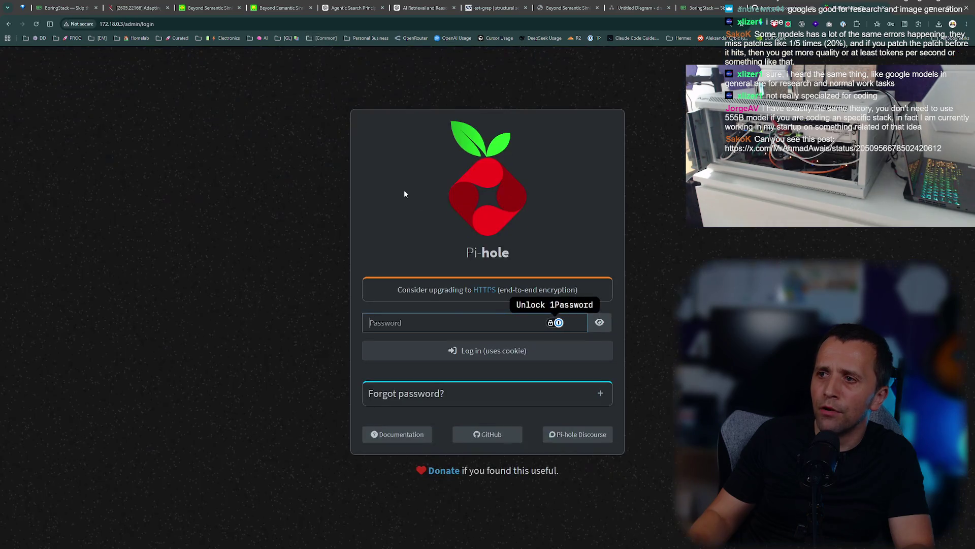
text(*********)
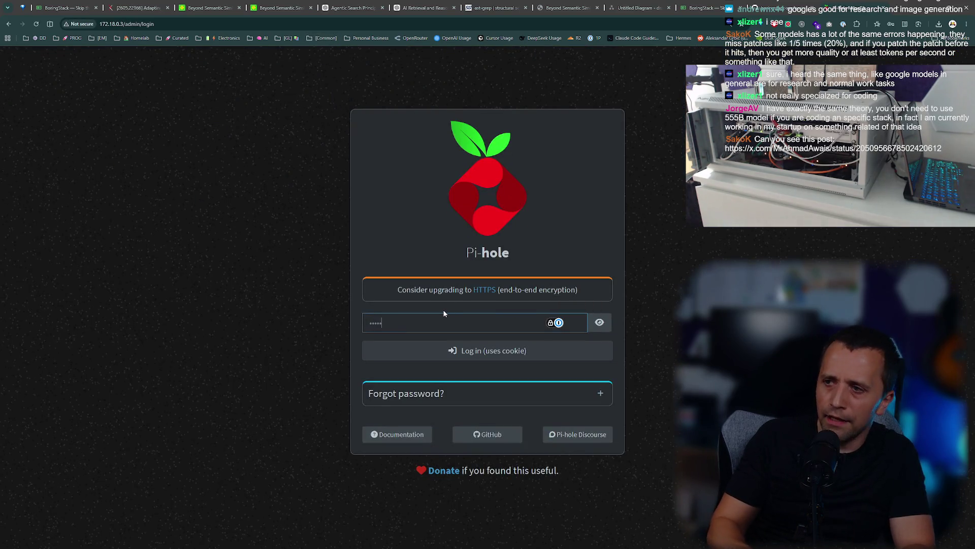
key(ctrl+a)
key(BackSpace)
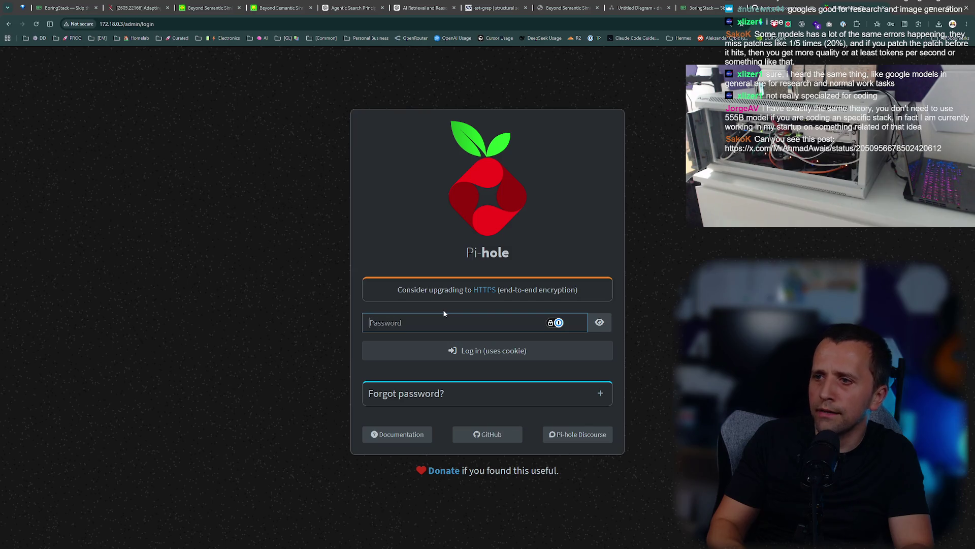
text(*)
key(Return)
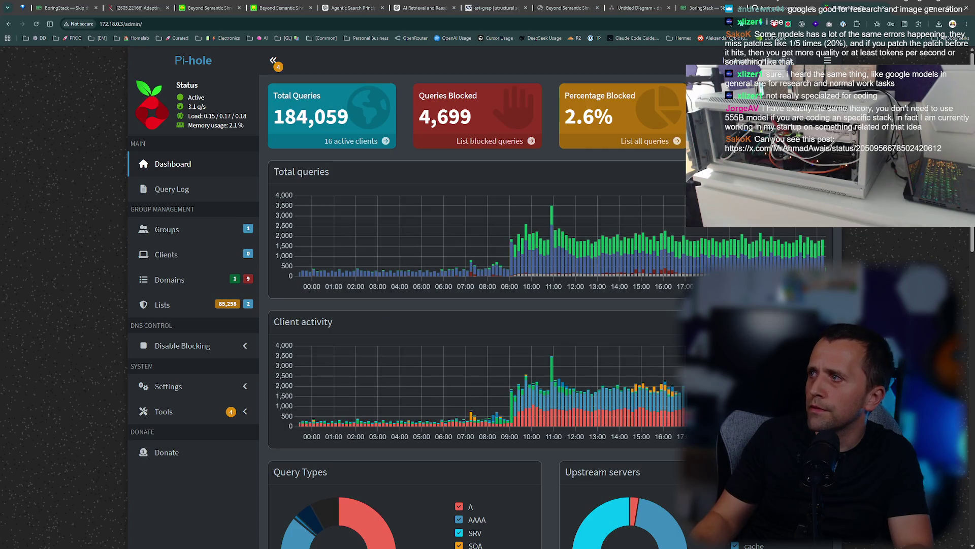
Disable the (\.|^)x\.com$ deny rule in Pi-hole's Domains list and close the tab.
click(186, 283)
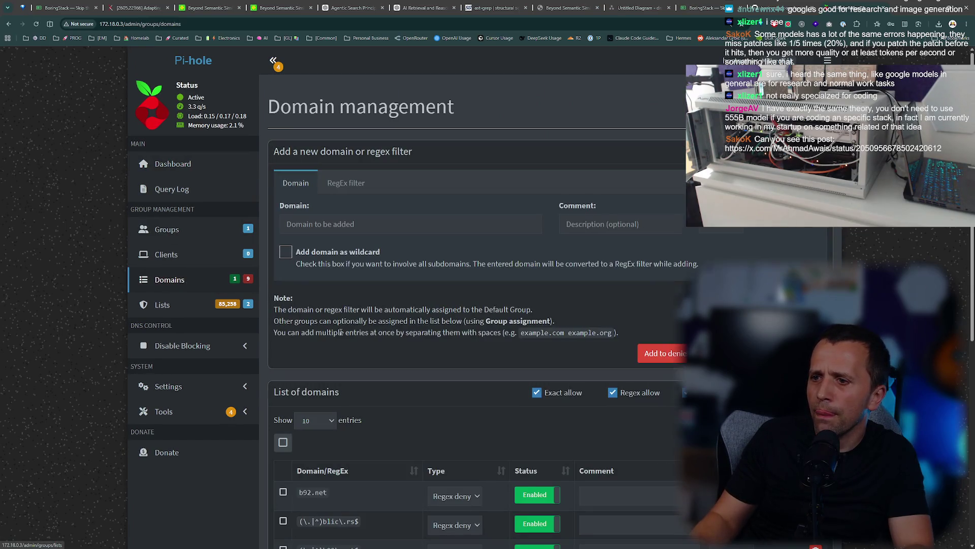
scroll(341, 333, down, 6)
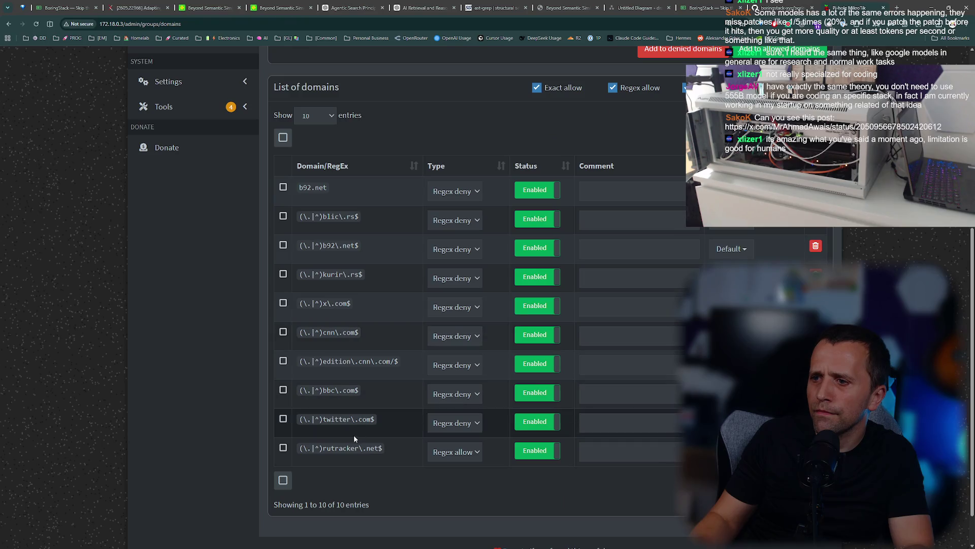
triple_click(338, 421)
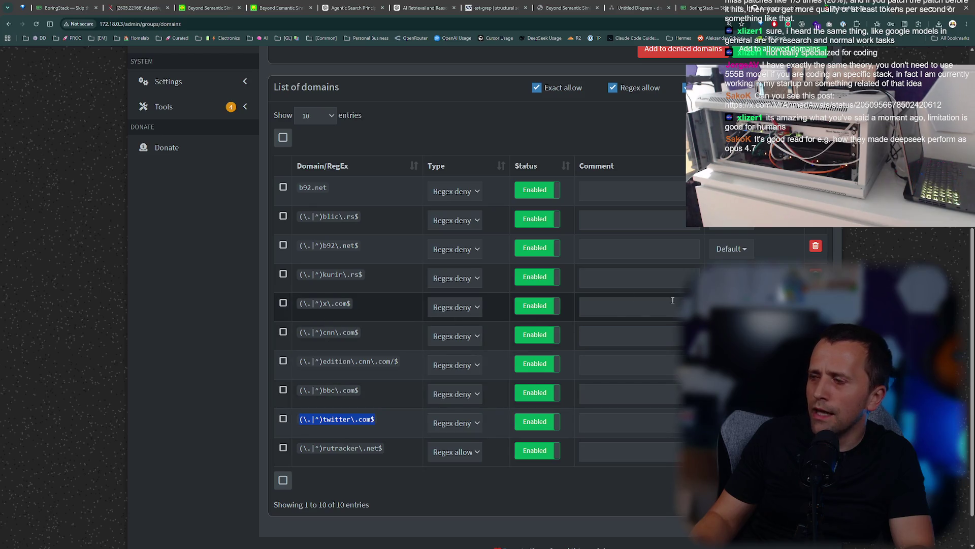
click(542, 314)
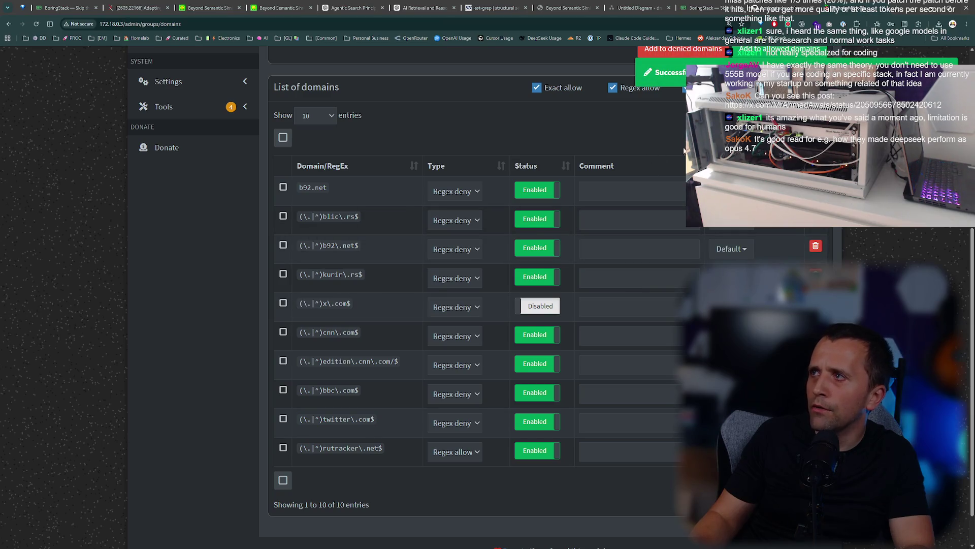
key(ctrl+w)
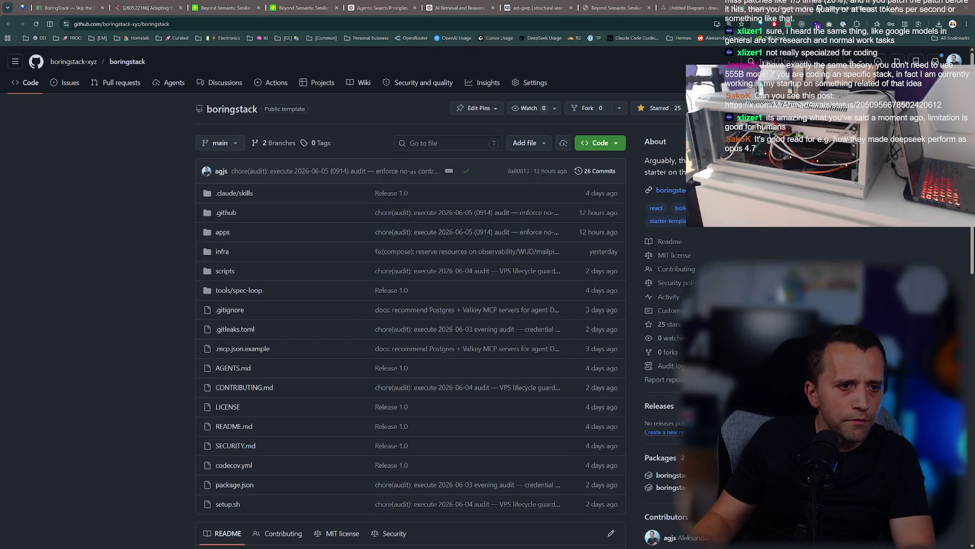
Reopen the closed post tab, grab its URL, and open a new Incognito window.
key(ctrl+shift+t)
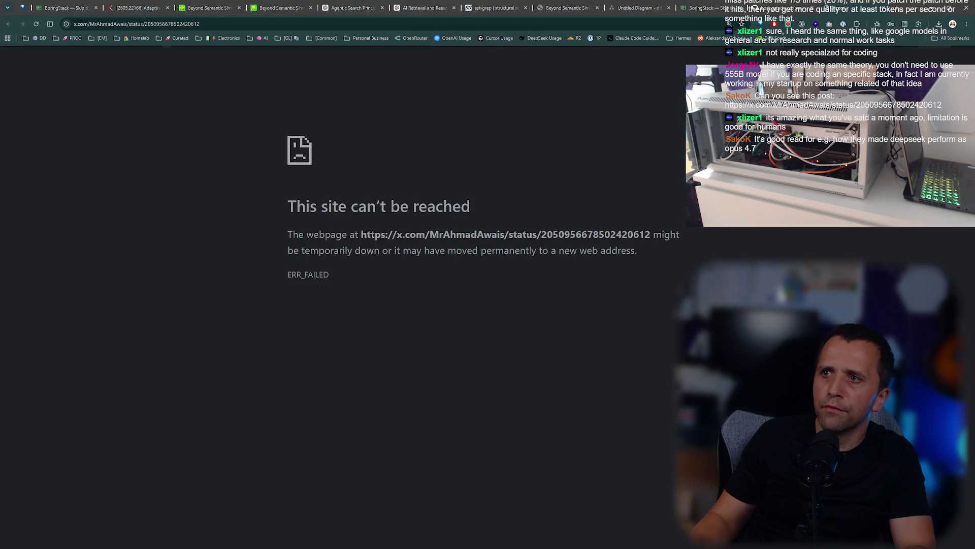
key(ctrl+l)
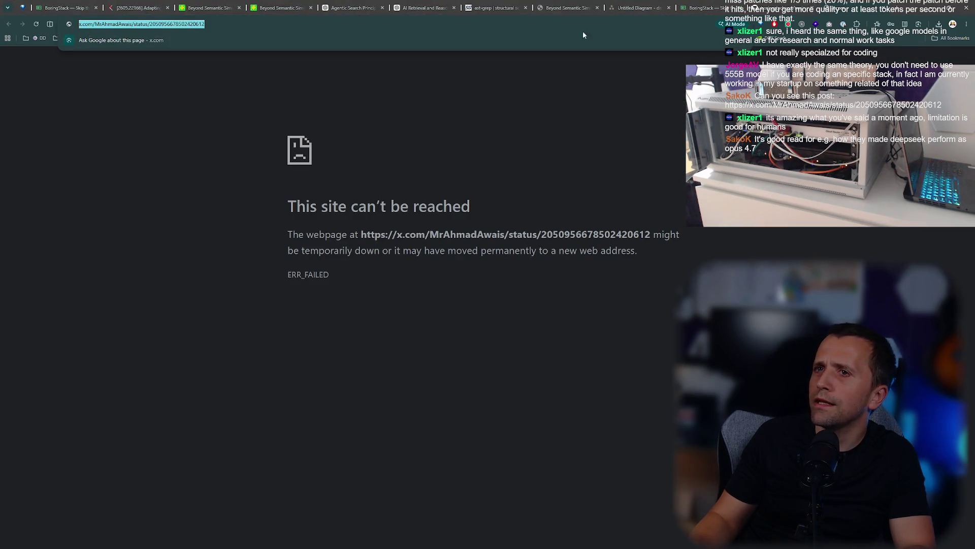
click(963, 23)
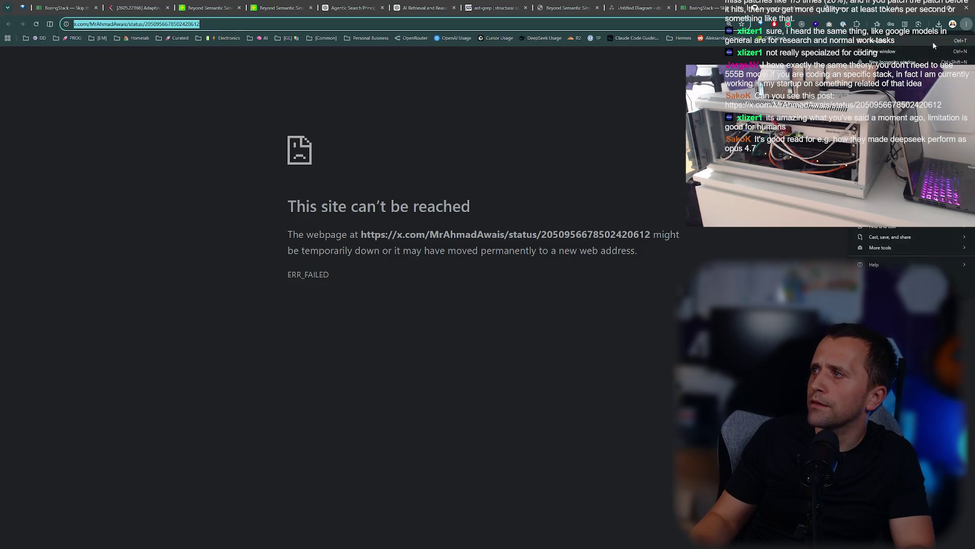
click(894, 76)
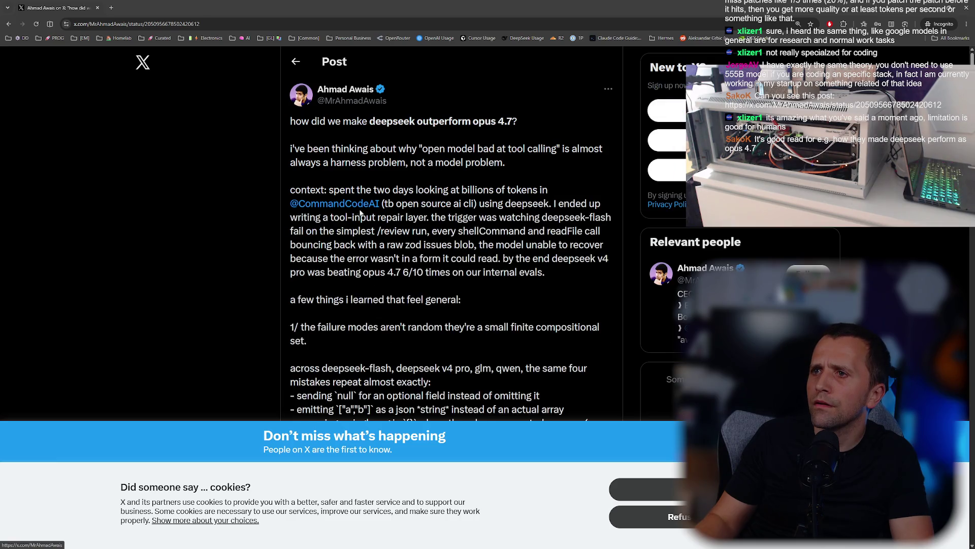
Load the DeepSeek vs Opus 4.7 post, refuse cookies, and select the entire post text.
scroll(360, 213, down, 20)
scroll(368, 191, down, 15)
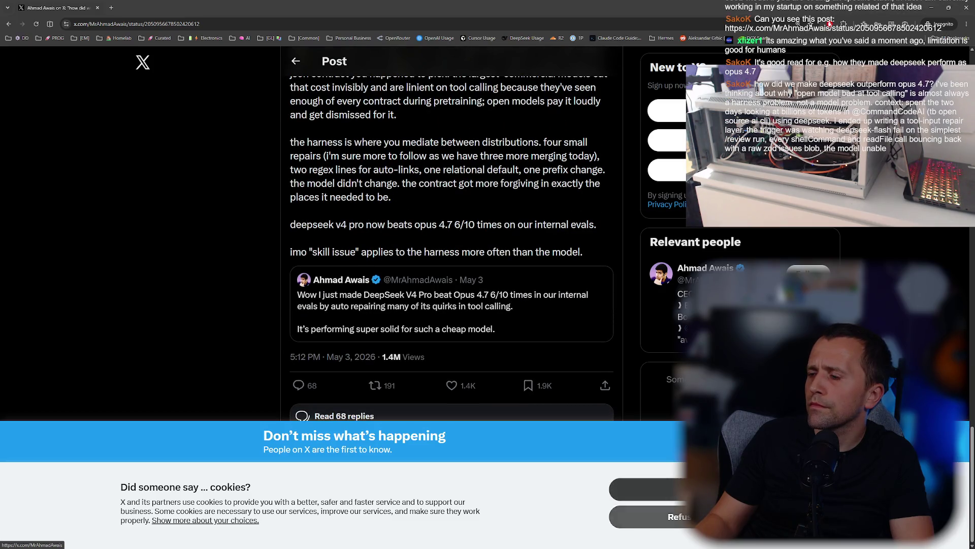
click(655, 516)
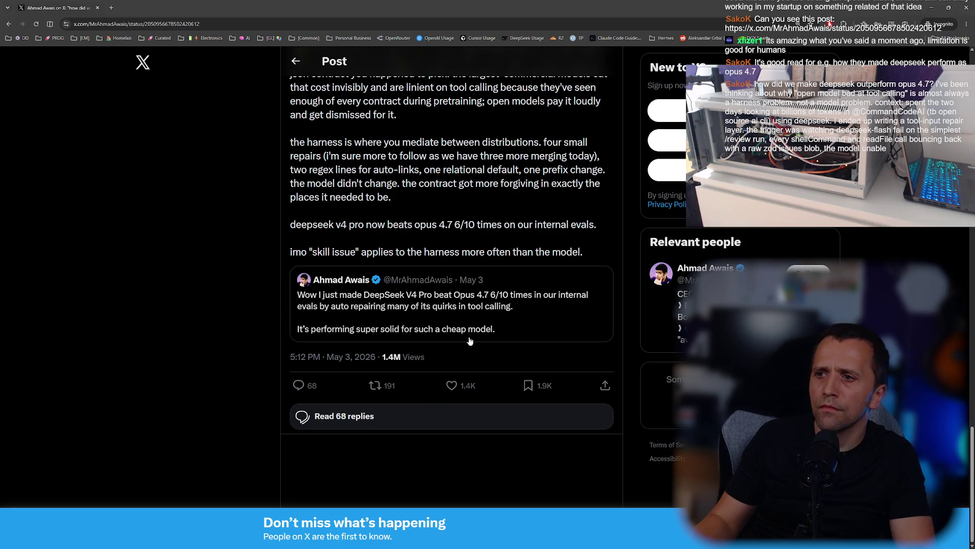
scroll(566, 354, up, 2)
mouse_move(593, 366)
mouse_down()
mouse_move(514, 298)
mouse_move(366, 283)
mouse_move(455, 274)
mouse_move(429, 272)
mouse_move(282, 105)
mouse_move(288, 114)
mouse_up()
scroll(447, 281, up, 3)
scroll(446, 280, up, 13)
scroll(436, 277, up, 10)
Try opening Google Docs in a new tab, then close it at the sign-in page.
key(ctrl+t)
text(docs.google.com)
key(Return)
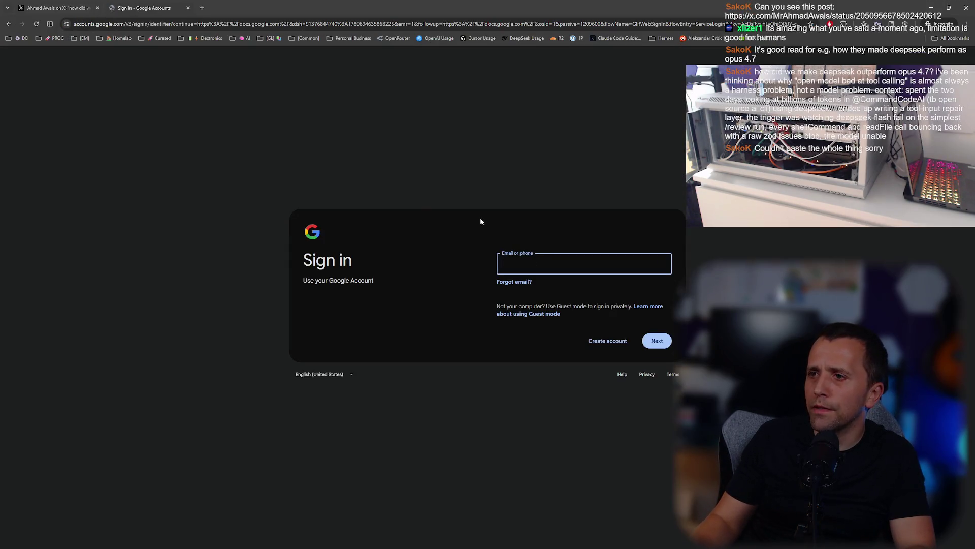
key(ctrl+w)
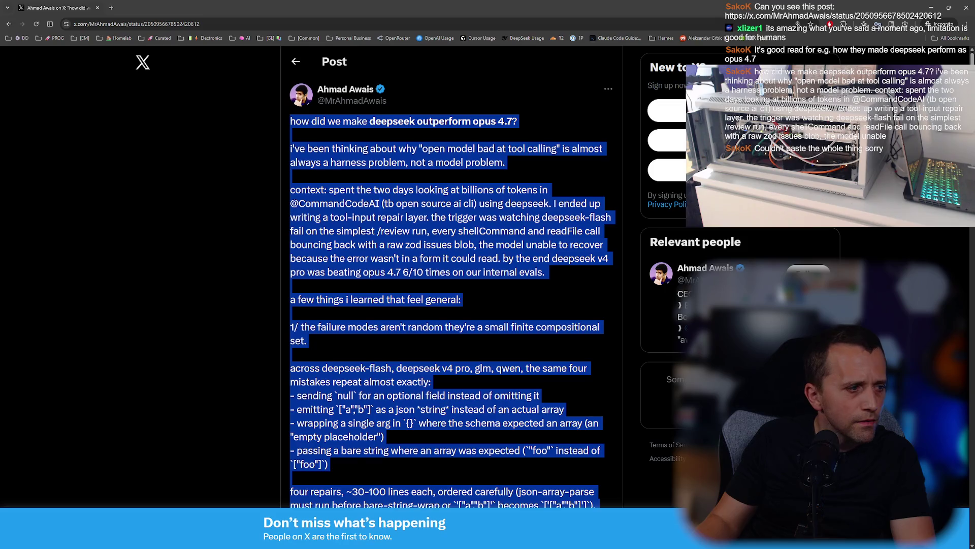
key(alt+Tab)
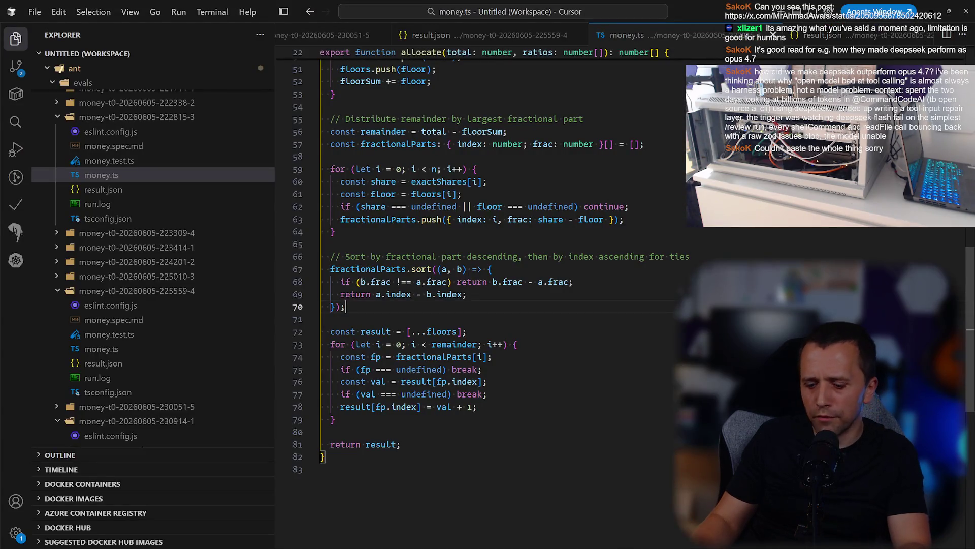
Collapse the file tree and create a new folder named docs inside ant.
click(152, 82)
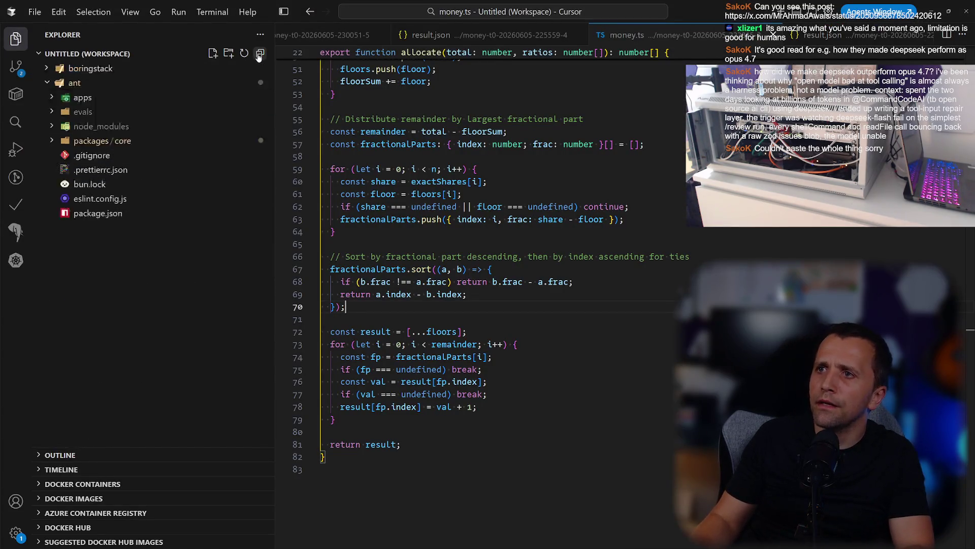
right_click(115, 85)
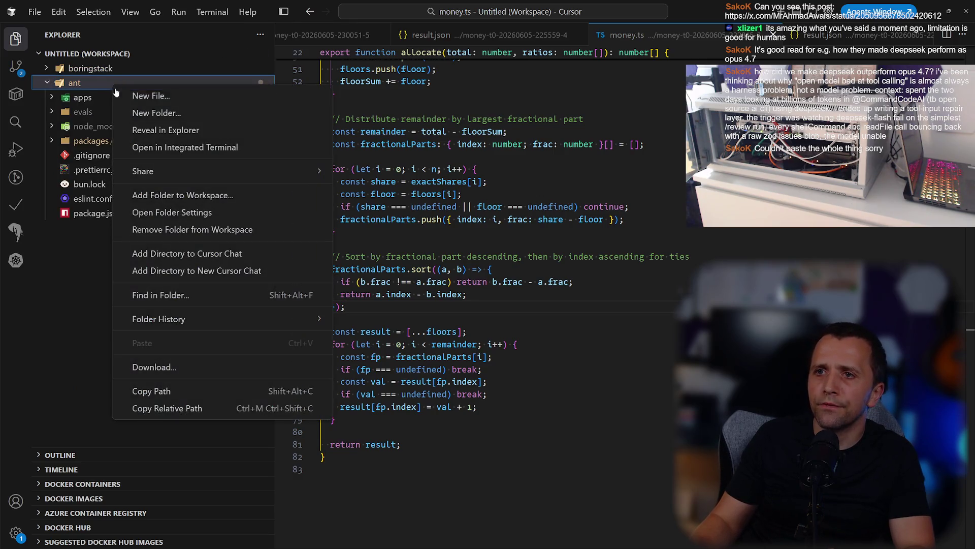
click(142, 111)
text(docs)
key(ctrl+a)
text(nmote)
key(ctrl+a)
text(docs)
key(Return)
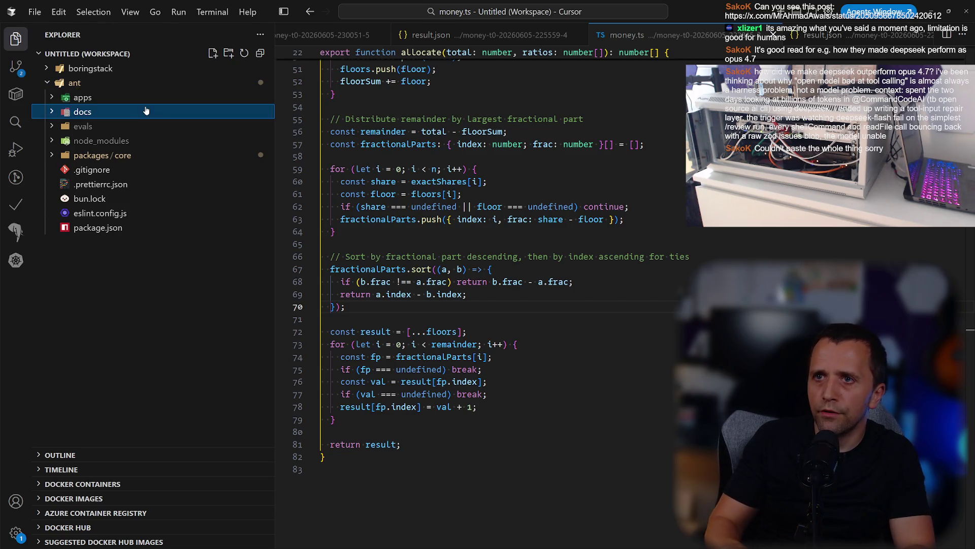
key(alt+Tab)
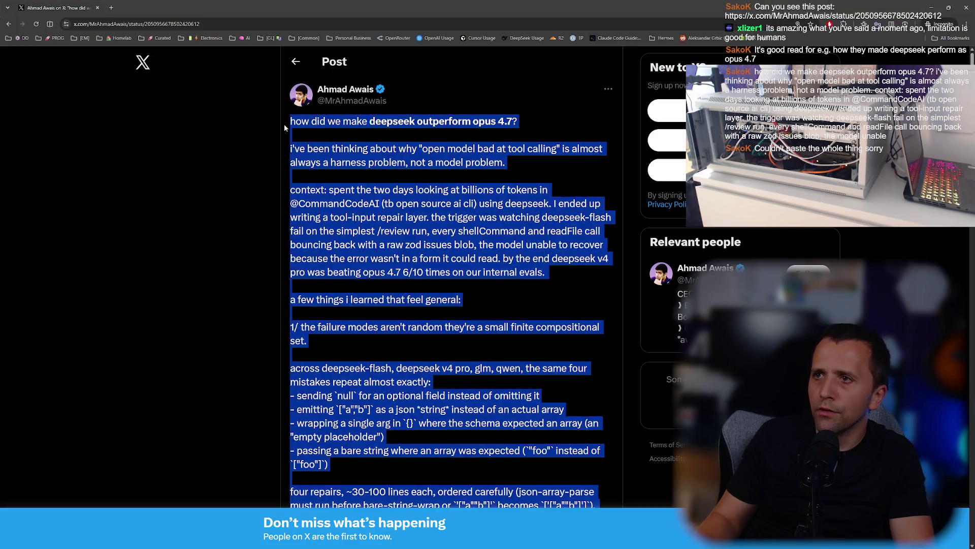
key(alt+Tab)
Create a markdown file named after the post's author in docs and paste the post text.
right_click(135, 113)
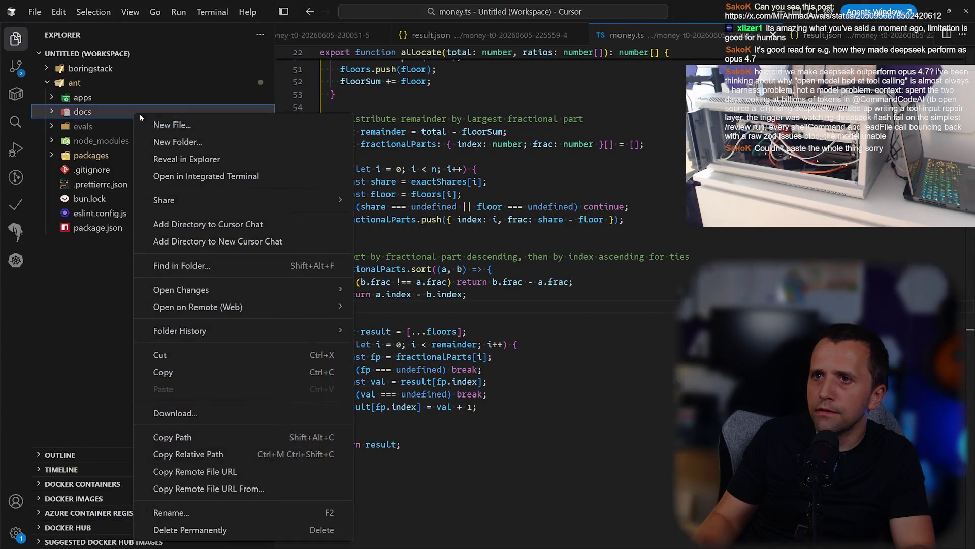
click(176, 131)
text(AHMAD_)
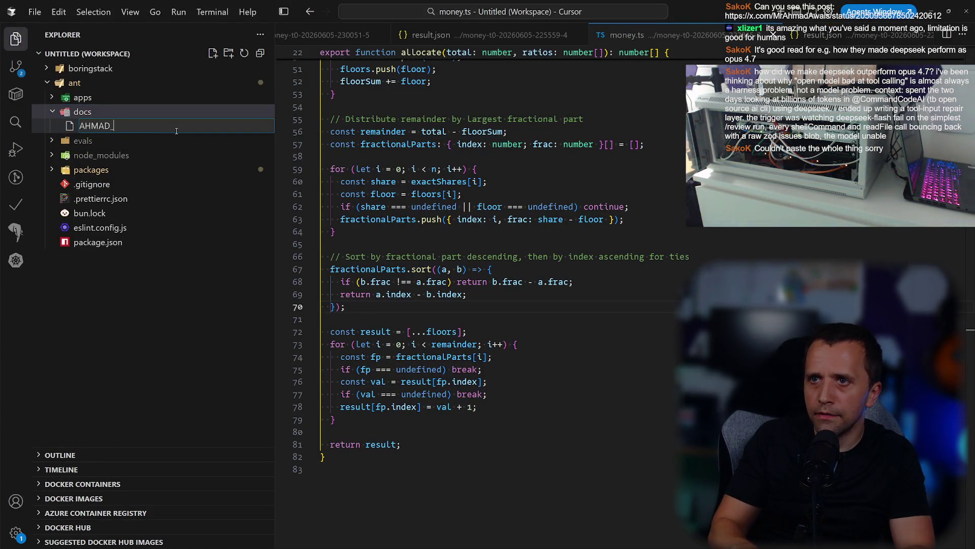
text(WAI)
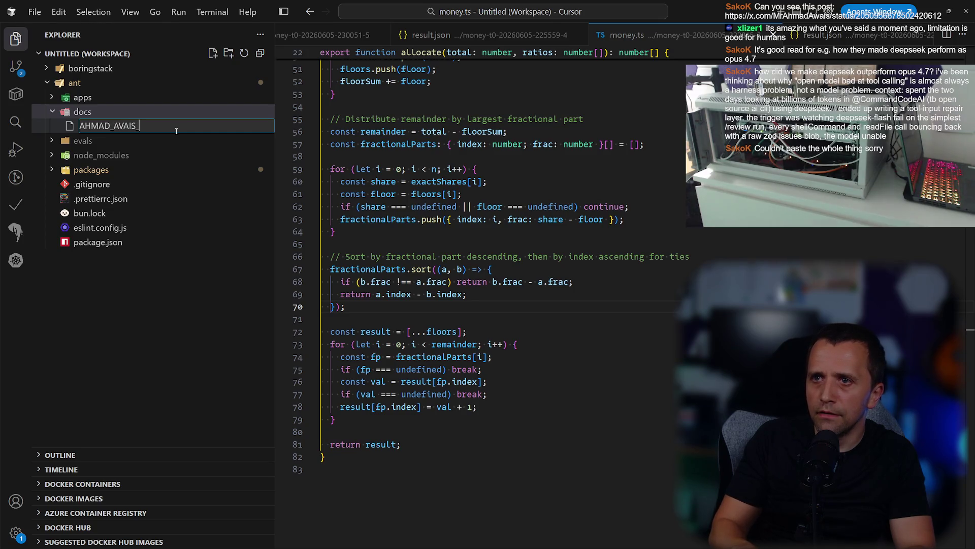
text(WITTE)
text(.md)
key(Return)
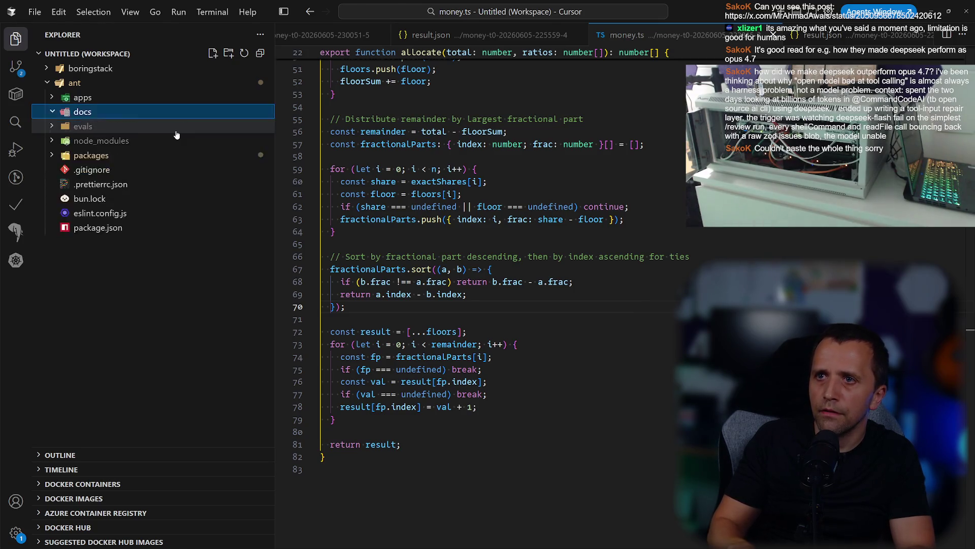
key(ctrl+v)
key(alt+Tab)
key(alt+Tab)
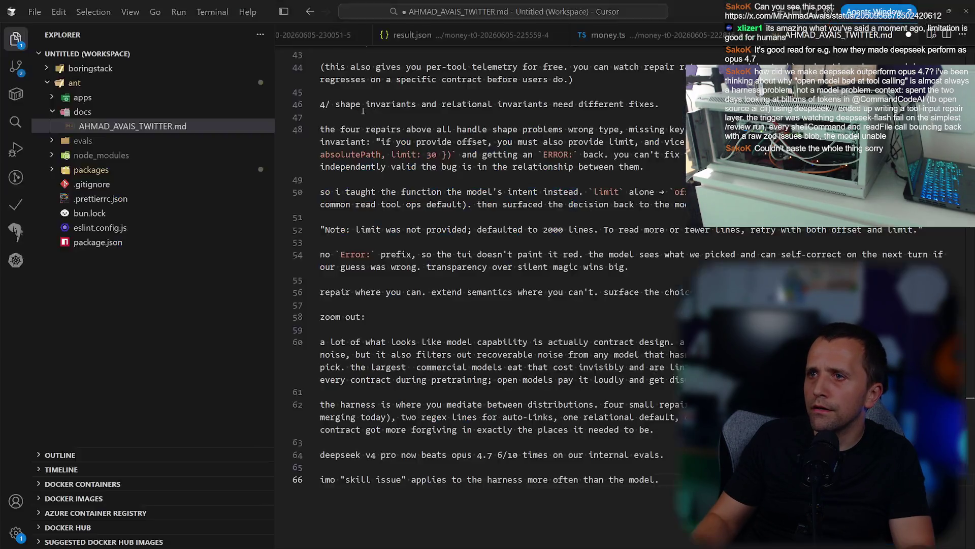
key(alt+Tab)
mouse_move(376, 101)
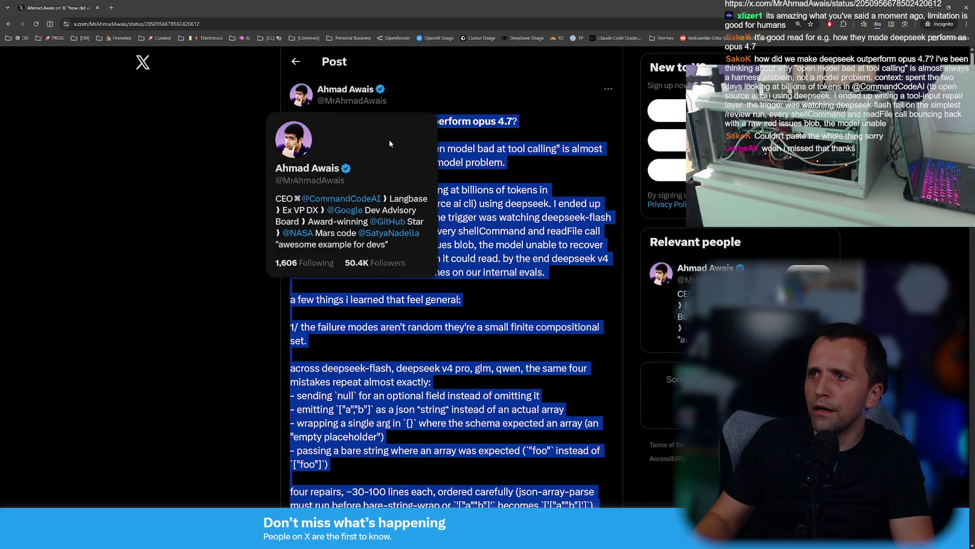
key(alt+Tab)
scroll(355, 137, up, 1)
Rename the markdown file to fix its misspelled letter, then return to the X post.
click(122, 127)
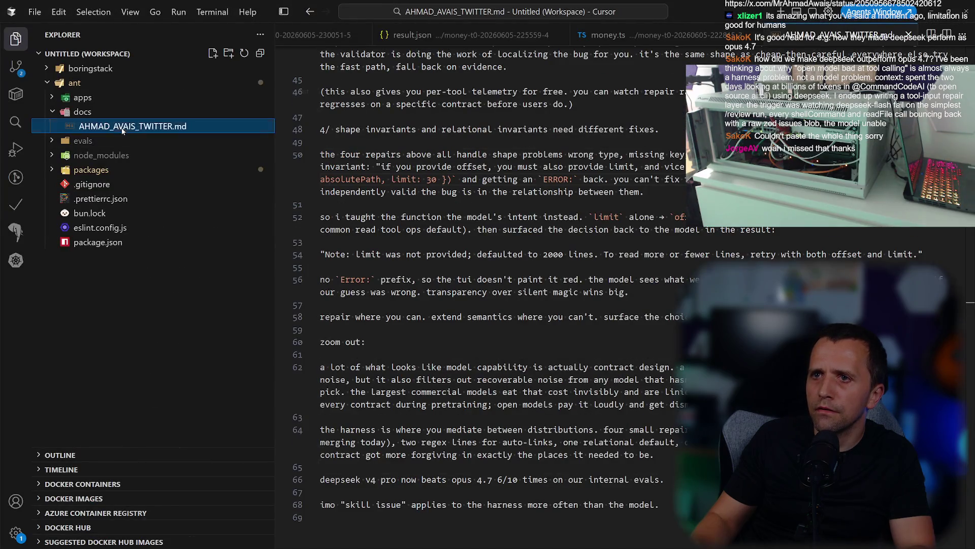
right_click(122, 131)
click(147, 519)
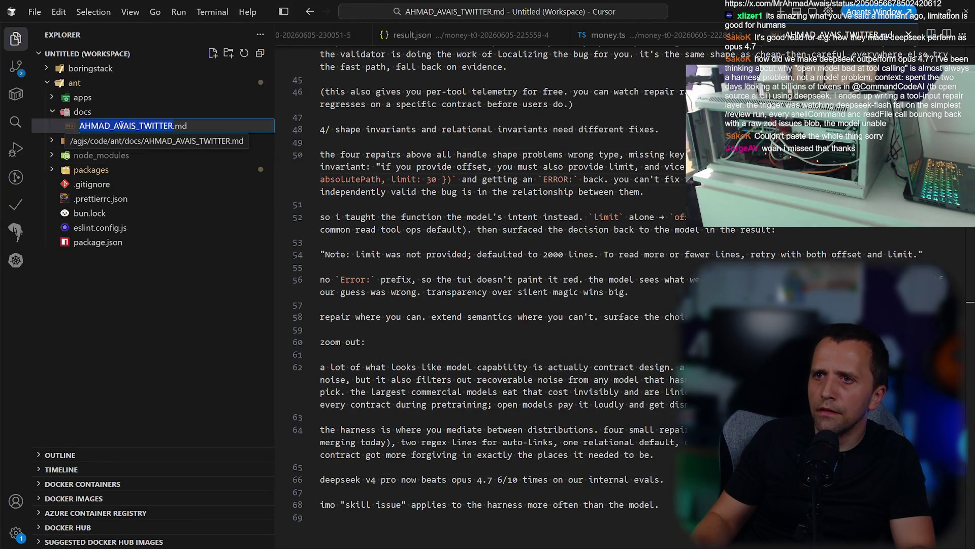
click(122, 126)
key(BackSpace)
text(W)
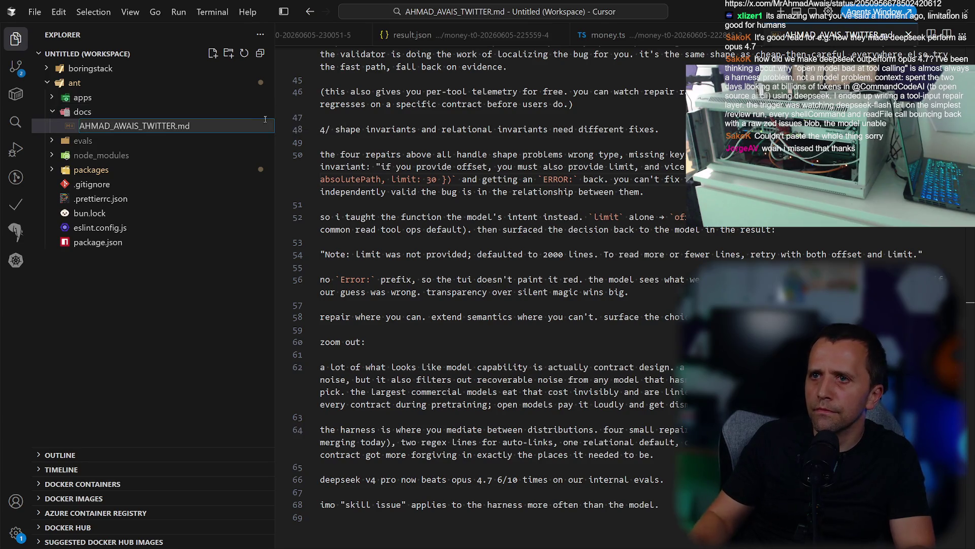
key(Return)
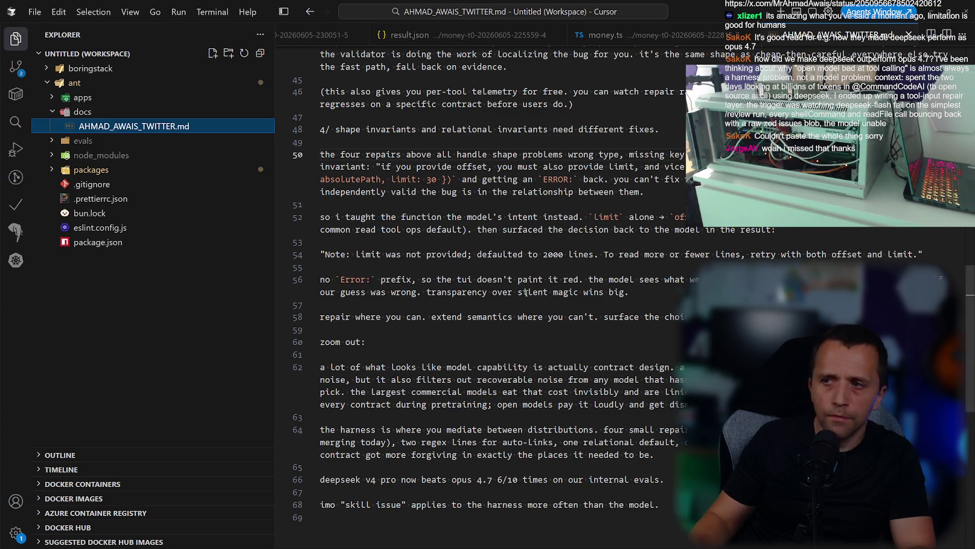
key(alt+Tab)
scroll(578, 290, down, 10)
scroll(478, 375, down, 15)
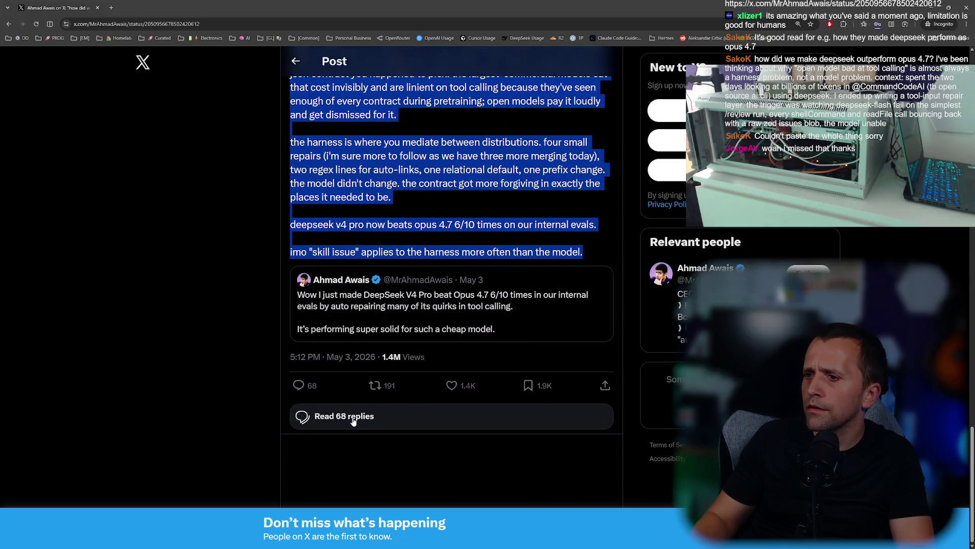
click(353, 420)
click(330, 181)
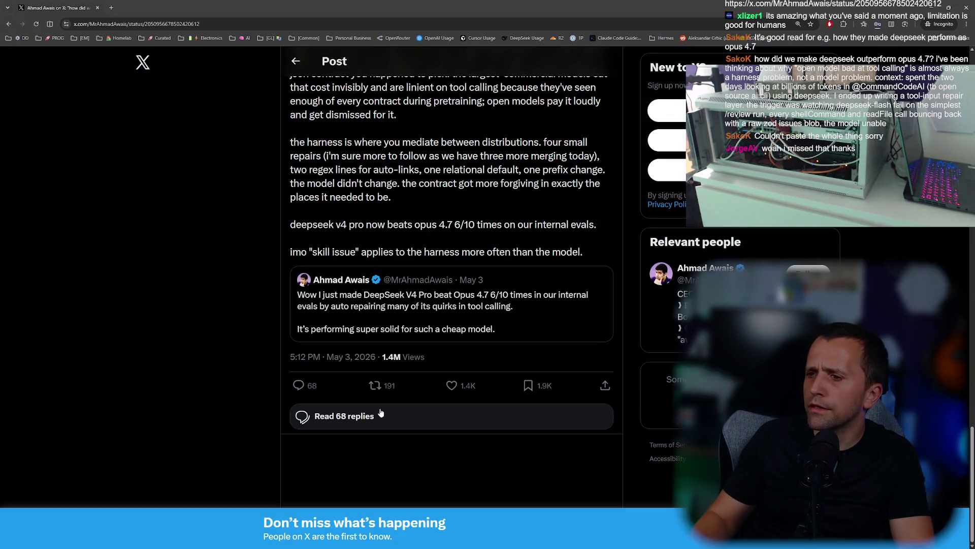
scroll(402, 330, up, 10)
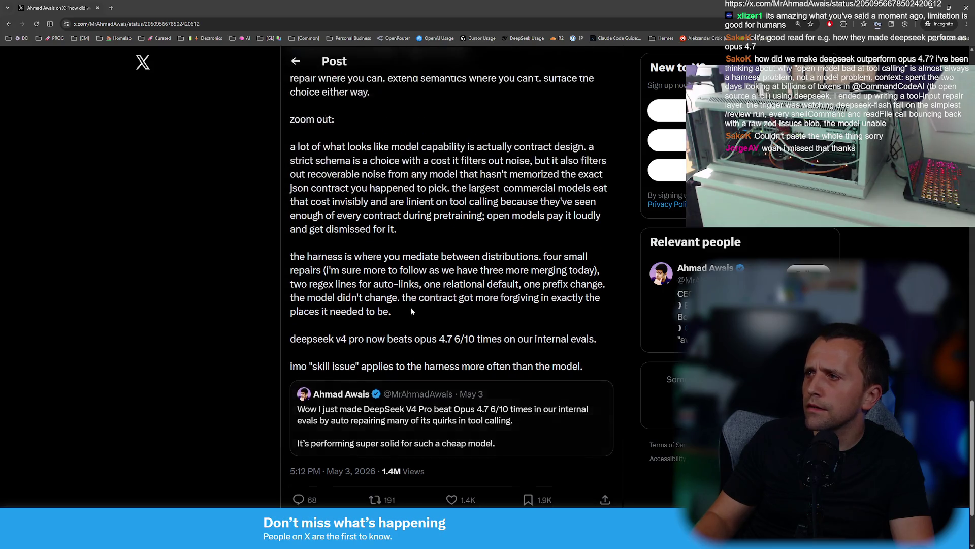
scroll(420, 312, up, 9)
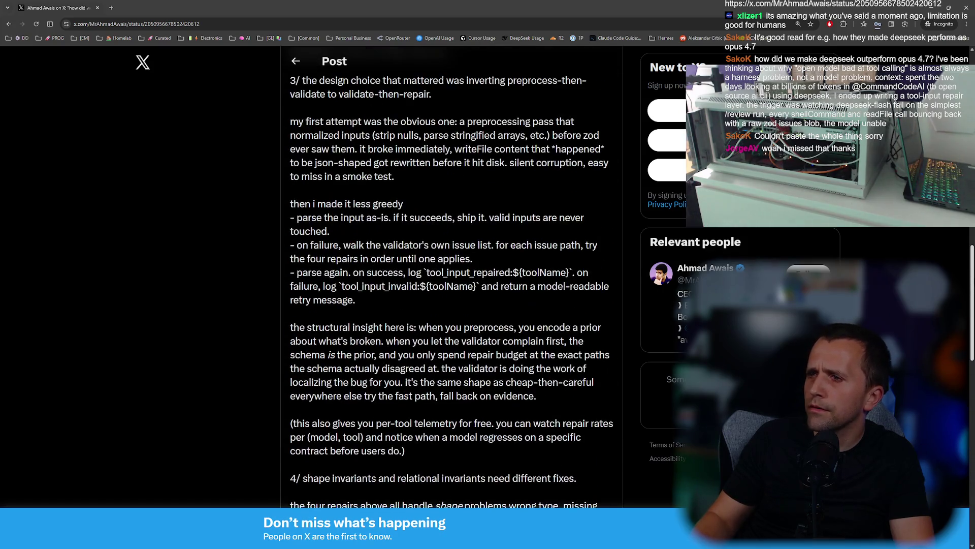
scroll(452, 284, down, 1)
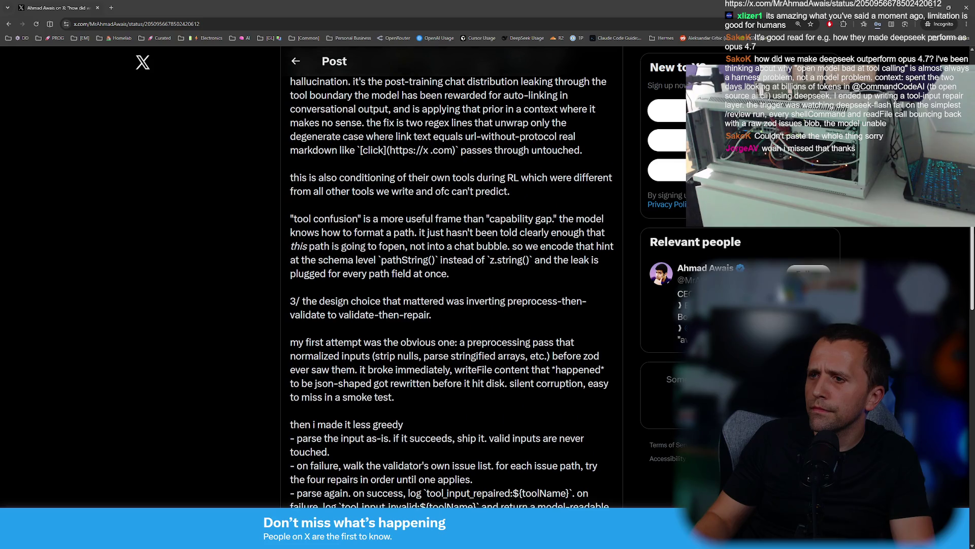
scroll(945, 60, up, 15)
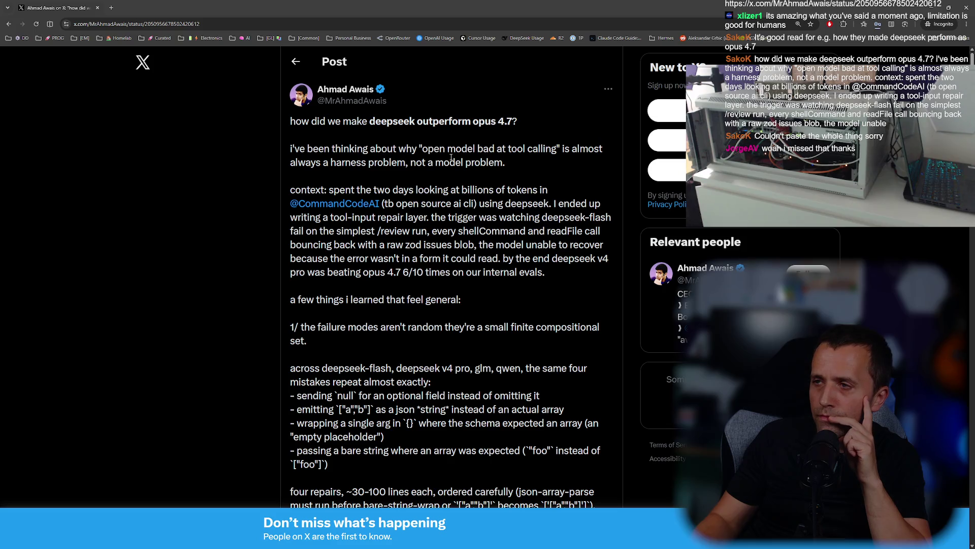
mouse_move(505, 163)
mouse_down()
mouse_move(410, 163)
mouse_move(291, 133)
mouse_up()
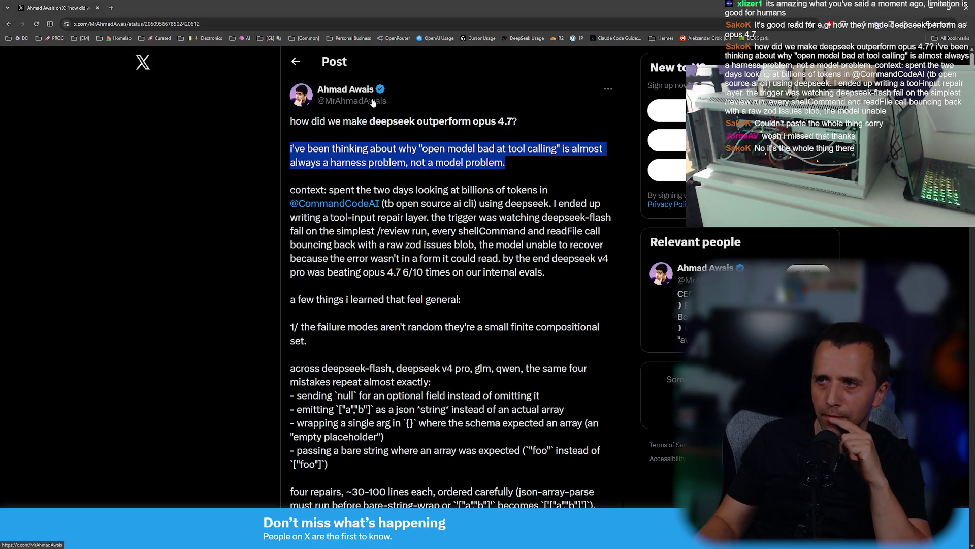
mouse_move(360, 189)
mouse_down()
mouse_move(563, 190)
mouse_move(606, 205)
mouse_move(619, 224)
mouse_up()
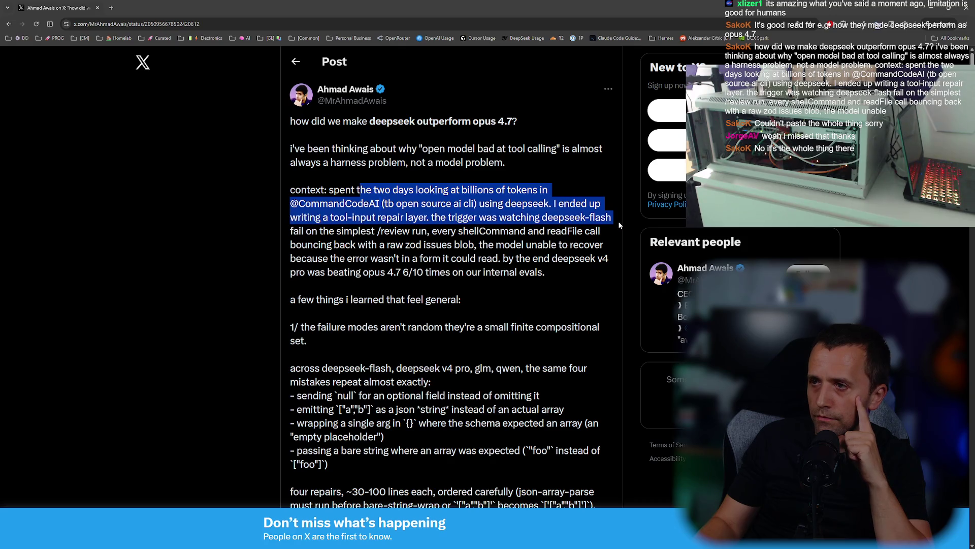
drag(619, 222, 617, 235)
scroll(614, 236, down, 1)
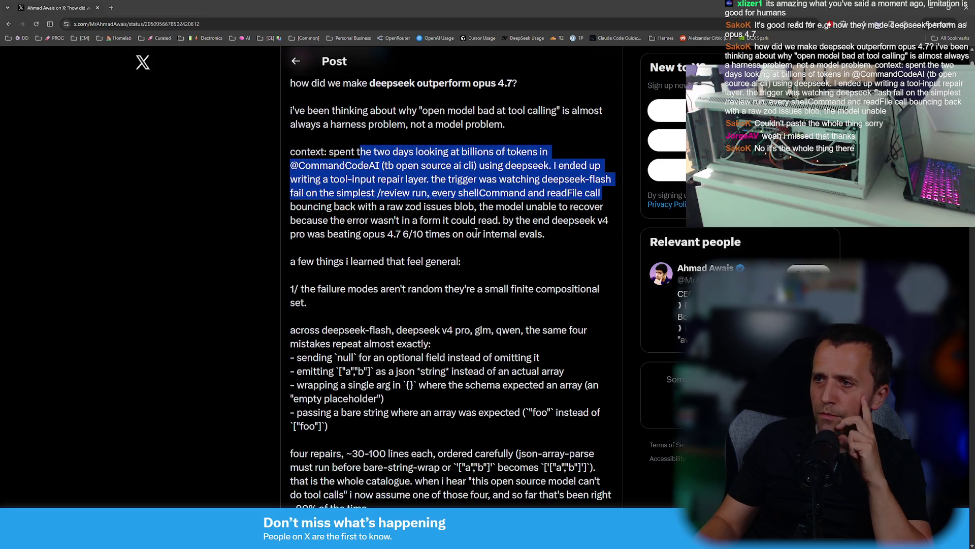
scroll(434, 212, down, 1)
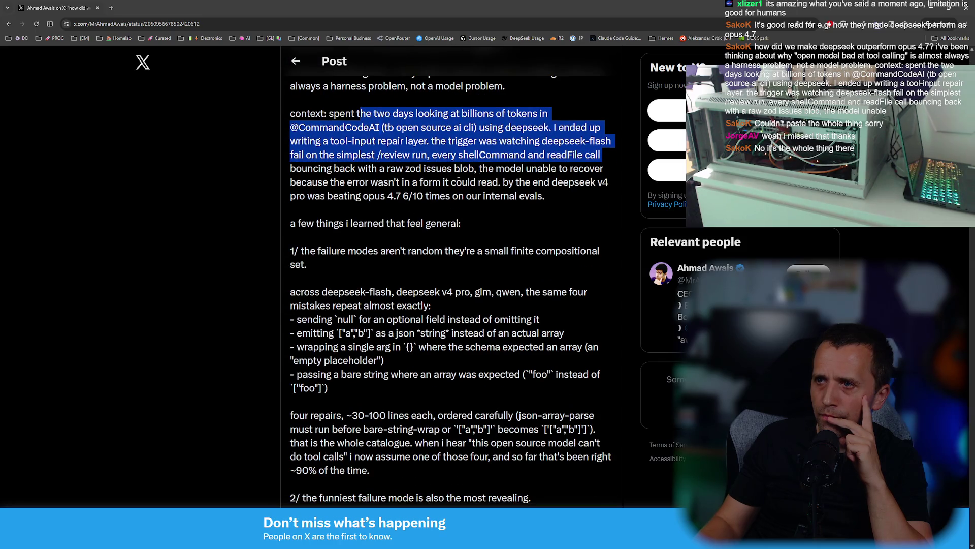
mouse_move(347, 182)
mouse_down()
mouse_move(596, 171)
mouse_move(610, 199)
mouse_up()
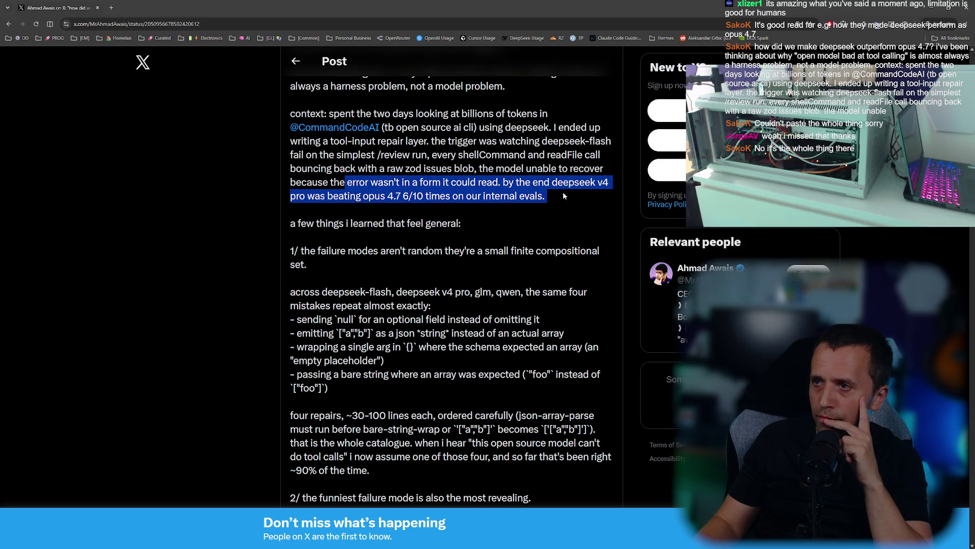
scroll(508, 201, down, 1)
drag(291, 185, 466, 191)
scroll(466, 191, down, 1)
mouse_move(331, 174)
mouse_down()
mouse_move(577, 174)
mouse_move(610, 183)
mouse_up()
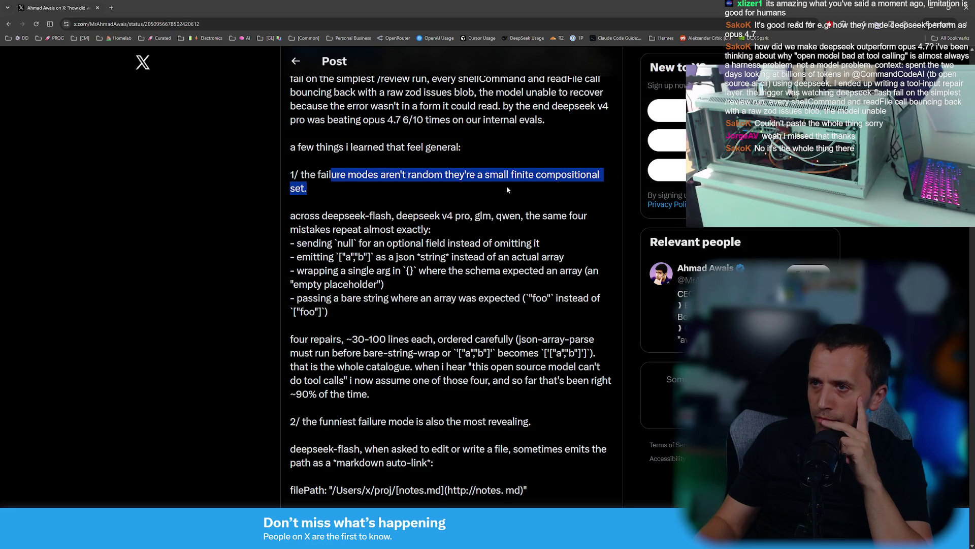
scroll(477, 184, down, 1)
mouse_move(423, 178)
mouse_down()
mouse_move(592, 179)
mouse_move(593, 215)
mouse_up()
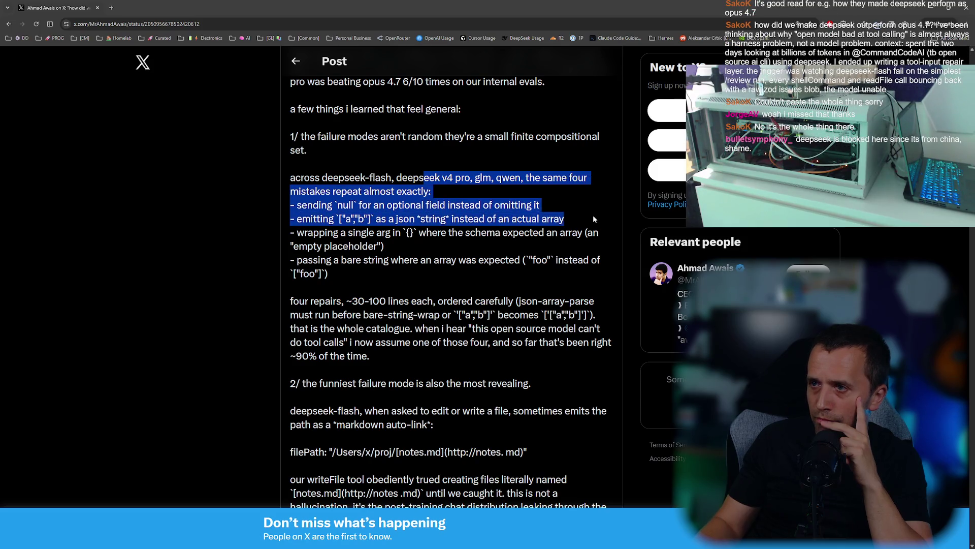
scroll(592, 215, down, 1)
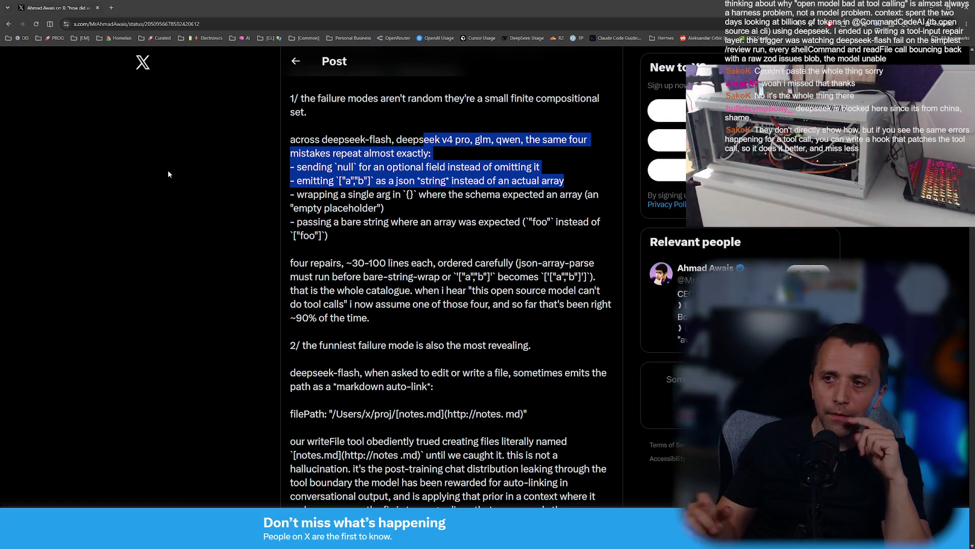
scroll(168, 171, down, 2)
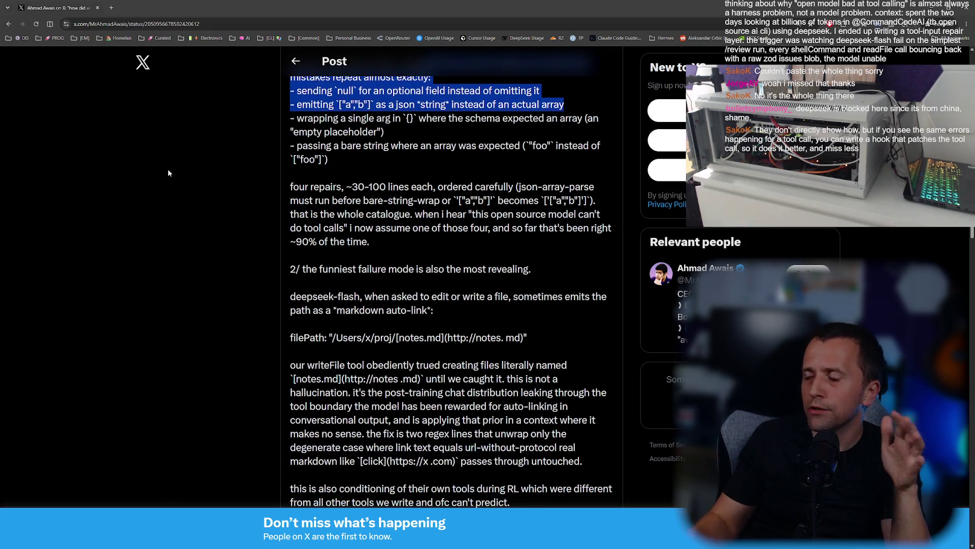
scroll(198, 178, down, 3)
scroll(198, 177, down, 10)
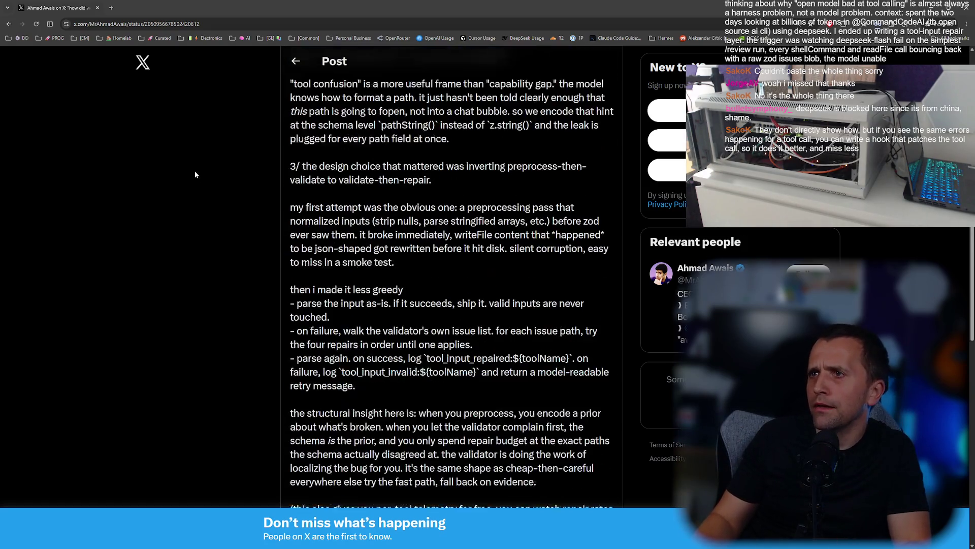
scroll(178, 166, down, 9)
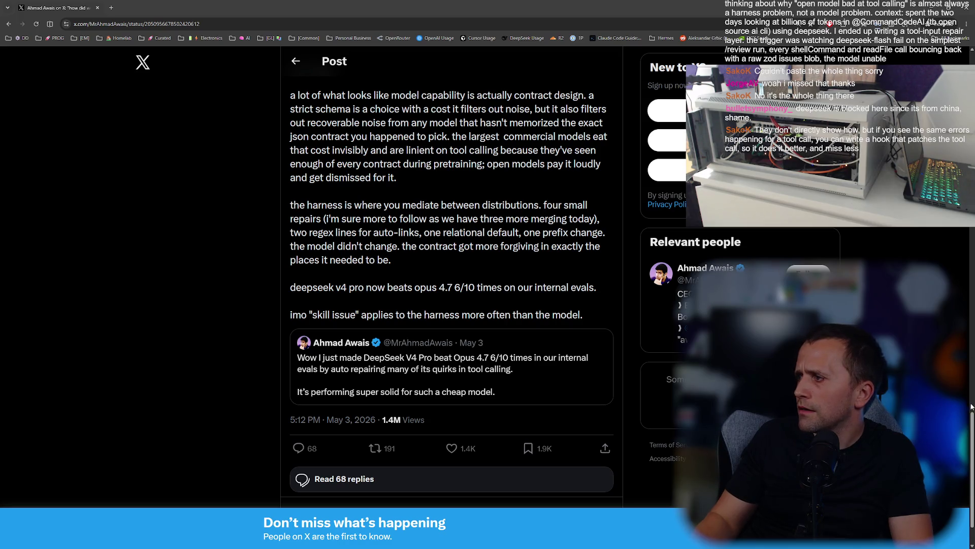
scroll(972, 406, up, 15)
key(alt+Tab)
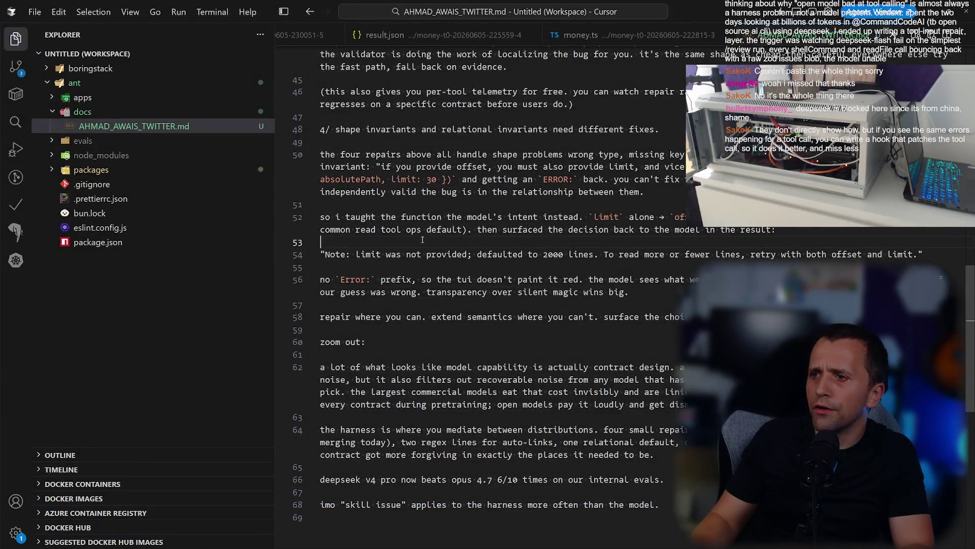
double_click(364, 215)
scroll(488, 285, up, 15)
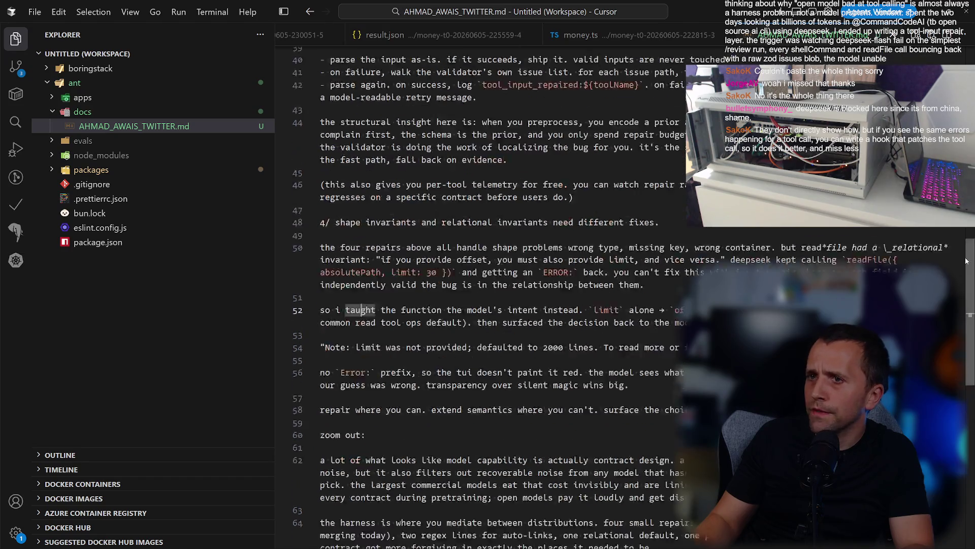
click(630, 264)
key(ctrl+Tab)
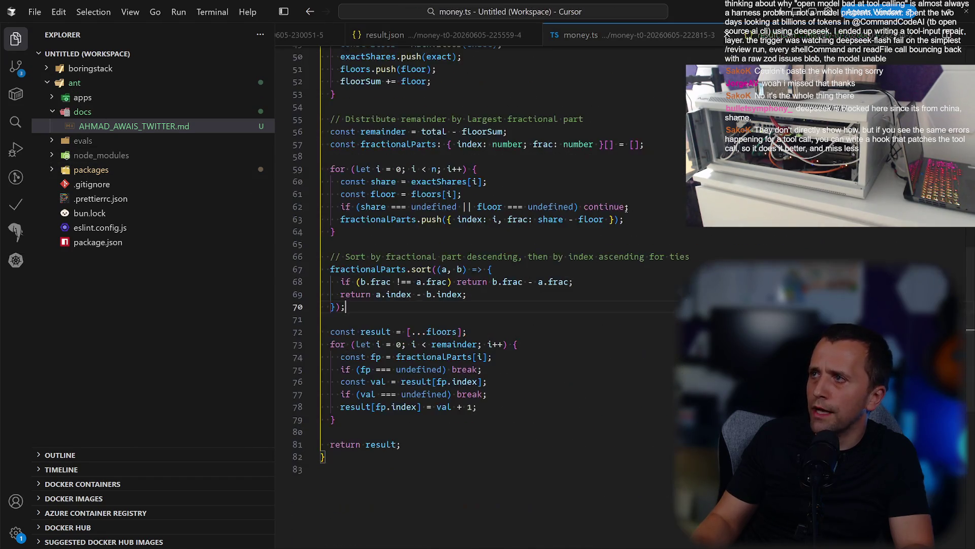
click(170, 224)
scroll(168, 213, down, 3)
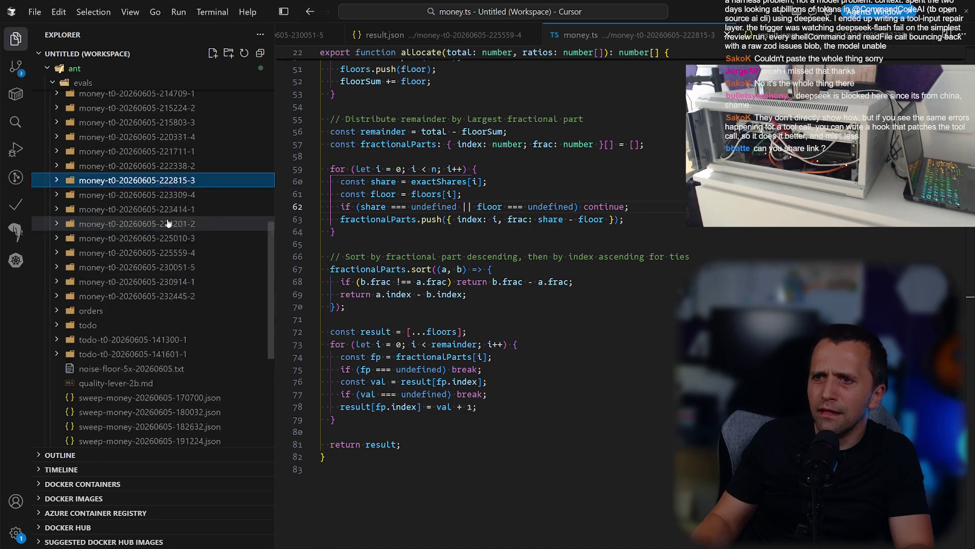
click(174, 181)
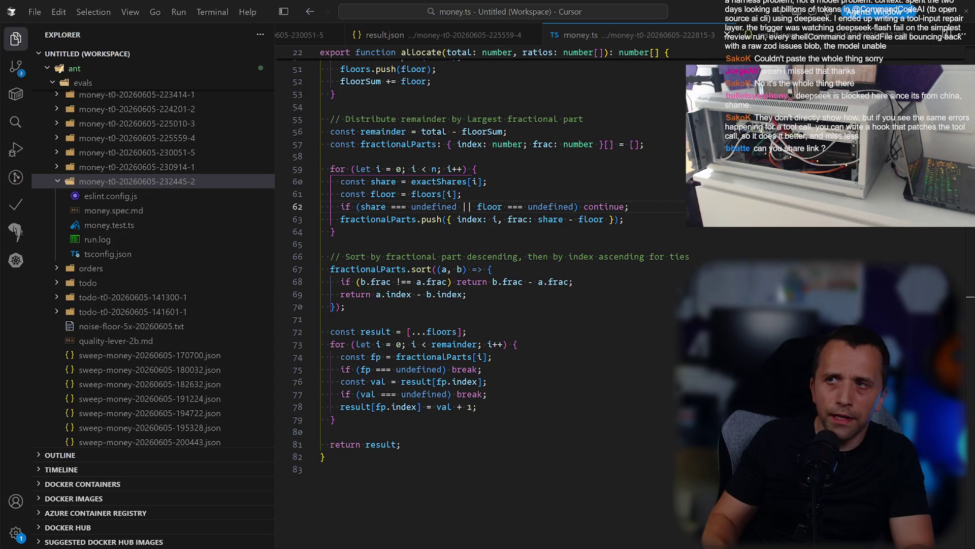
Close the X post tab in Chrome, revealing the boringstack GitHub repository.
key(alt+Tab)
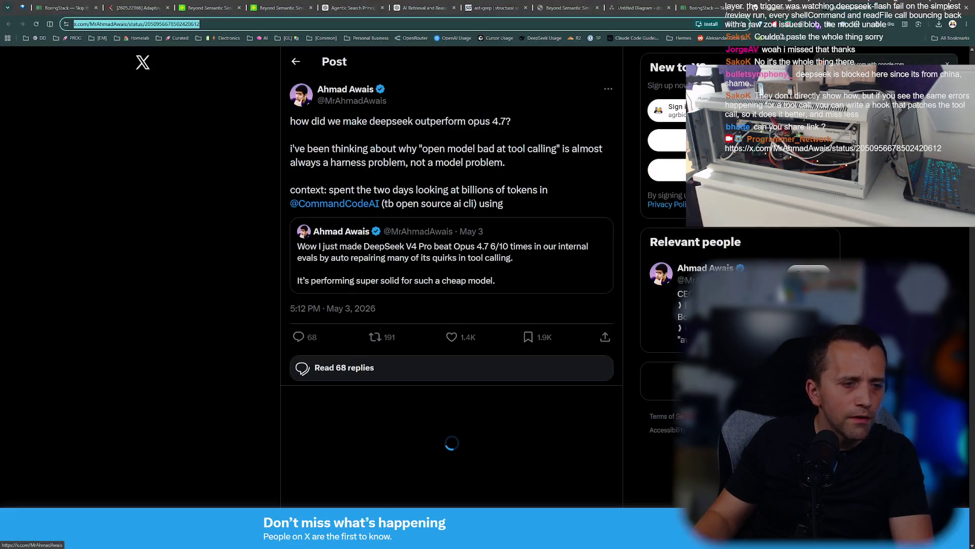
click(494, 177)
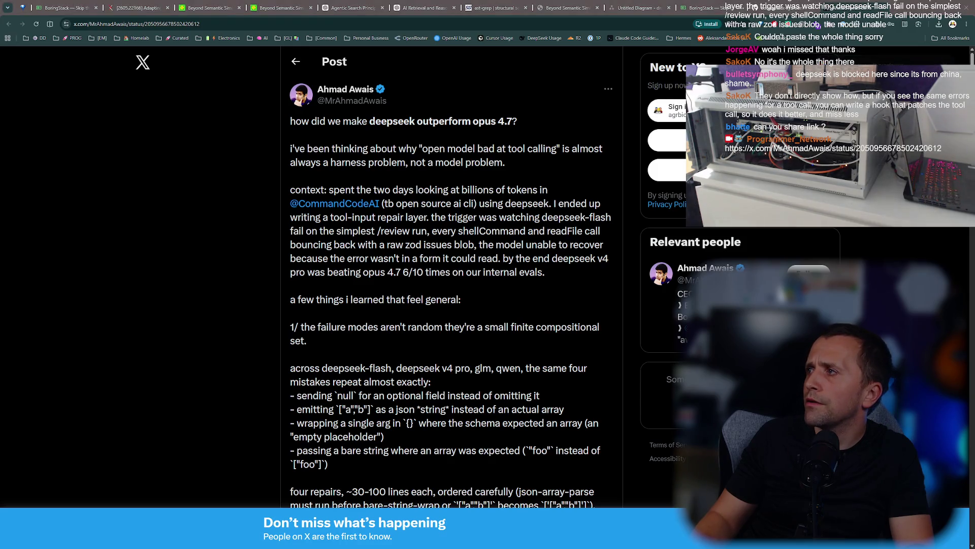
click(882, 8)
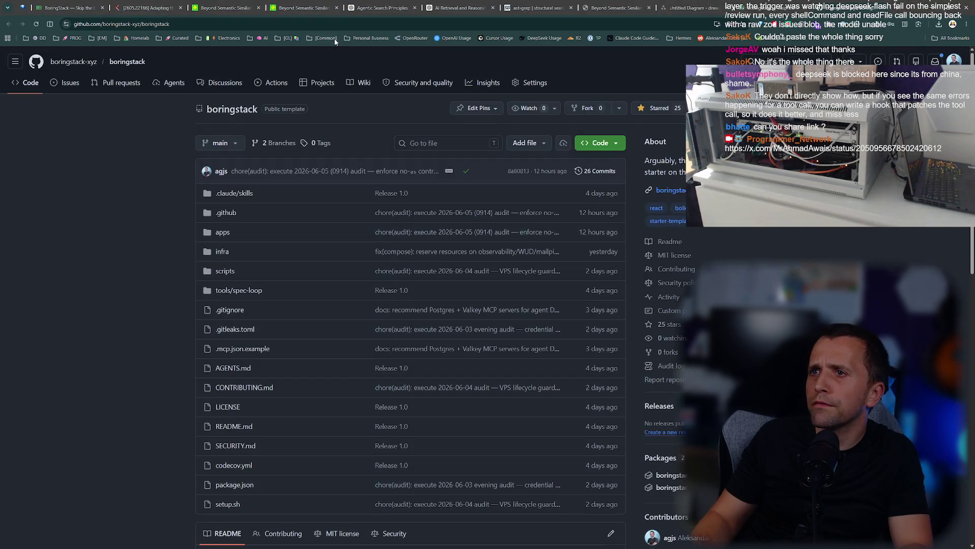
Re-enable the x.com entry in Pi-hole's Domains list and close the Pi-hole tab.
key(ctrl+t)
click(224, 38)
mouse_move(325, 38)
click(328, 84)
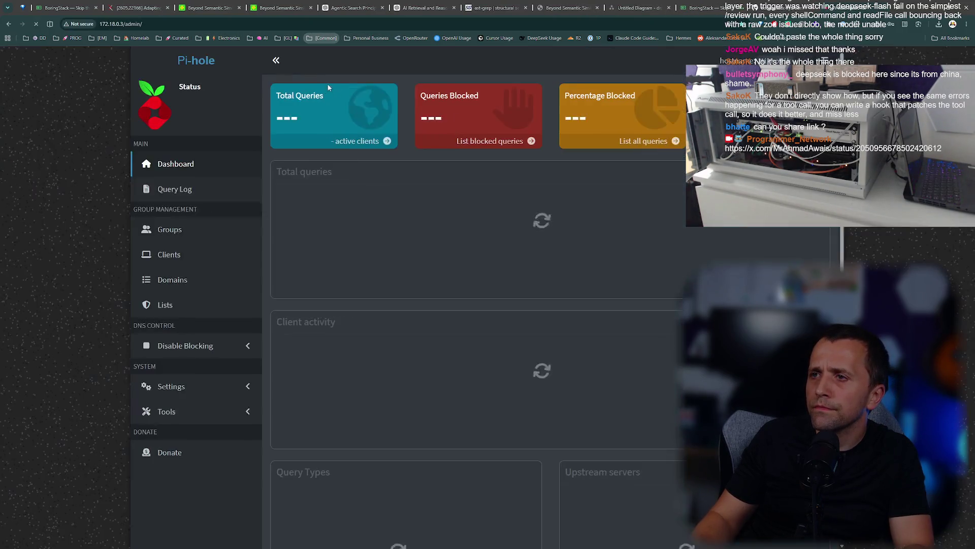
click(163, 279)
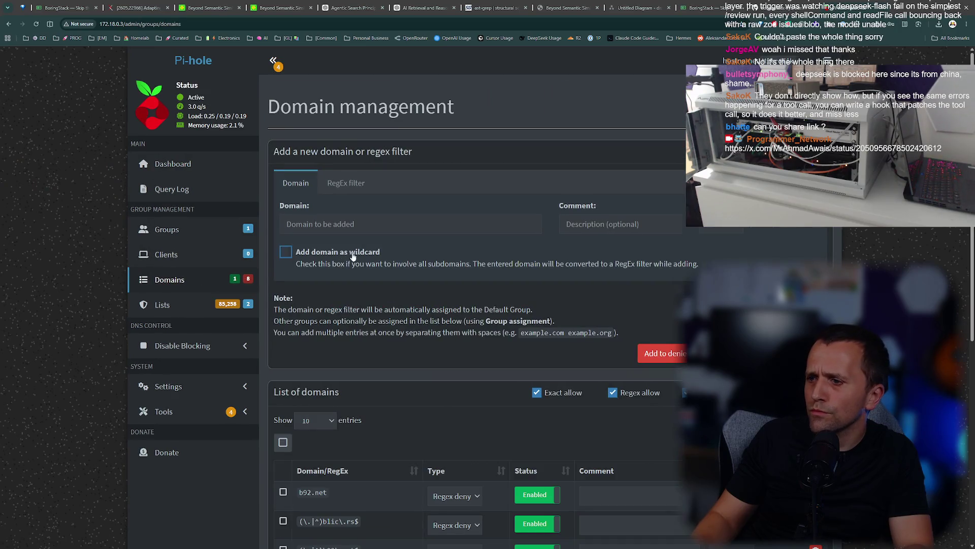
scroll(360, 252, down, 5)
scroll(361, 252, down, 2)
click(538, 259)
scroll(537, 259, up, 6)
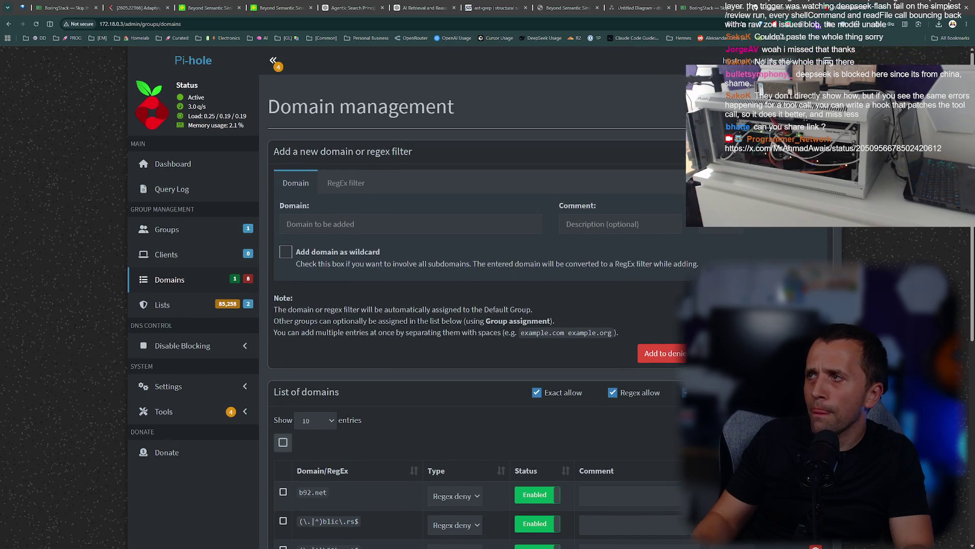
key(ctrl+w)
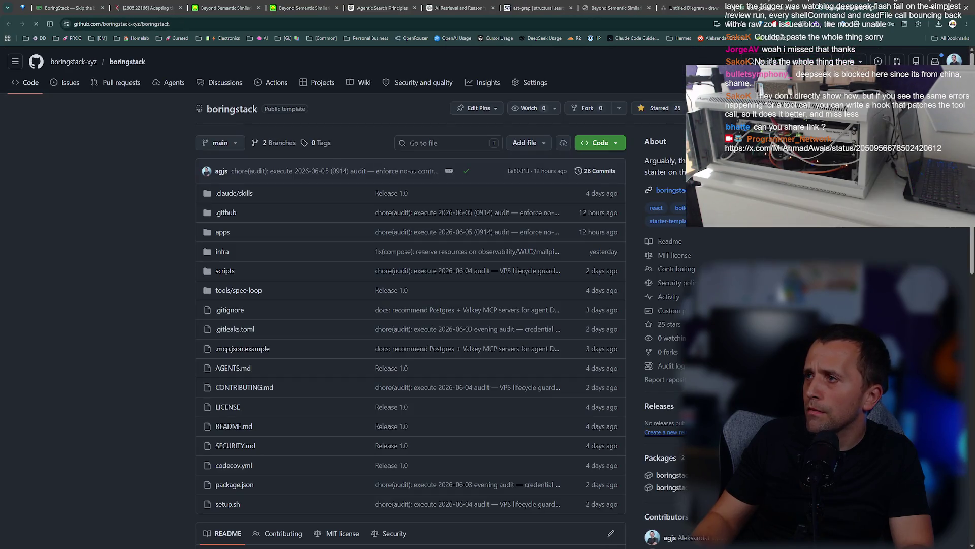
Close the boringstack GitHub tab and bring the draw.io diagram tab forward.
scroll(411, 355, down, 5)
scroll(410, 355, up, 5)
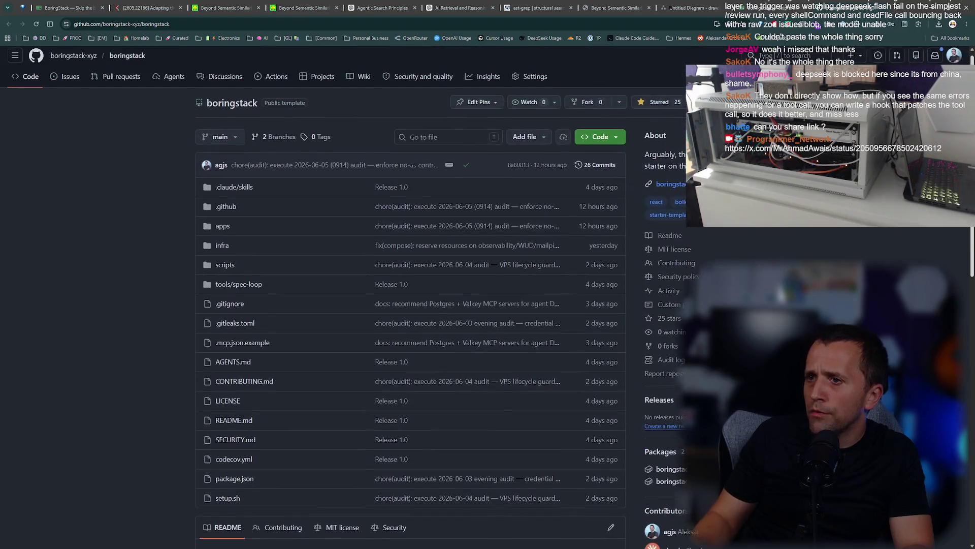
click(420, 10)
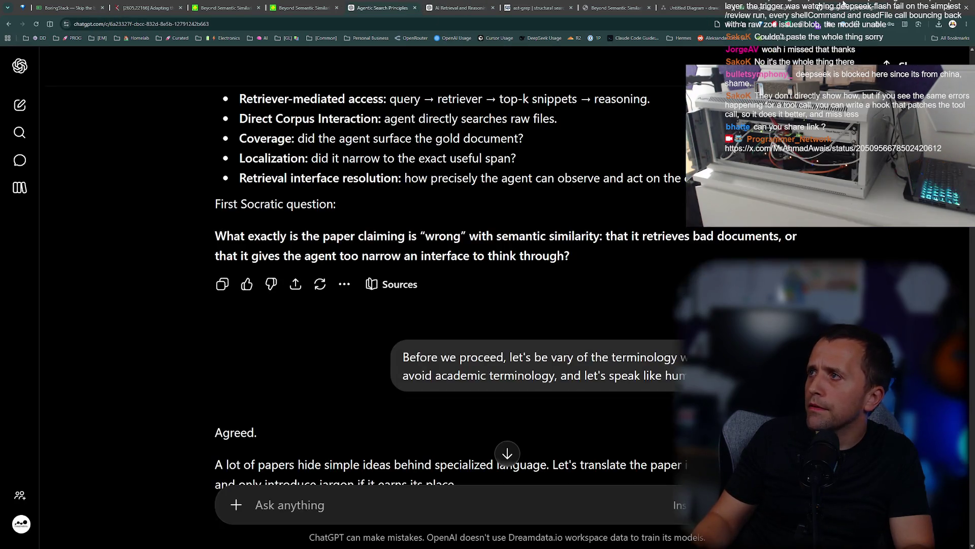
click(843, 5)
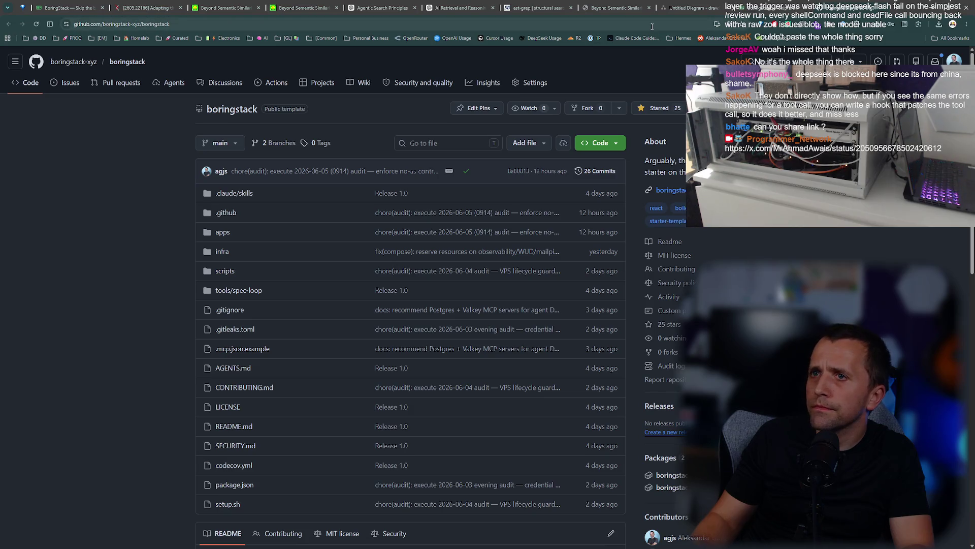
key(ctrl+w)
key(ctrl+9)
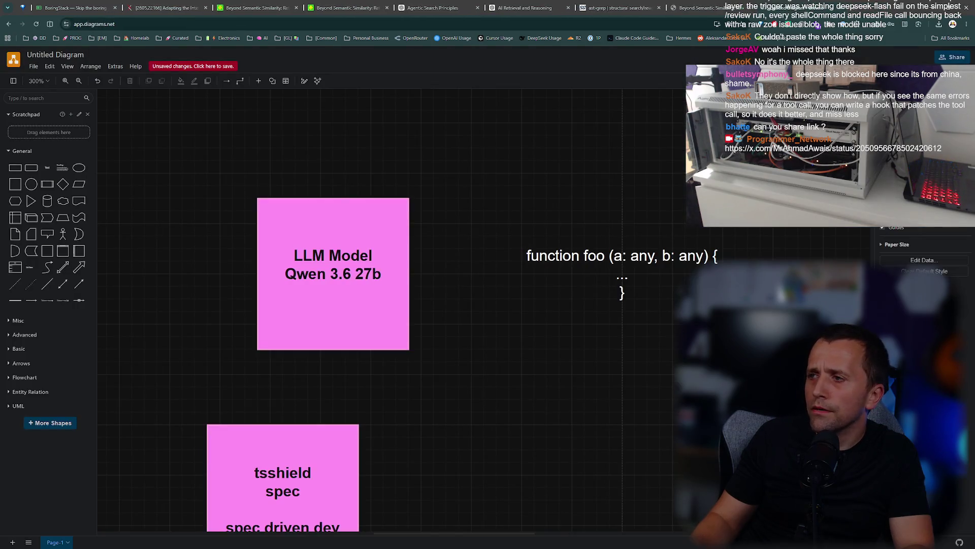
key(super+grave)
key(super+grave)
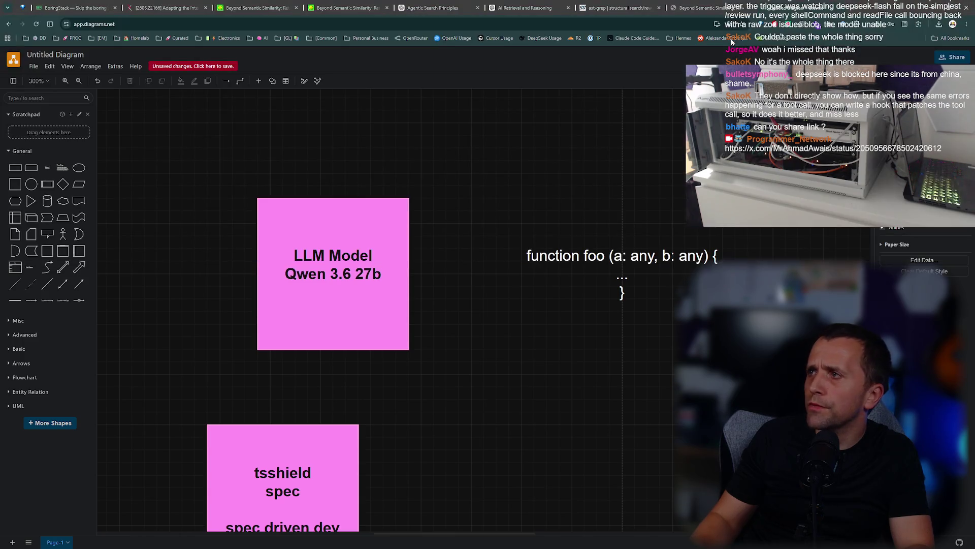
key(ctrl+shift+Tab)
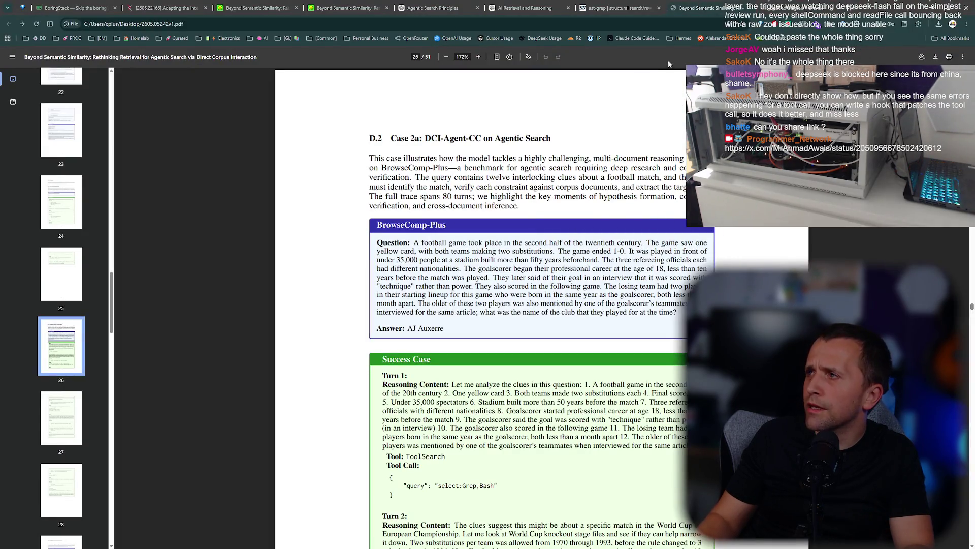
key(ctrl+Tab)
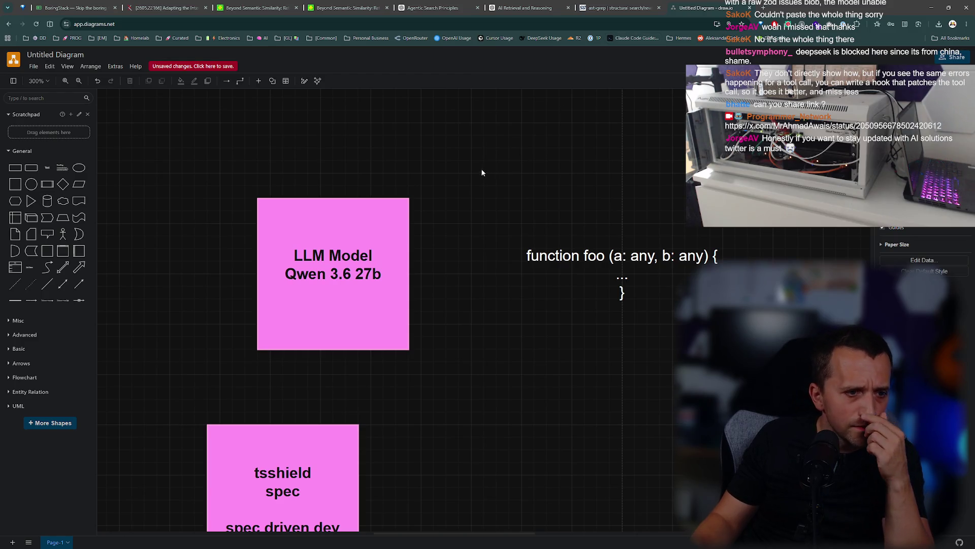
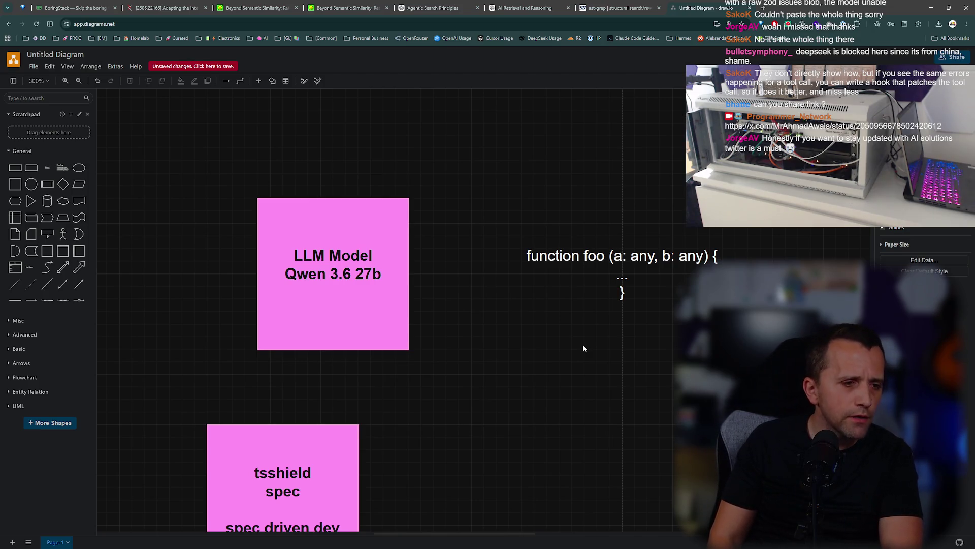
Open programmer.network/thoughts in a new tab and switch to the tech news list.
key(ctrl+t)
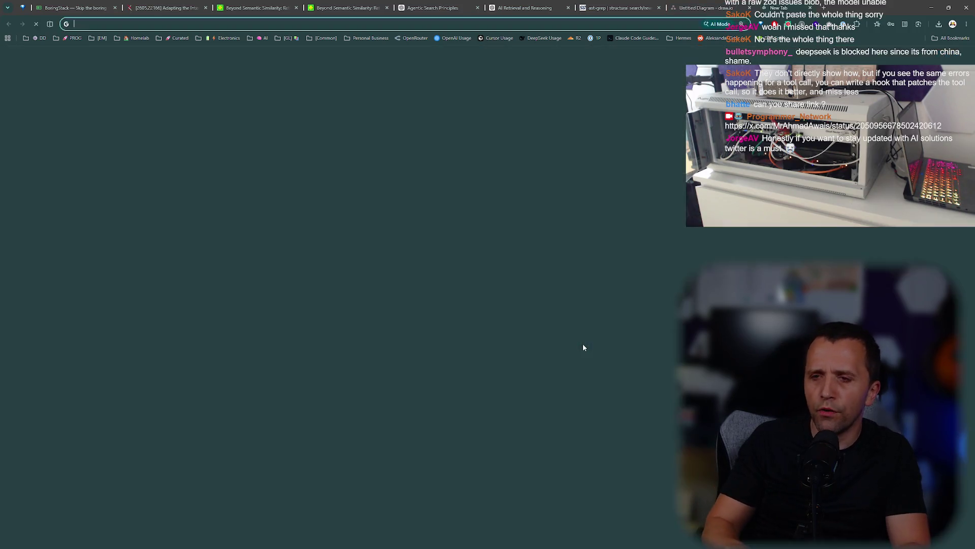
text(programmer.network/thoughts)
key(Return)
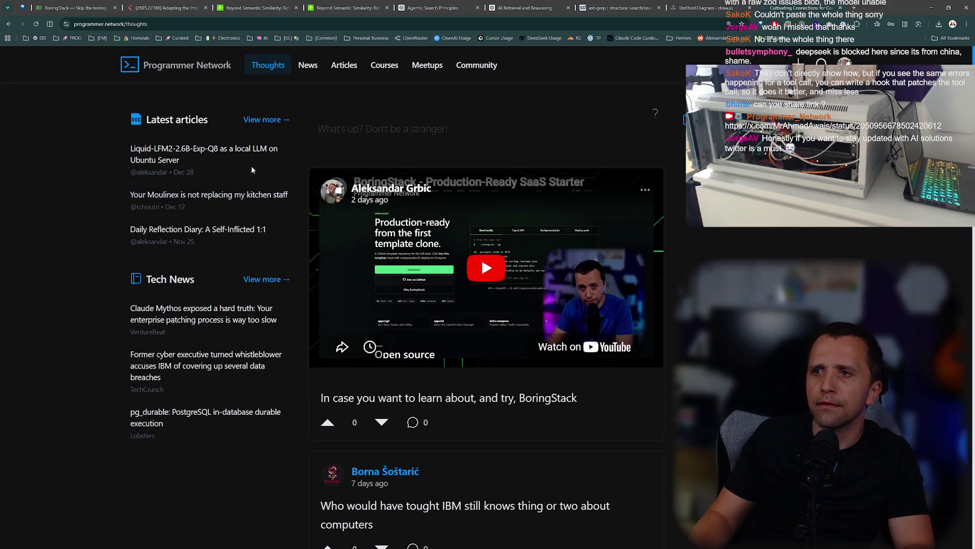
click(257, 279)
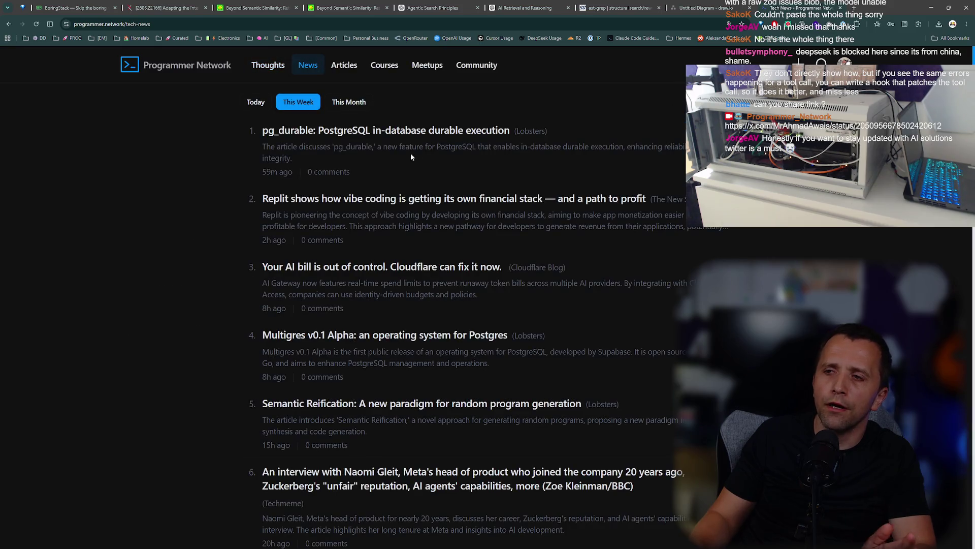
Copy the tech news page address and skim the list, zooming in then back out one step.
key(ctrl+l)
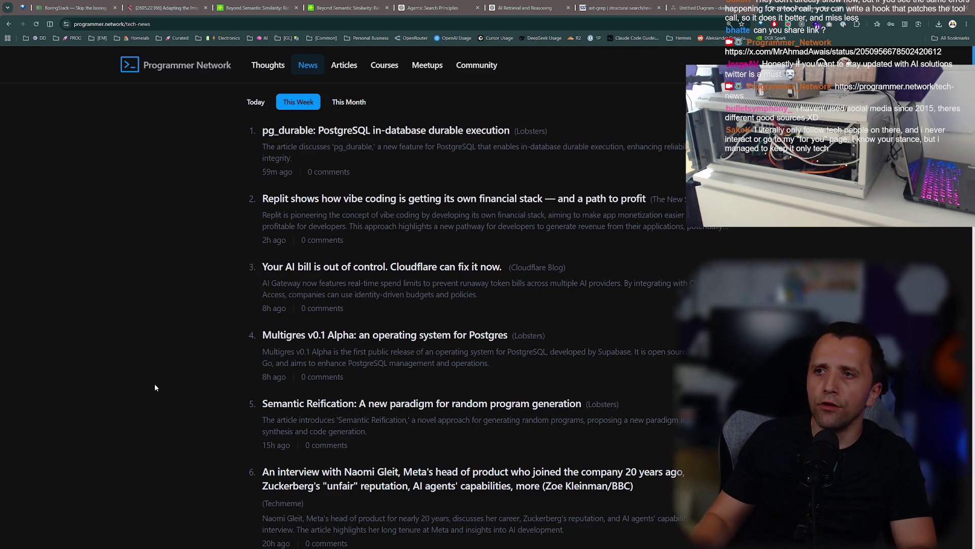
key(ctrl+plus)
key(ctrl+plus)
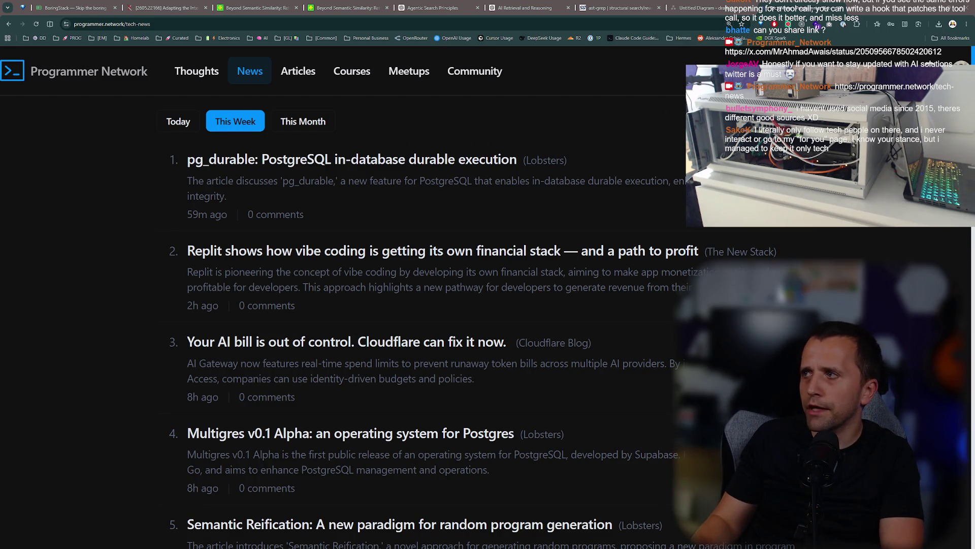
scroll(559, 231, down, 5)
scroll(559, 231, up, 5)
key(ctrl+minus)
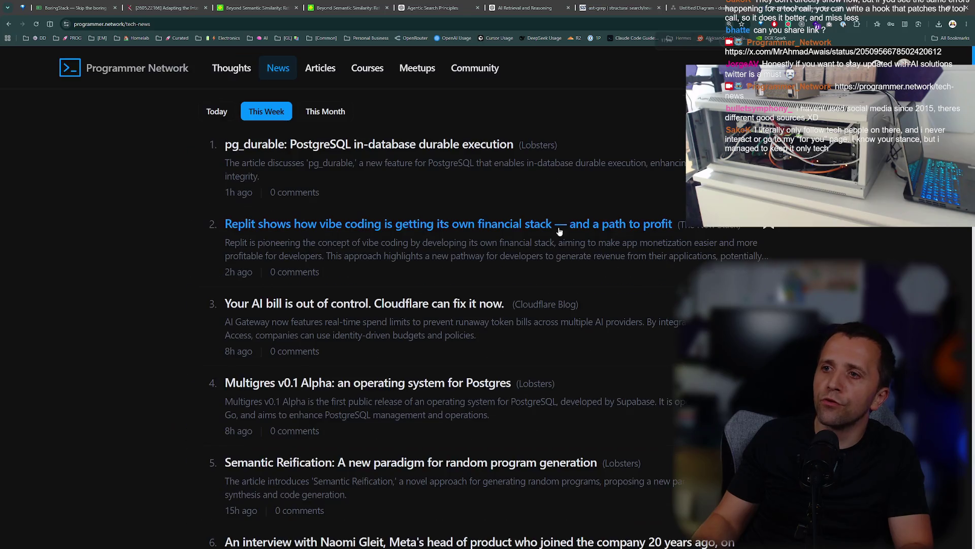
scroll(559, 231, down, 8)
scroll(471, 237, up, 8)
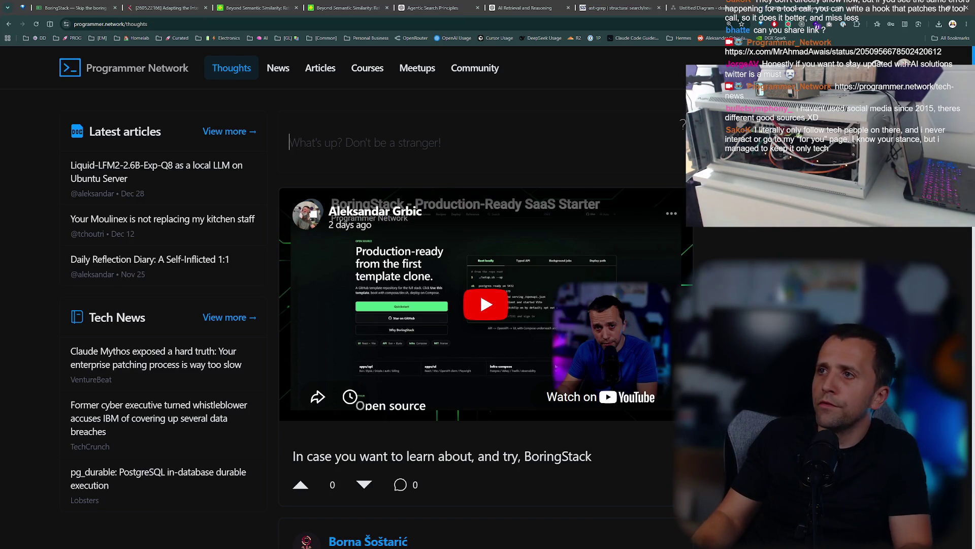
key(alt+Tab)
Drop down the Claude Code terminal at full height, scroll its status recap, then hide it.
key(super+grave)
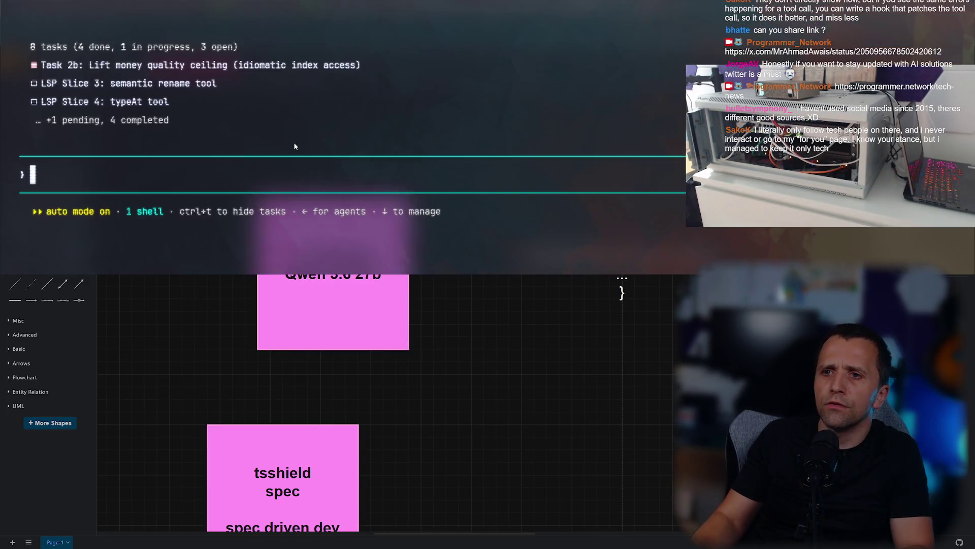
key(F11)
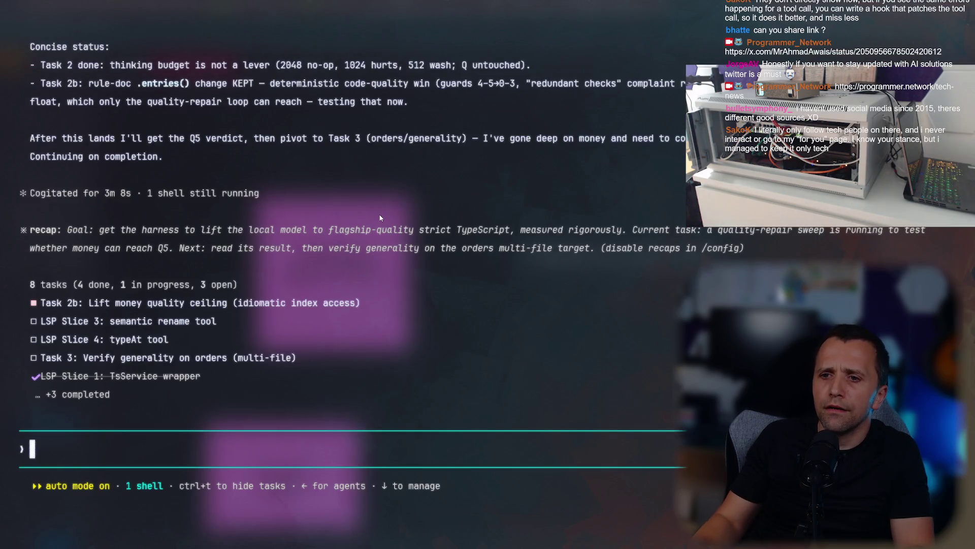
scroll(380, 217, up, 3)
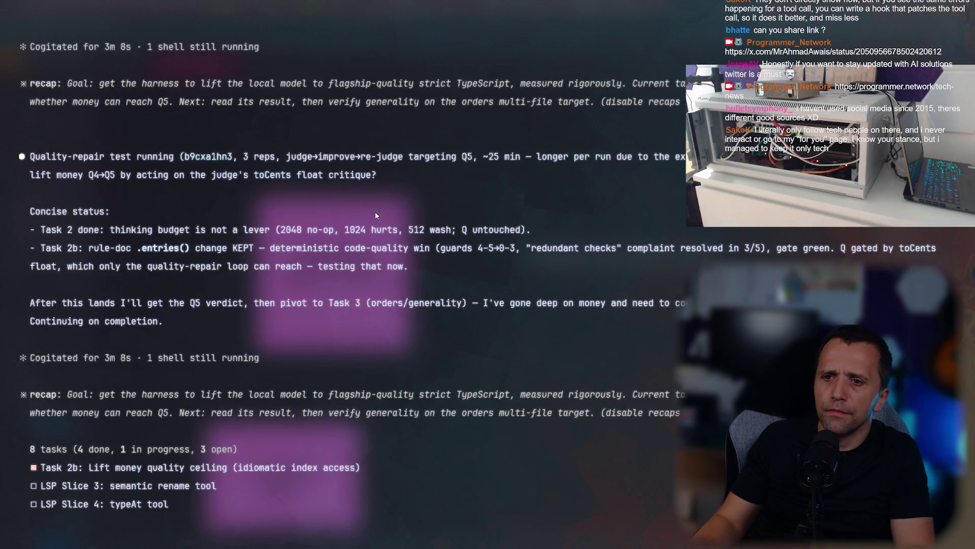
scroll(375, 212, down, 3)
key(super+grave)
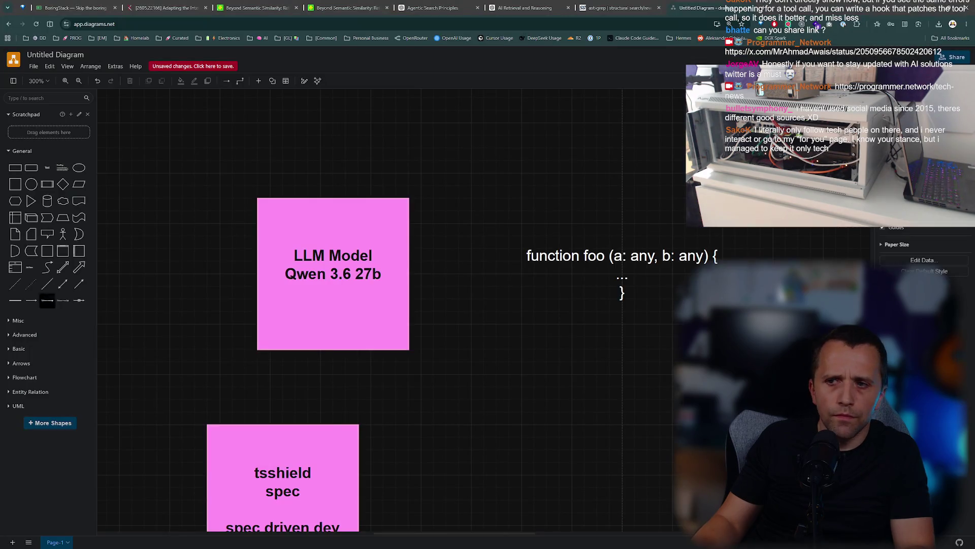
key(alt+Tab)
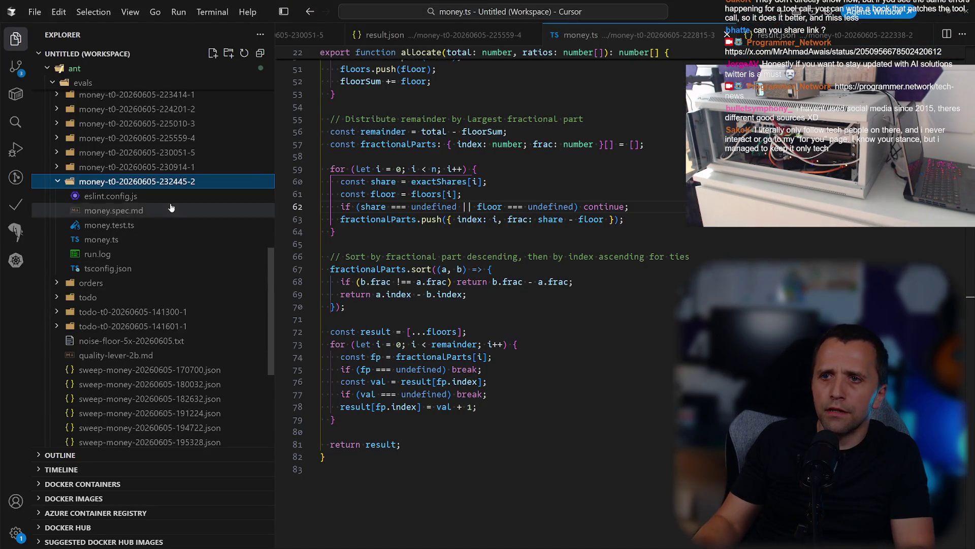
click(148, 177)
click(138, 184)
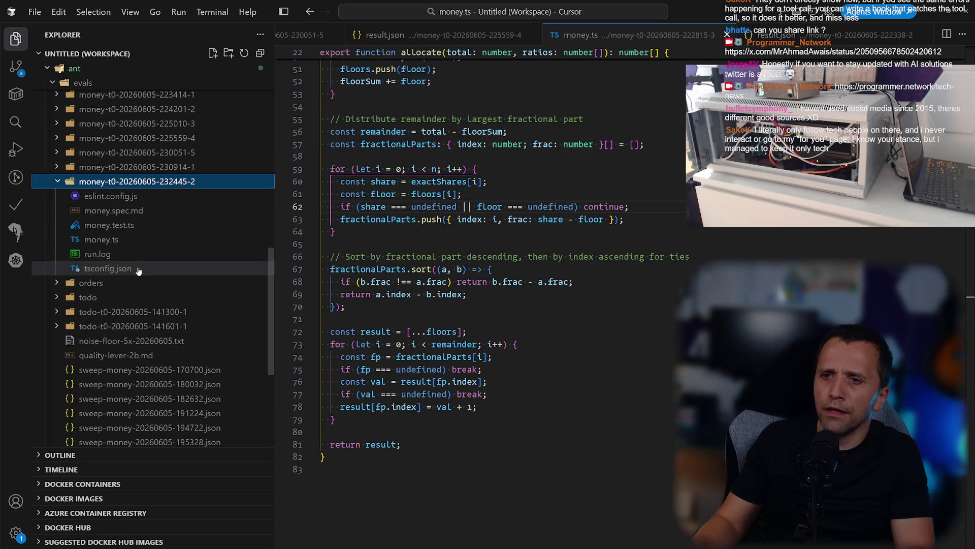
click(130, 254)
mouse_move(970, 56)
mouse_down()
mouse_move(970, 488)
mouse_move(970, 479)
mouse_up()
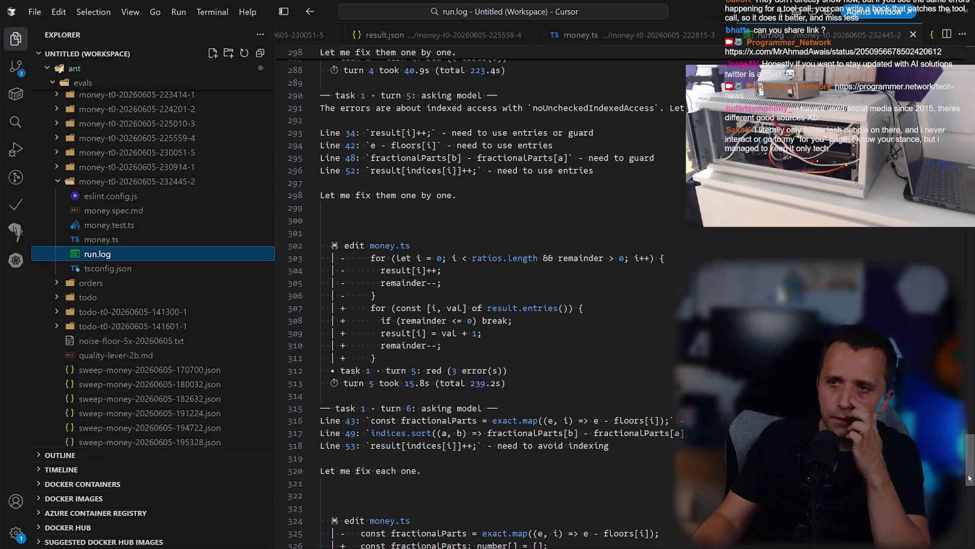
click(183, 182)
click(175, 167)
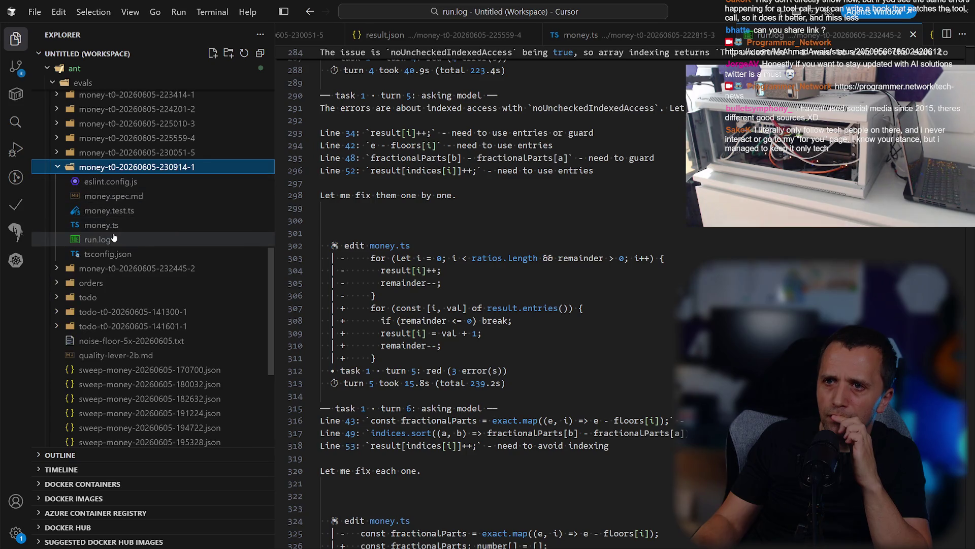
click(97, 239)
mouse_move(971, 427)
mouse_down()
mouse_move(969, 541)
mouse_move(960, 533)
mouse_up()
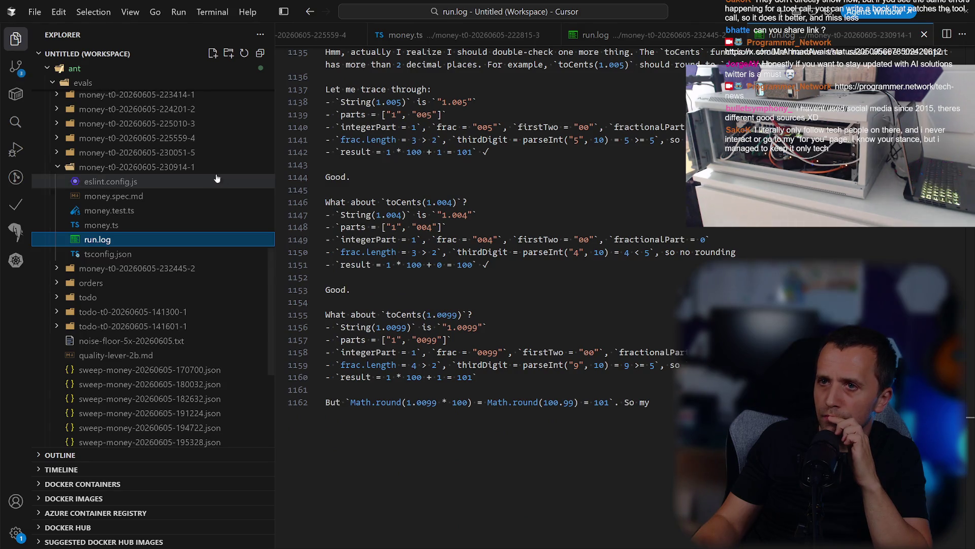
Reopen the 232445-2 run.log, scroll through it again, then return to the browser.
click(189, 168)
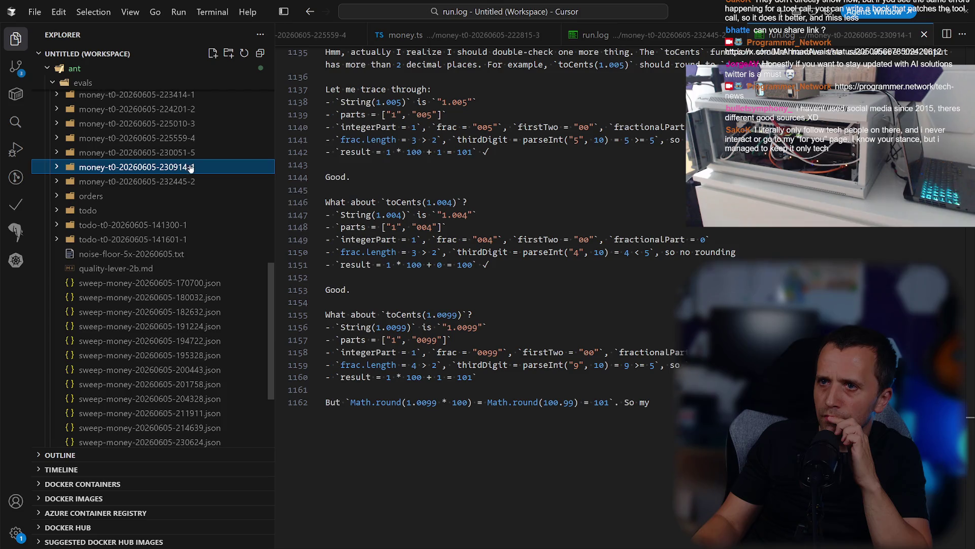
click(201, 181)
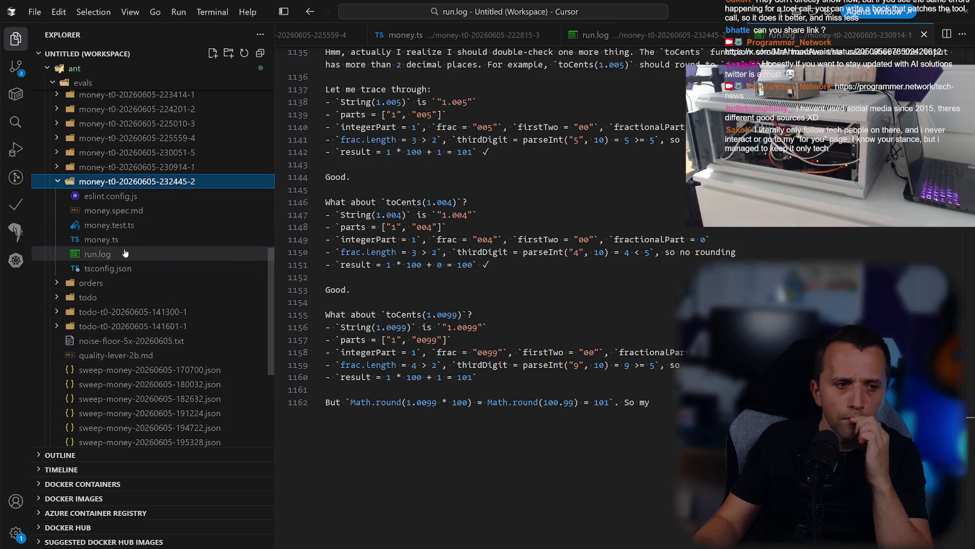
click(124, 253)
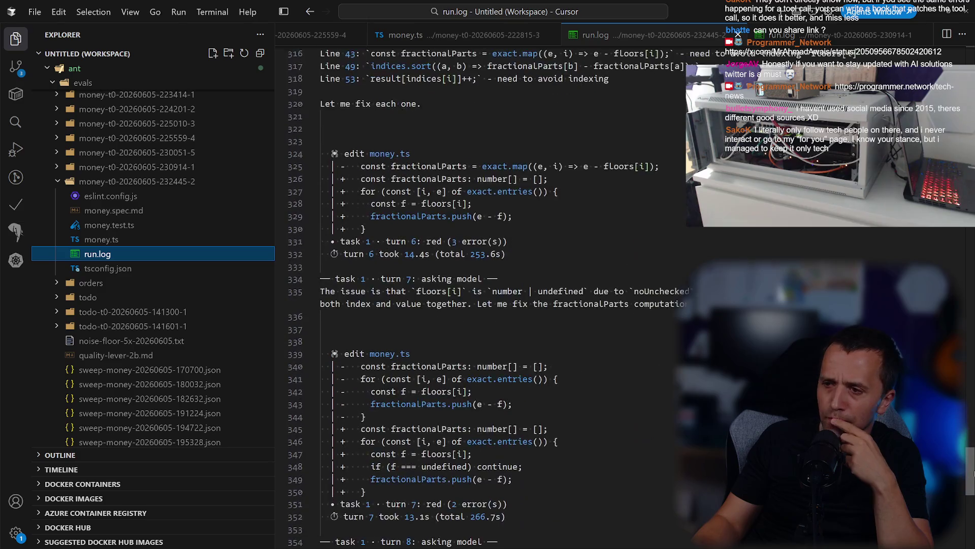
scroll(973, 472, down, 5)
scroll(973, 473, up, 10)
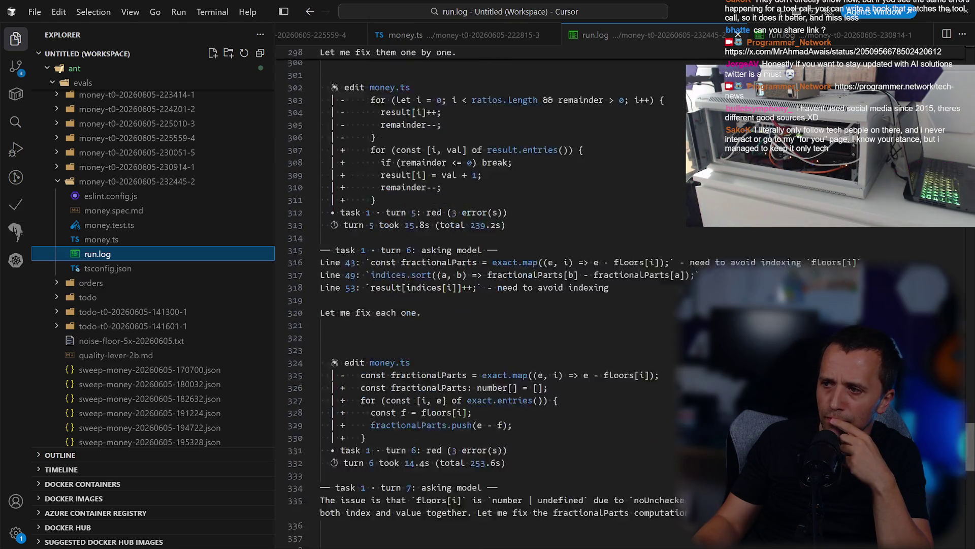
scroll(485, 295, up, 20)
drag(968, 75, 965, 460)
key(alt+Tab)
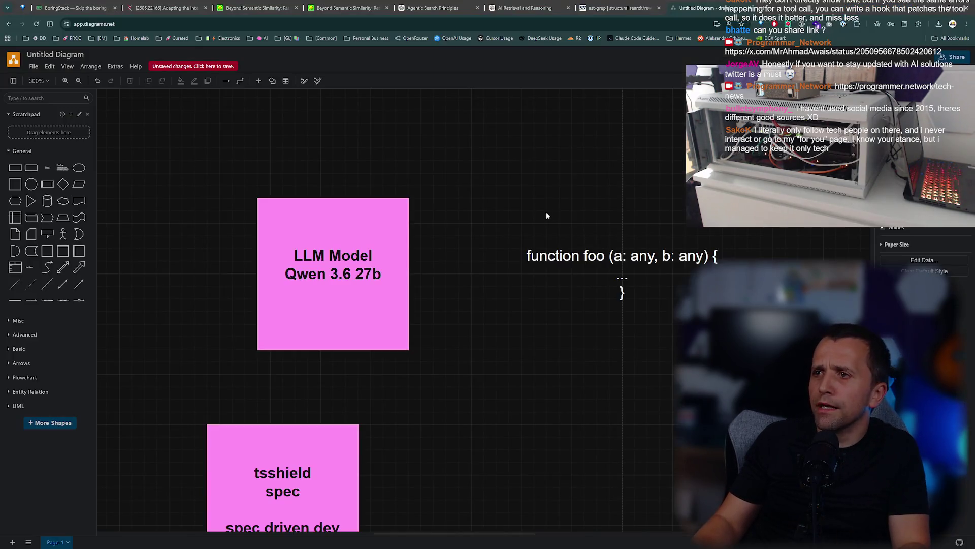
Close the two Beyond Semantic Similarity paper tabs.
click(426, 6)
click(364, 5)
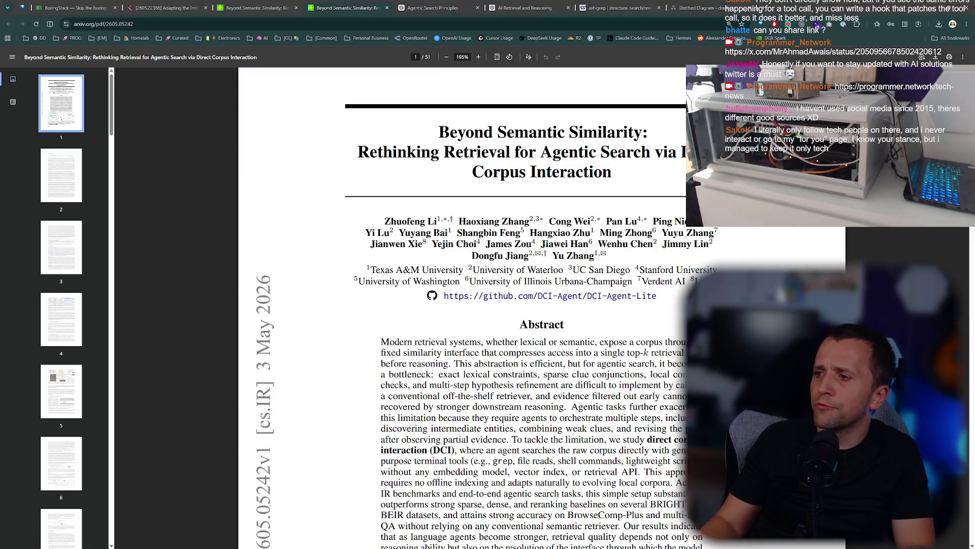
key(ctrl+w)
click(233, 3)
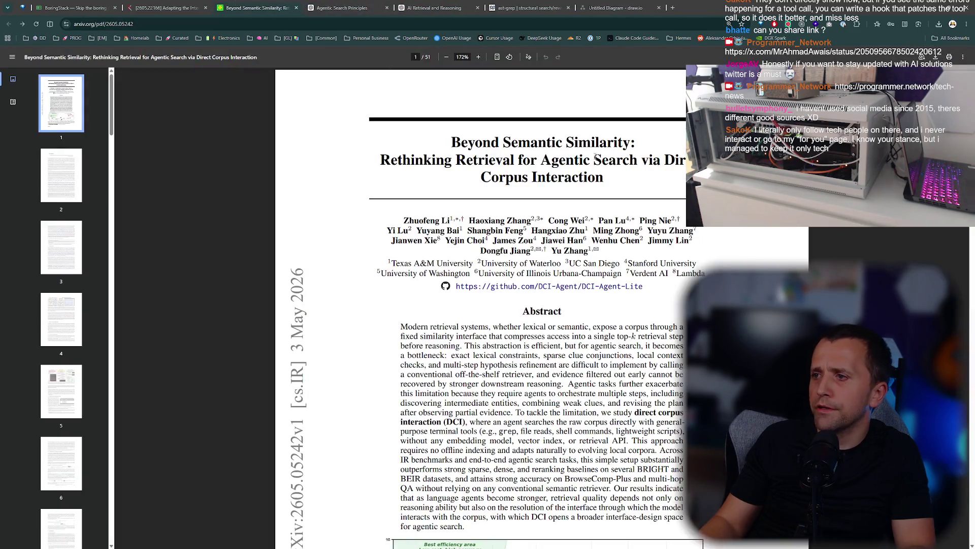
key(ctrl+w)
Open a new tab beside the Adapting the Interface paper and type 'dsflash ai'.
click(163, 8)
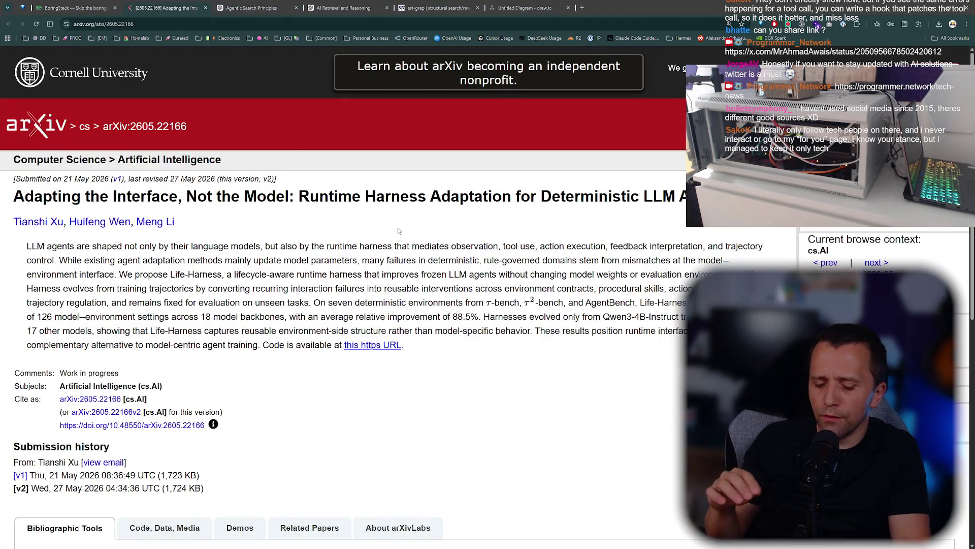
key(ctrl+t)
text(ds)
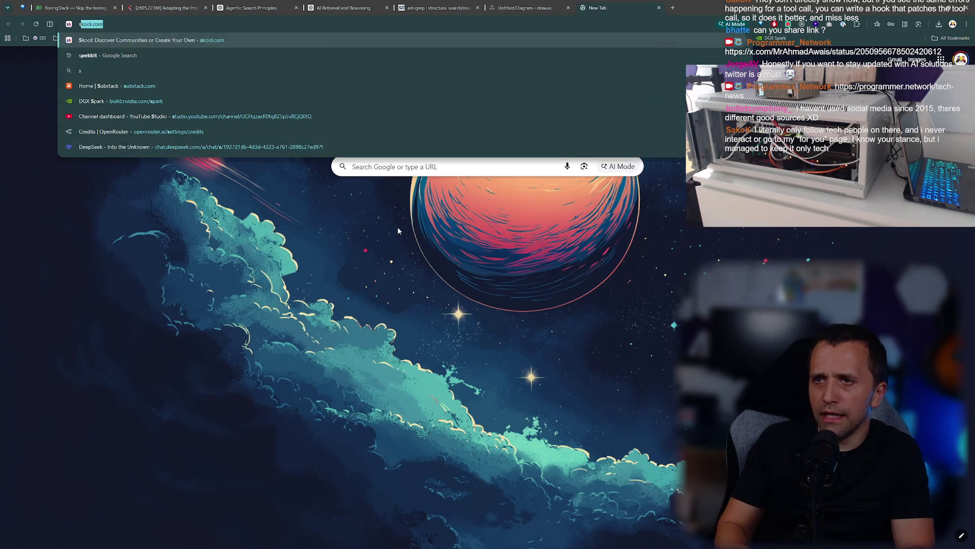
text(flash ai)
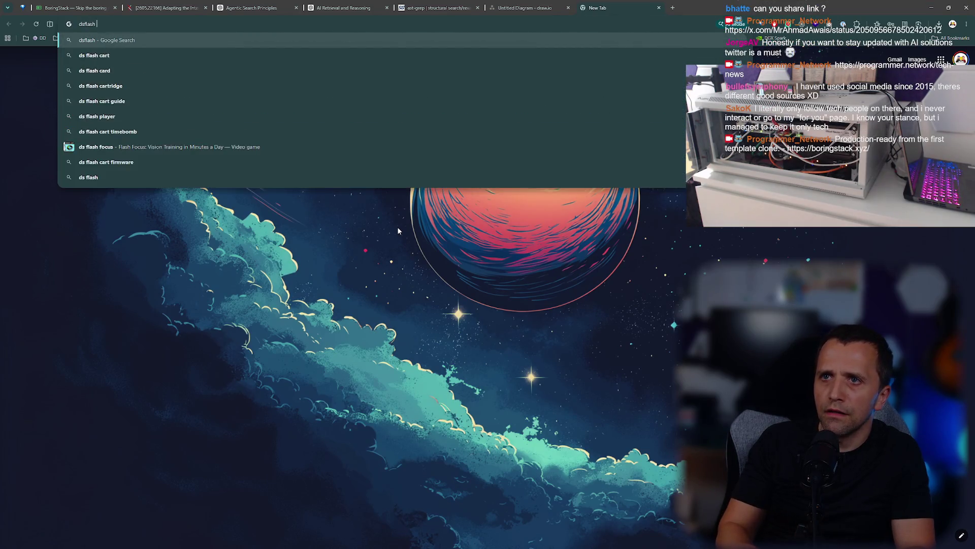
Search 'dsflash ai', open the z-lab/dflash GitHub repo zoomed in, then open its arXiv paper.
key(Return)
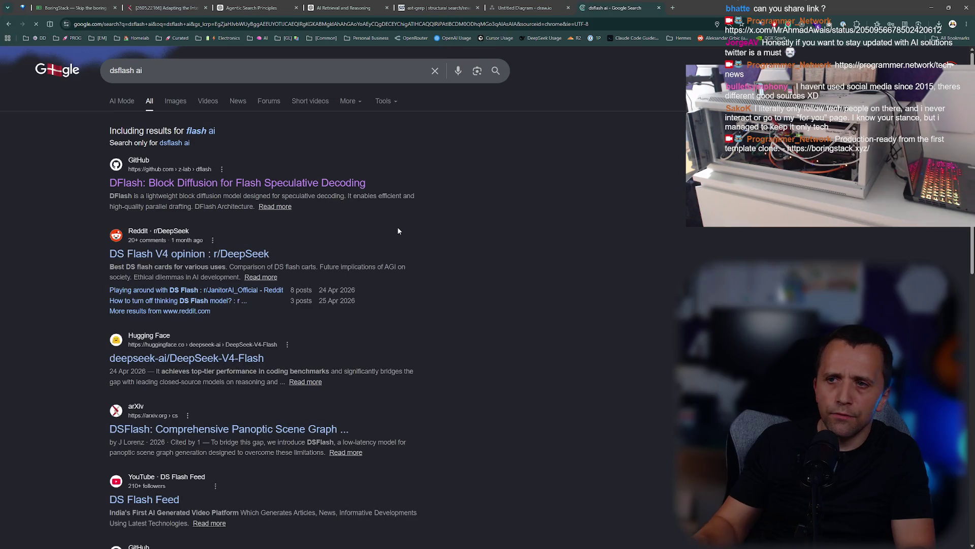
click(268, 183)
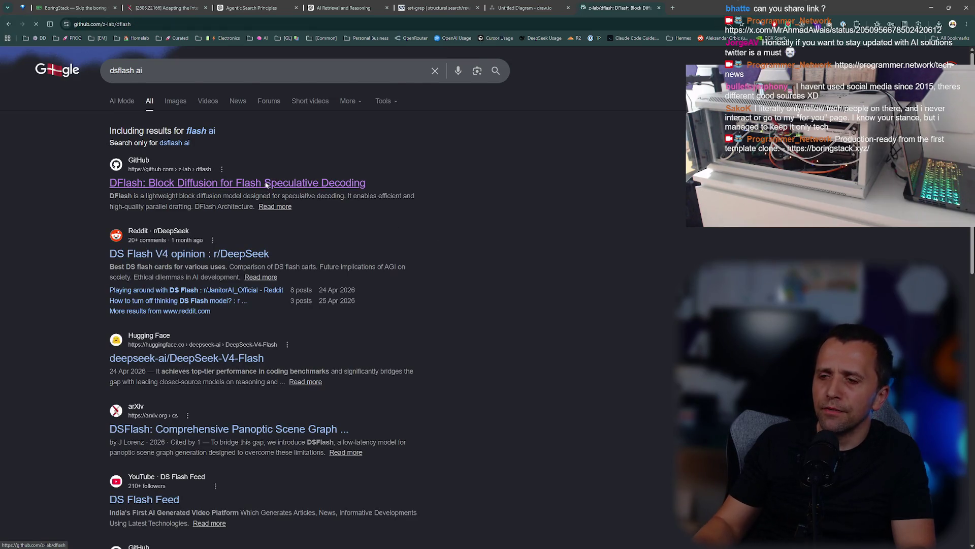
scroll(543, 231, down, 15)
scroll(542, 231, up, 10)
scroll(410, 305, up, 5)
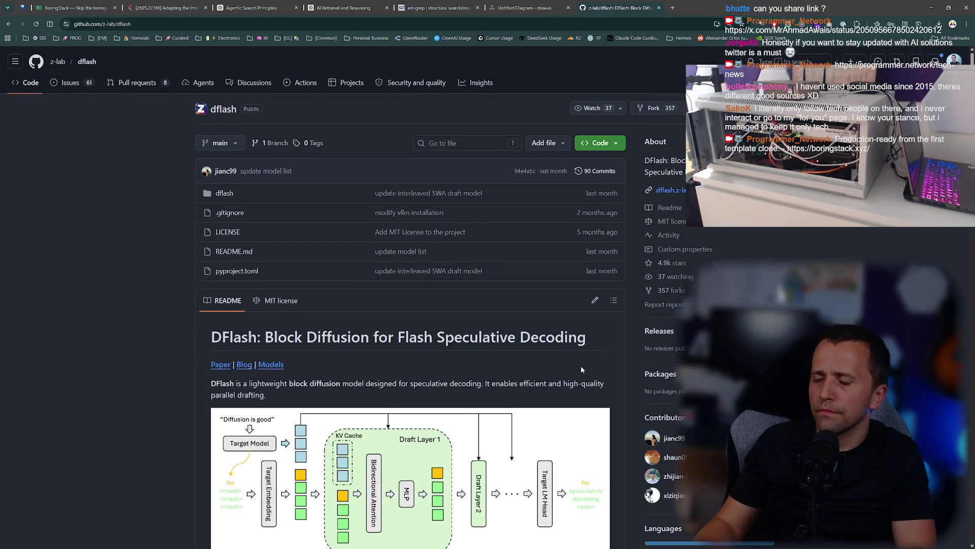
key(ctrl+plus)
key(ctrl+plus)
key(ctrl+plus)
middle_click(121, 415)
click(729, 4)
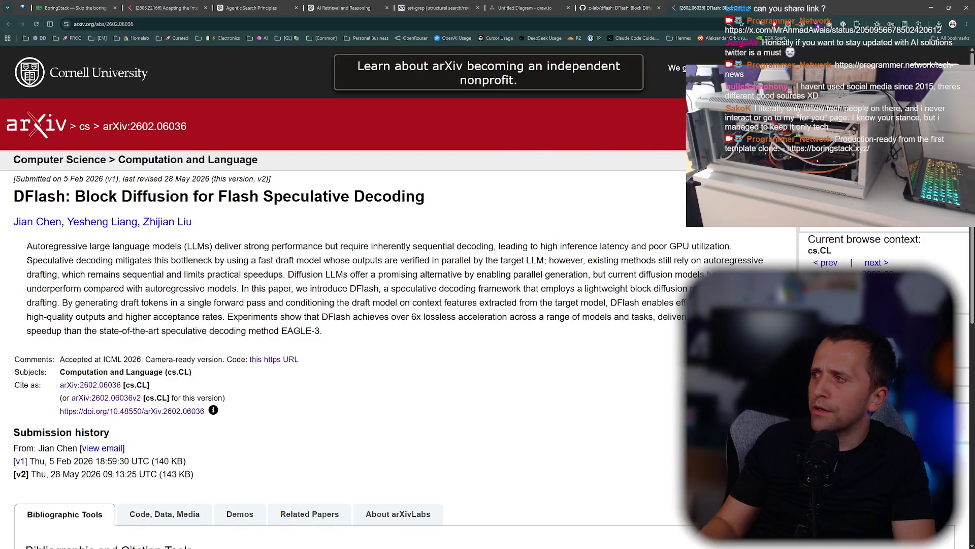
Scroll down the DFlash arXiv abstract page, then close it to return to the GitHub README.
scroll(344, 294, down, 3)
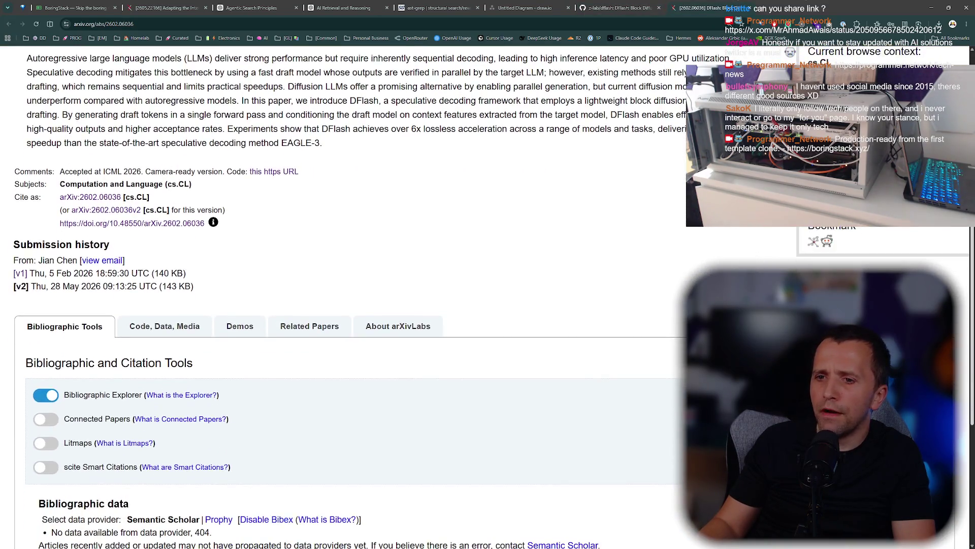
scroll(43, 256, up, 3)
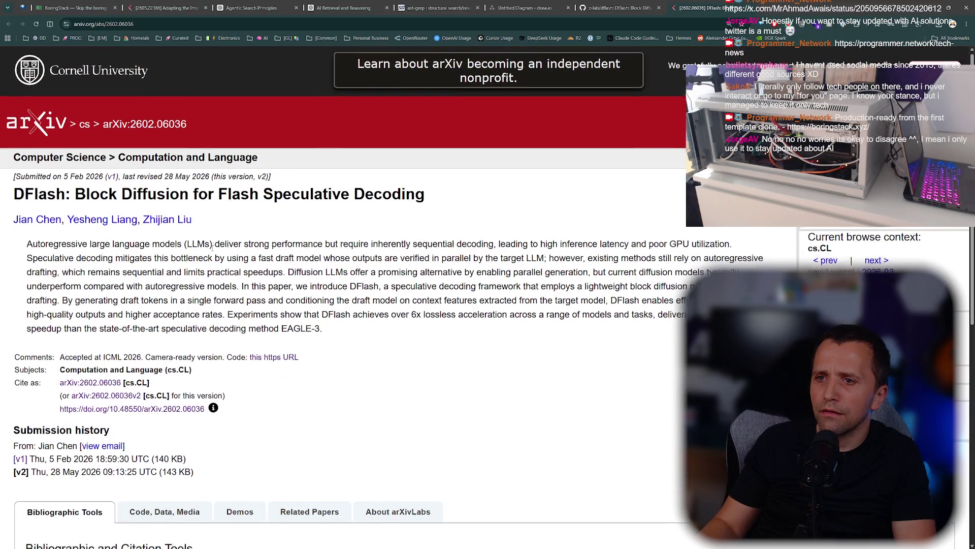
scroll(203, 251, down, 5)
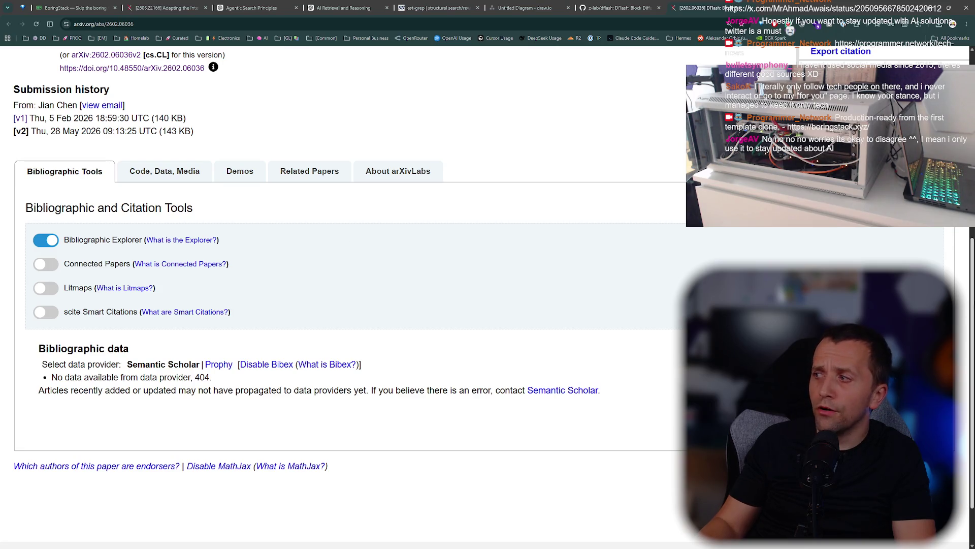
scroll(616, 377, down, 1)
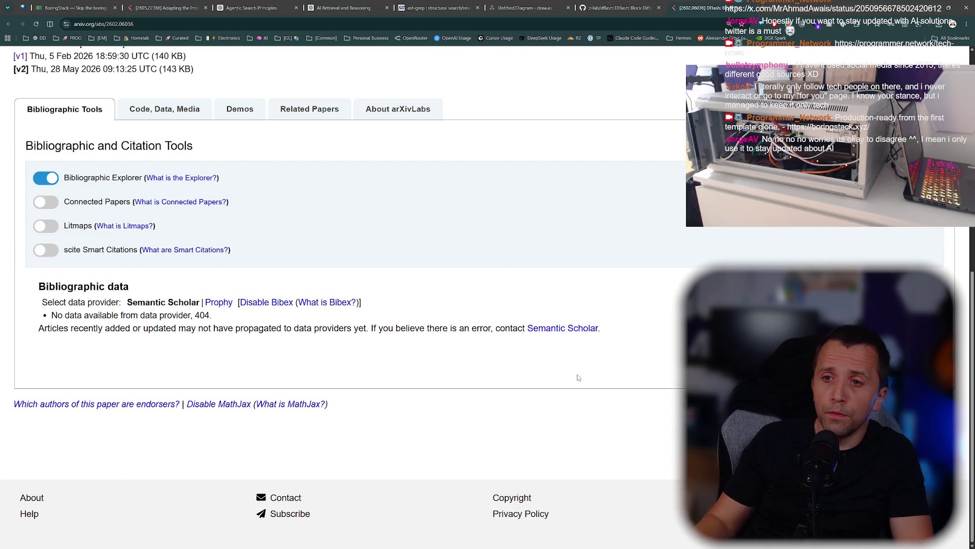
key(ctrl+w)
scroll(954, 362, down, 15)
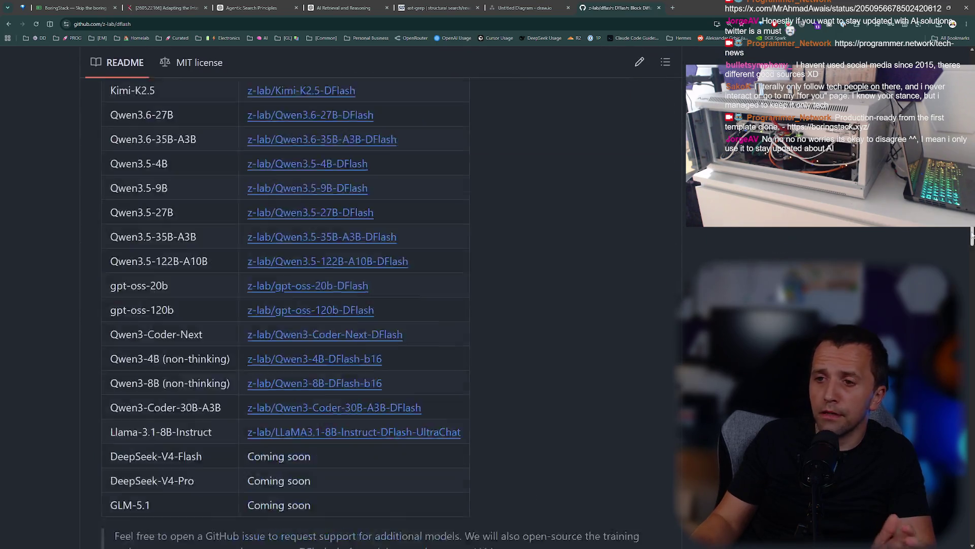
Scroll through the z-lab/dflash README down to its supported models and examples.
scroll(667, 283, down, 10)
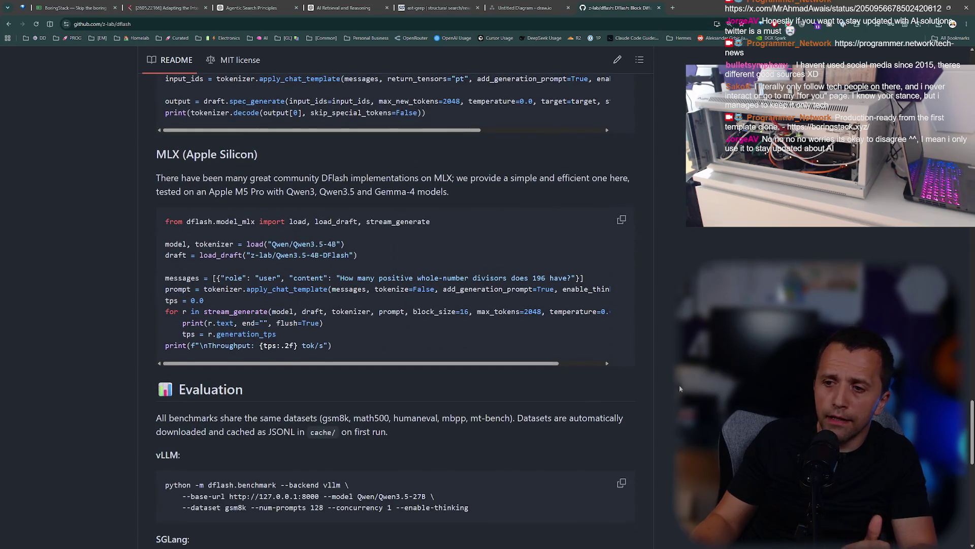
scroll(678, 385, down, 2)
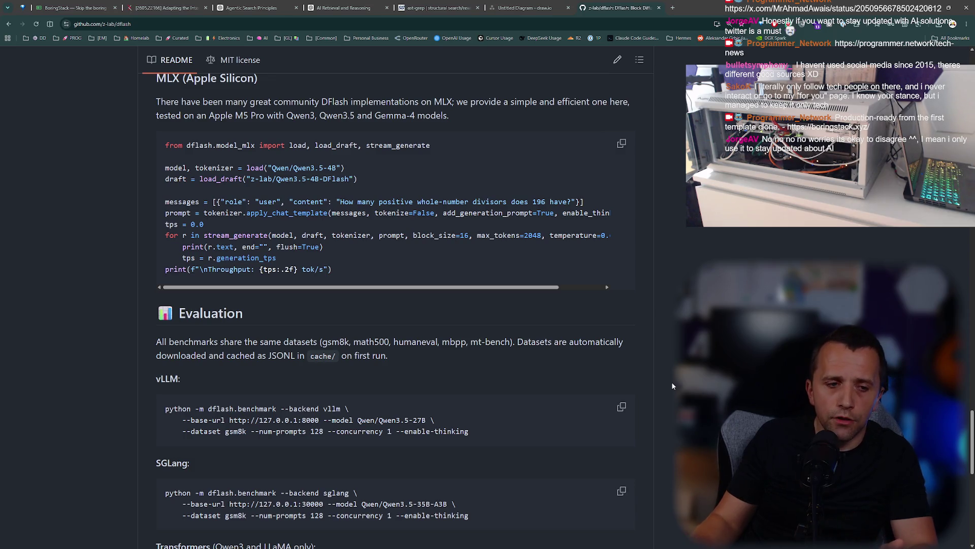
scroll(661, 390, down, 2)
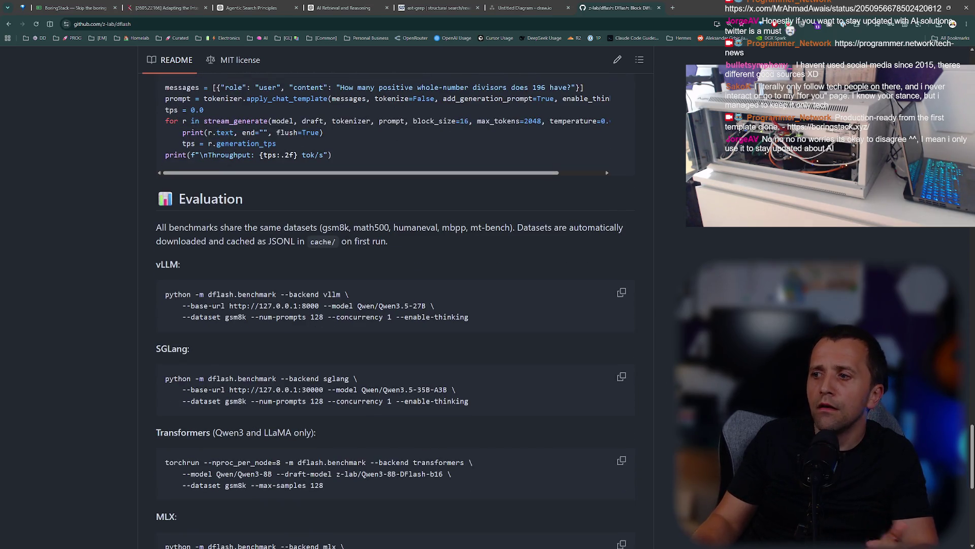
scroll(661, 390, down, 10)
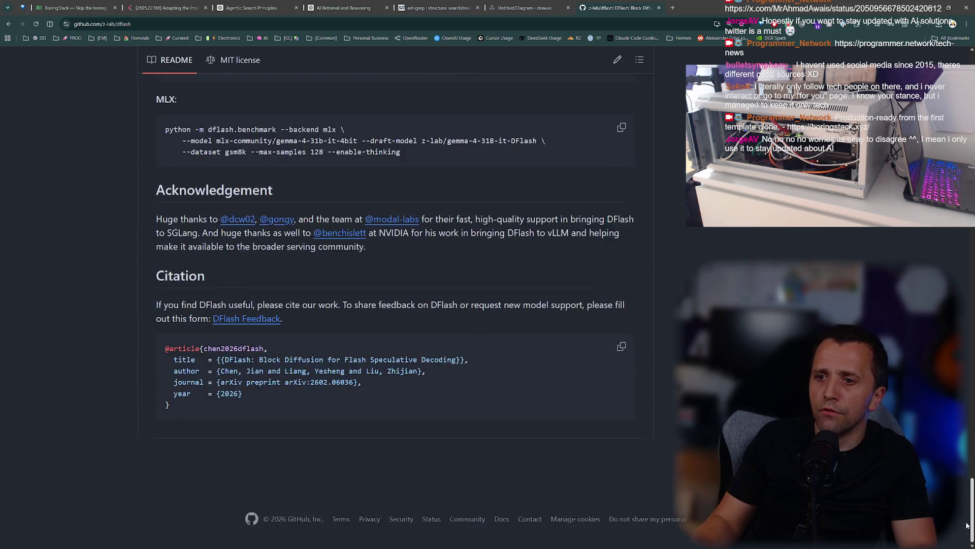
scroll(661, 390, up, 20)
scroll(396, 312, down, 1)
scroll(396, 312, up, 5)
scroll(396, 312, down, 15)
scroll(396, 313, up, 20)
scroll(396, 312, down, 10)
drag(972, 348, 973, 438)
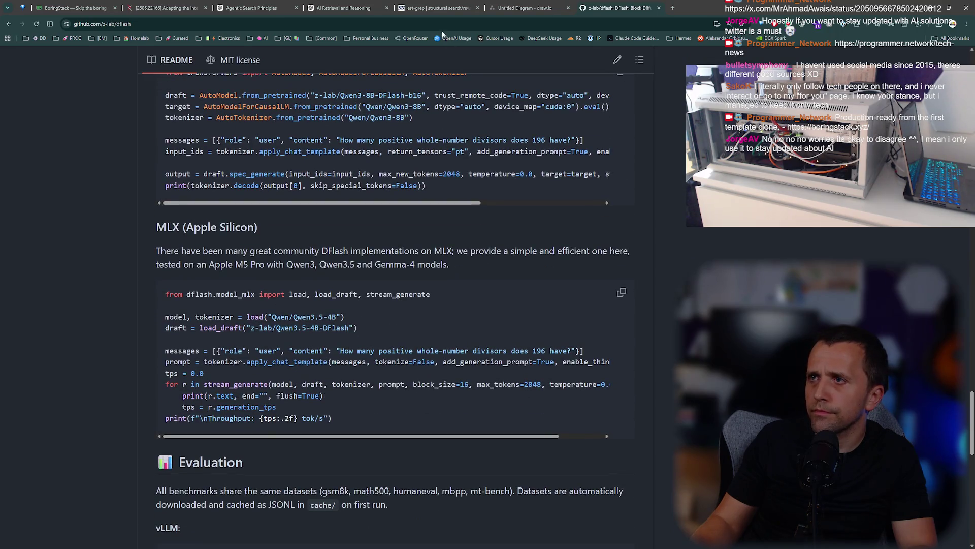
Open ChatGPT in a new tab, then jump back to the top of the dflash README.
key(ctrl+t)
text(chat)
key(Return)
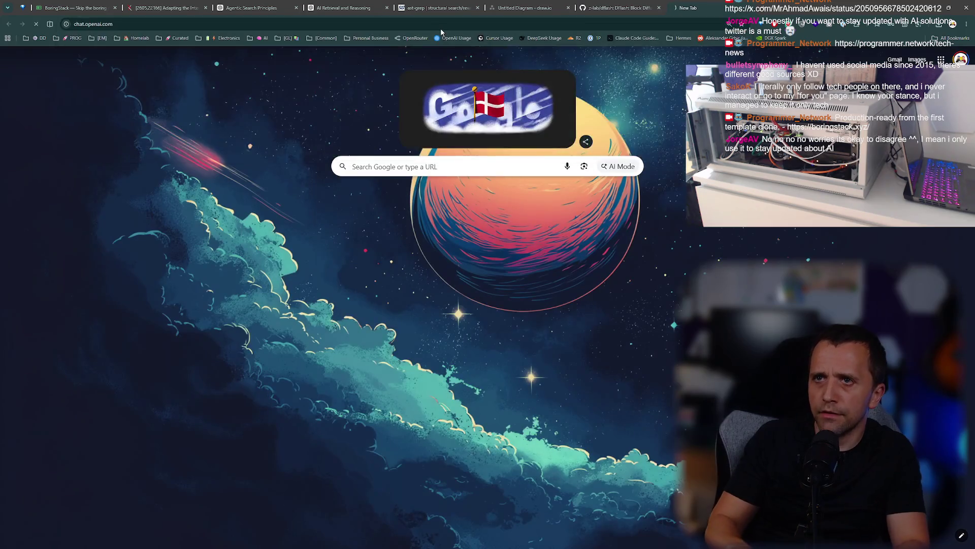
key(ctrl+shift+Tab)
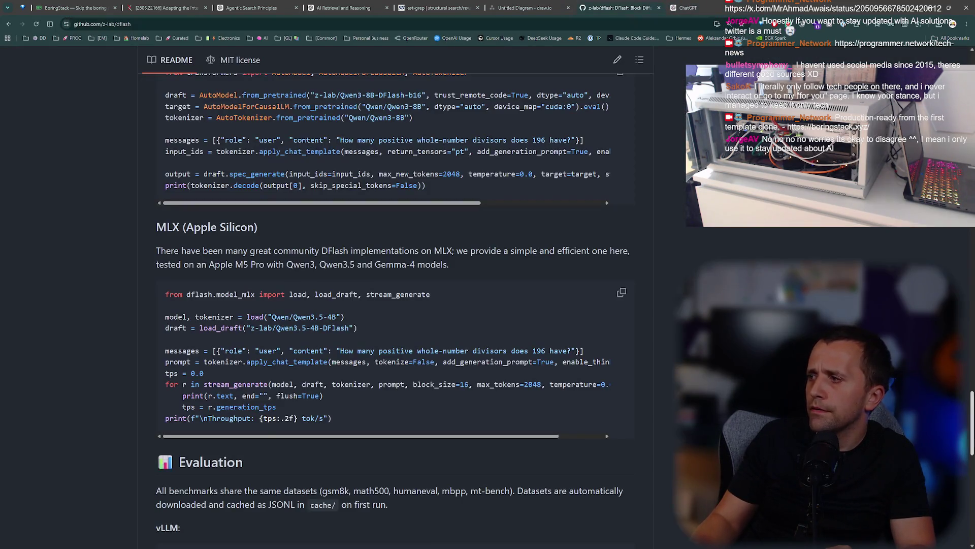
key(Home)
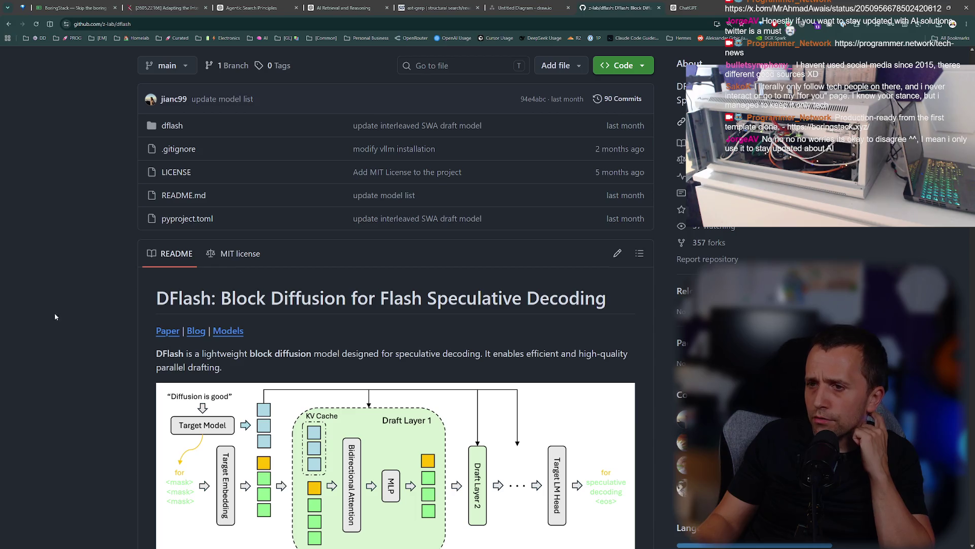
Open the DFlash project page on z-lab.ai at 150% and select both intro paragraphs.
click(196, 330)
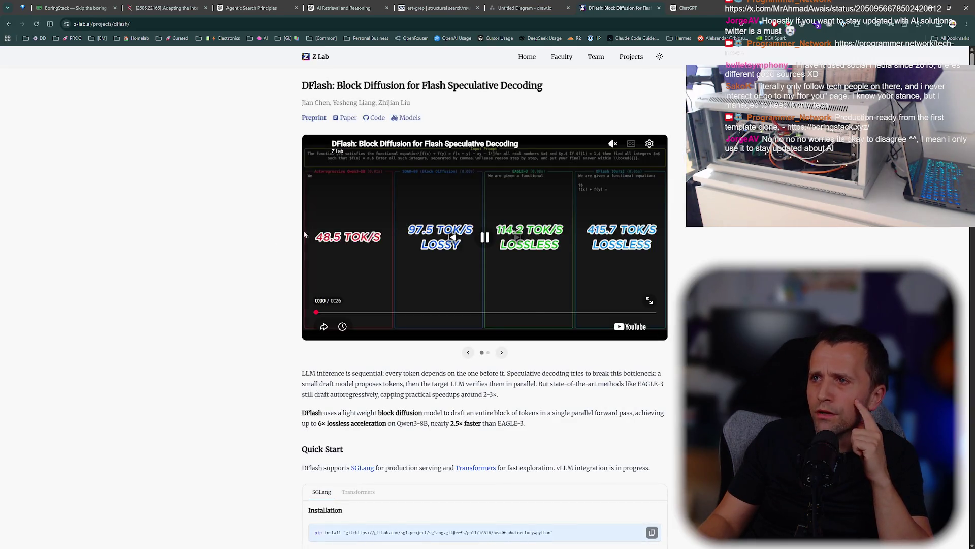
scroll(303, 234, down, 10)
scroll(485, 305, up, 10)
key(ctrl+plus)
key(ctrl+plus)
key(ctrl+plus)
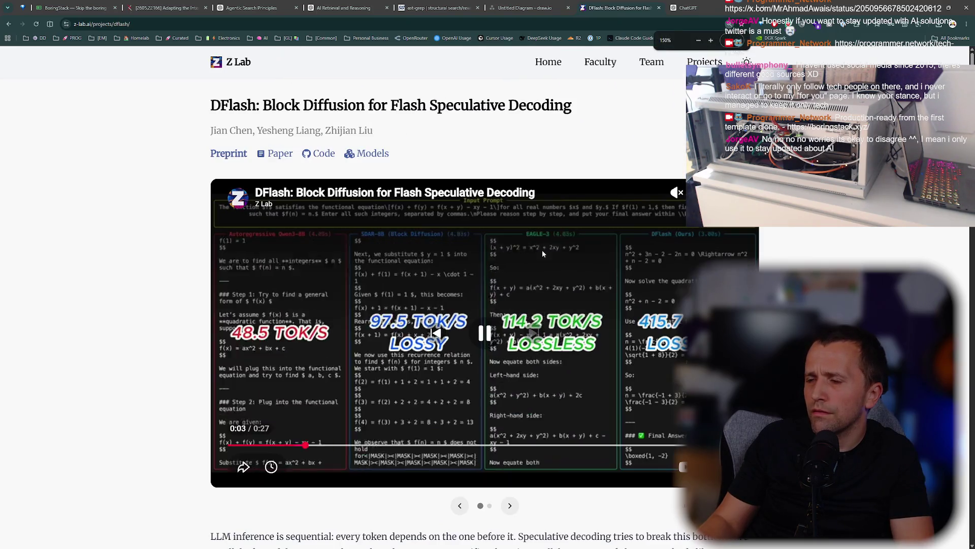
scroll(477, 261, down, 3)
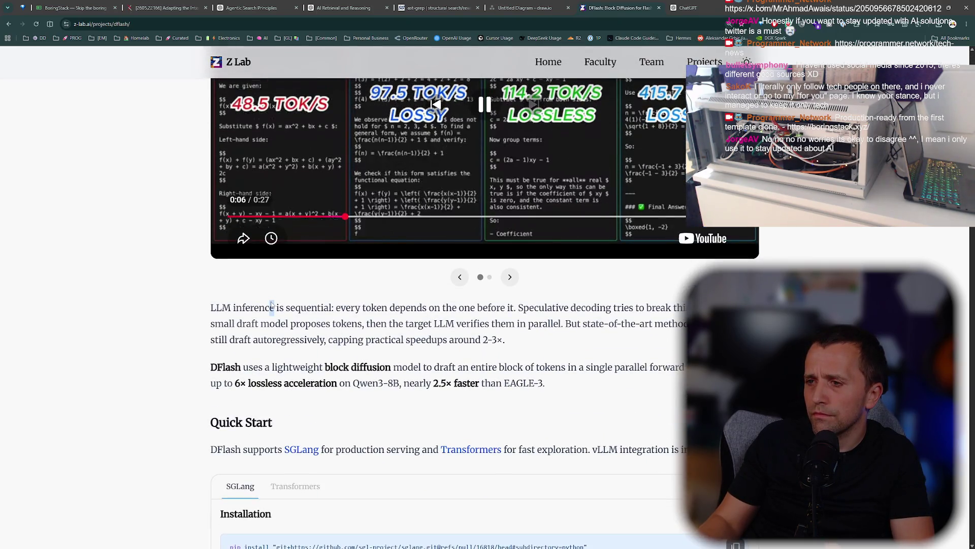
drag(356, 307, 582, 311)
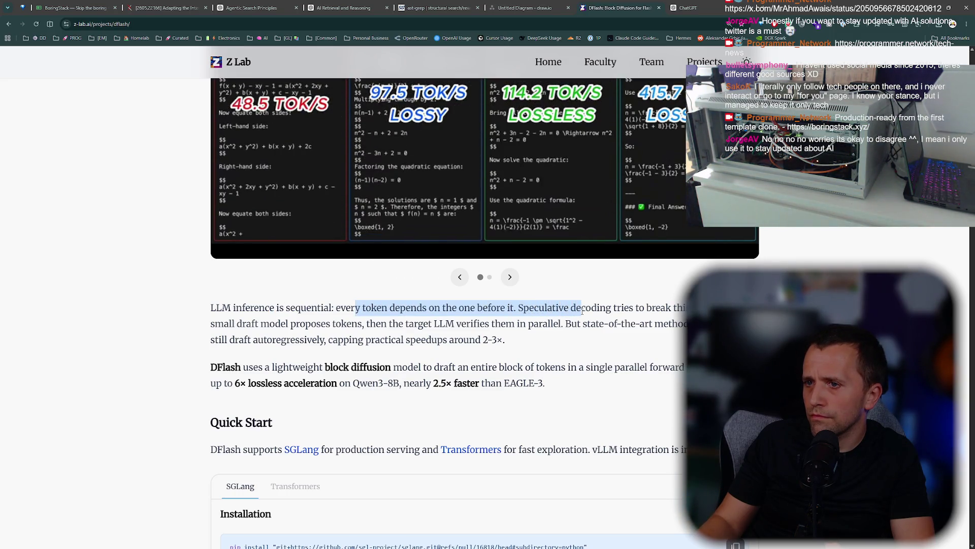
mouse_move(305, 324)
mouse_down()
mouse_move(696, 324)
mouse_move(711, 339)
mouse_up()
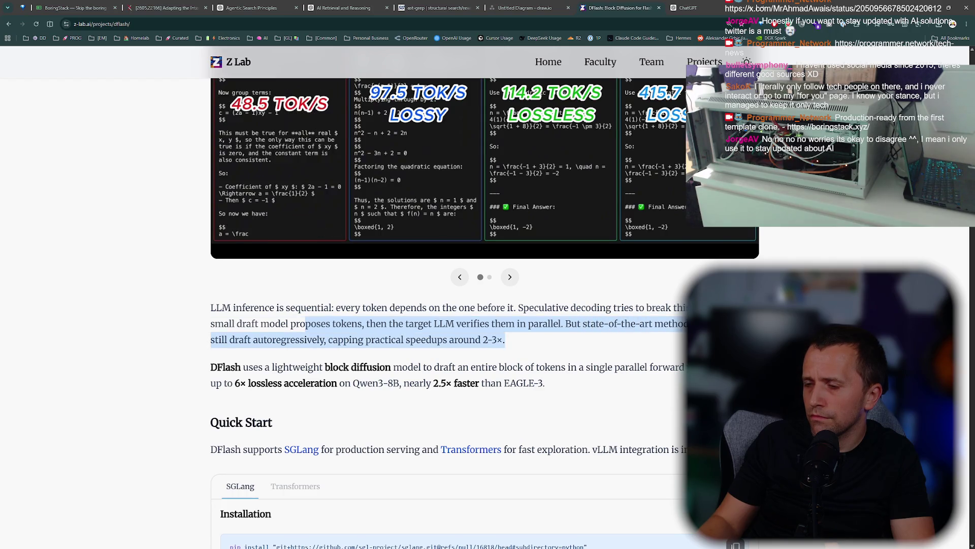
scroll(558, 321, down, 2)
drag(334, 292, 693, 293)
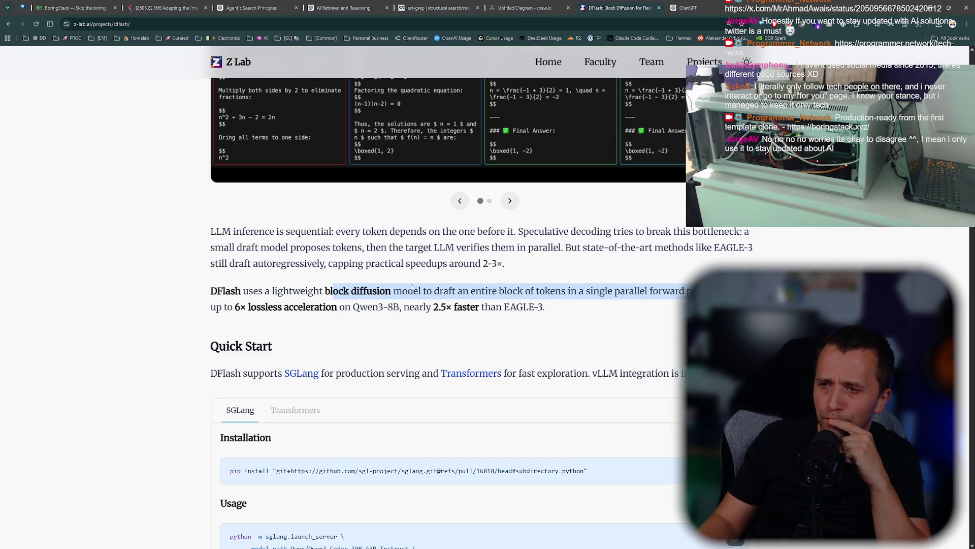
drag(551, 308, 207, 235)
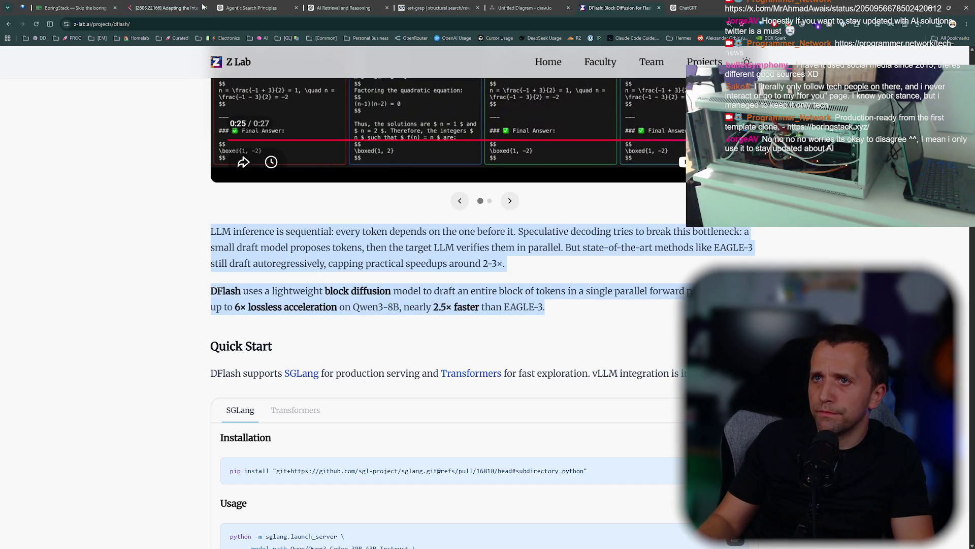
Copy the project page URL and place its tab after ChatGPT, then show ChatGPT.
click(184, 25)
key(ctrl+t)
key(ctrl+w)
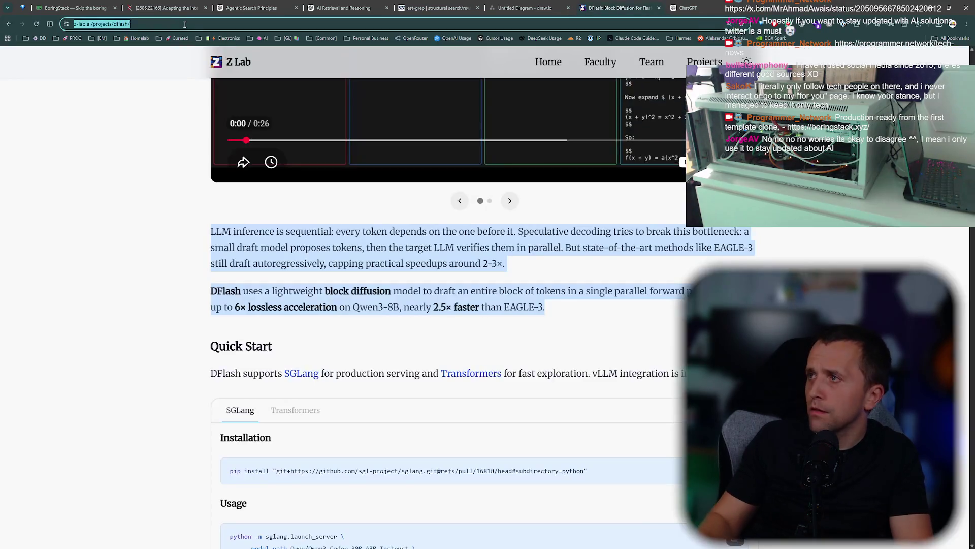
drag(604, 8, 700, 3)
click(619, 3)
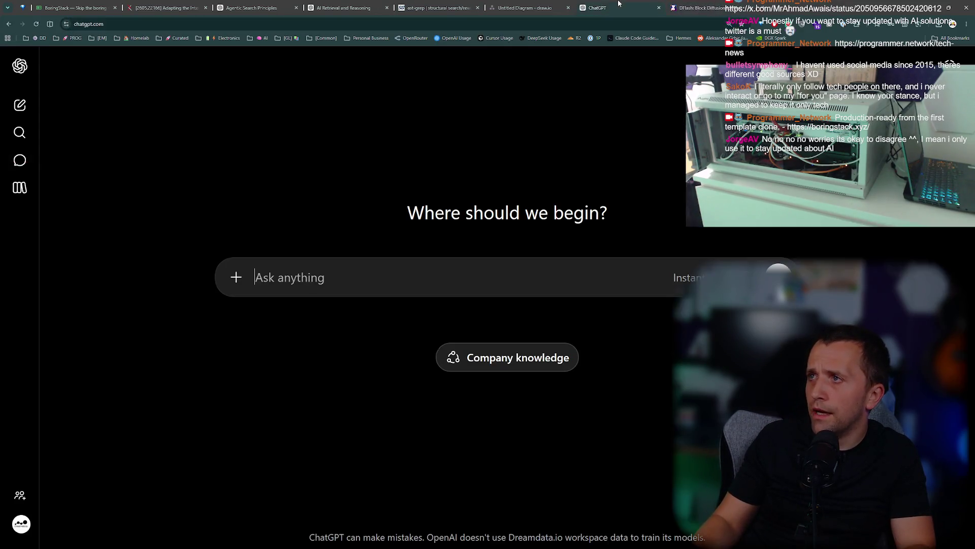
Send ChatGPT the DFlash link and intro paragraphs, asking for a plain-language, top-down explanation.
text(https://z-lab.ai/projects/dflash/)
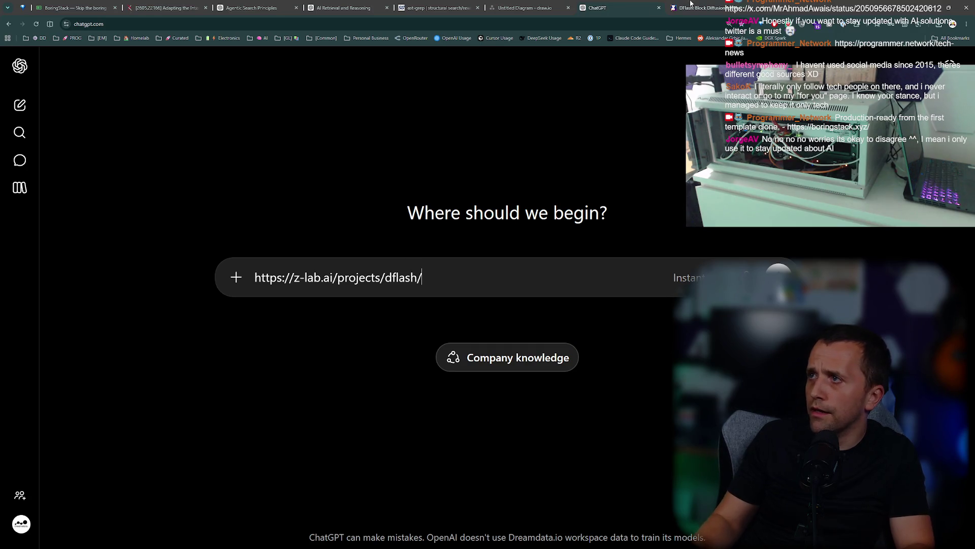
click(691, 4)
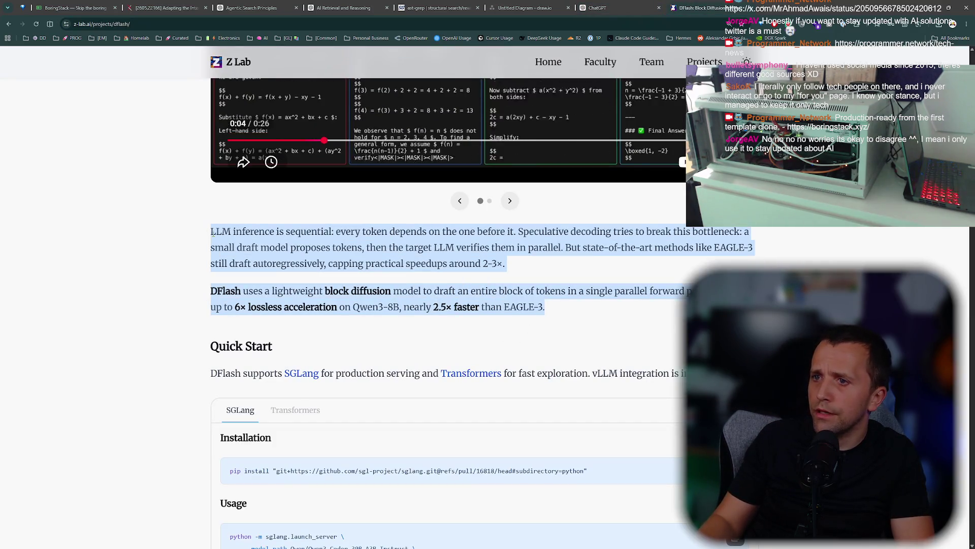
key(ctrl+shift+Tab)
key(shift+Return)
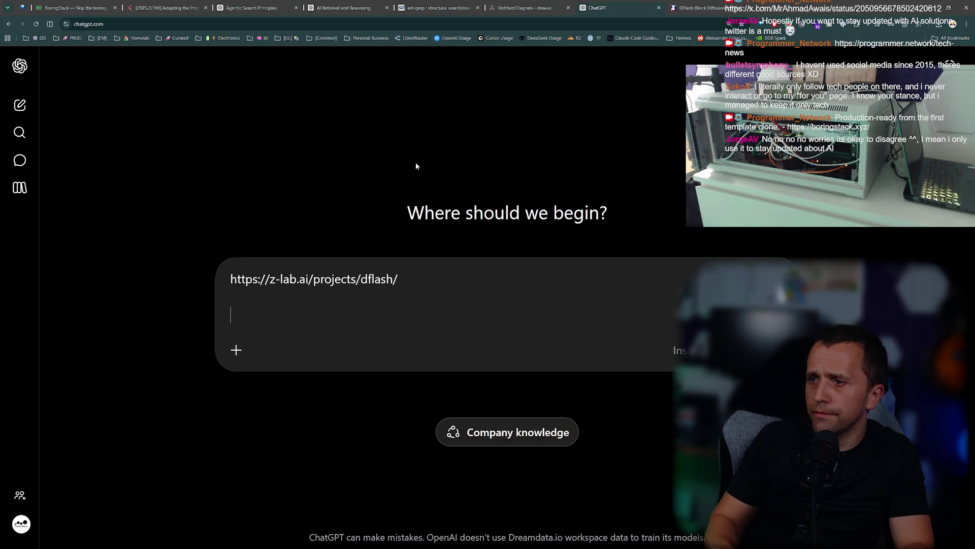
key(ctrl+v)
key(shift+Return)
text(hel)
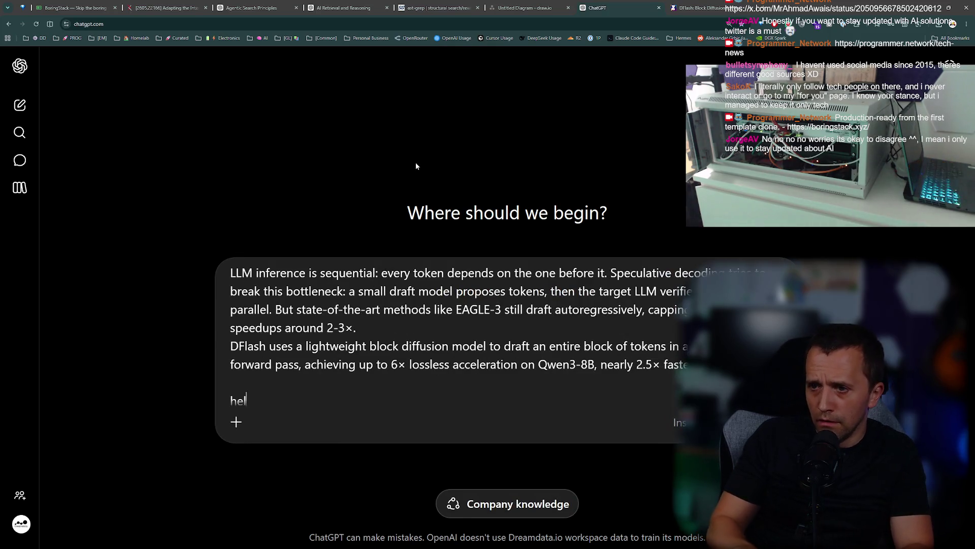
text(p me understand this, lets break it down, lets use normal language, lets go top do)
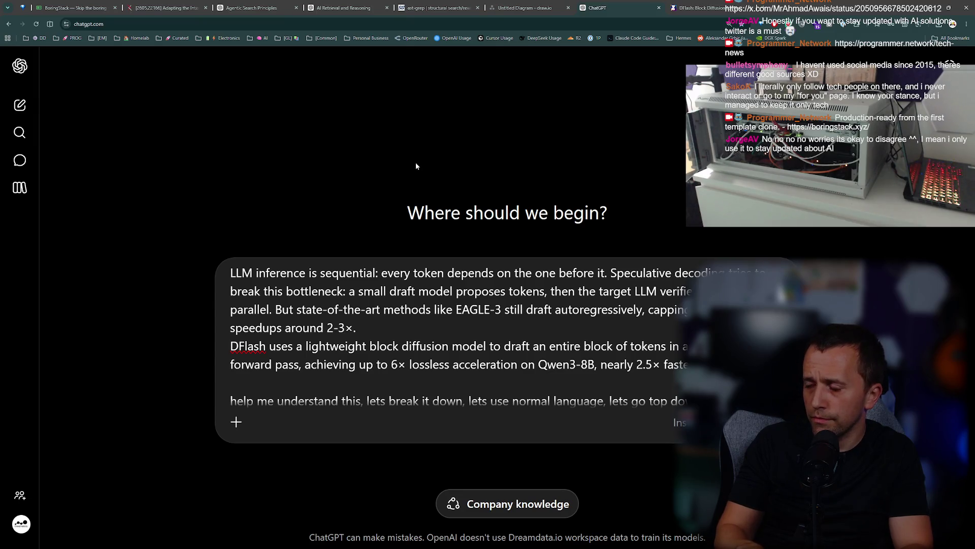
text(apply socratic interegartor, so I make sure I udnerrstood)
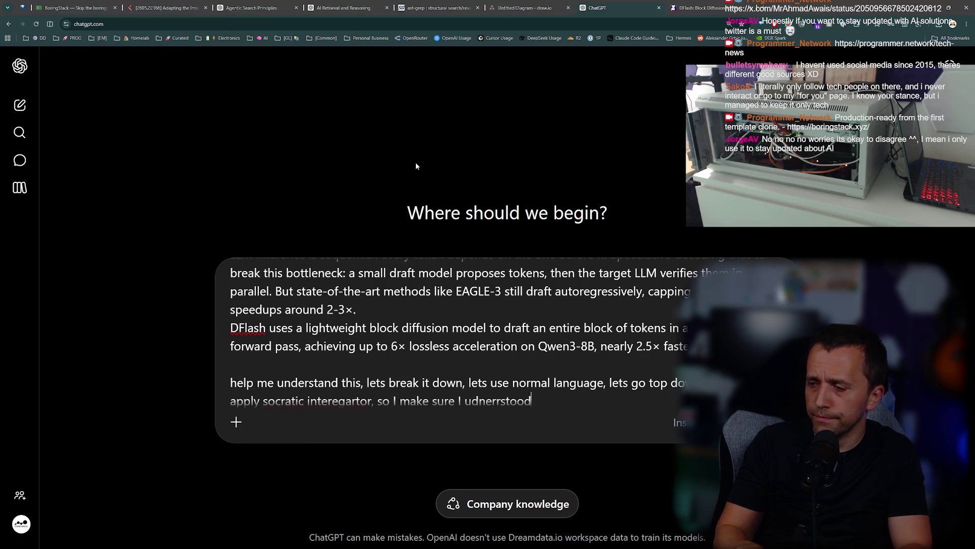
key(Return)
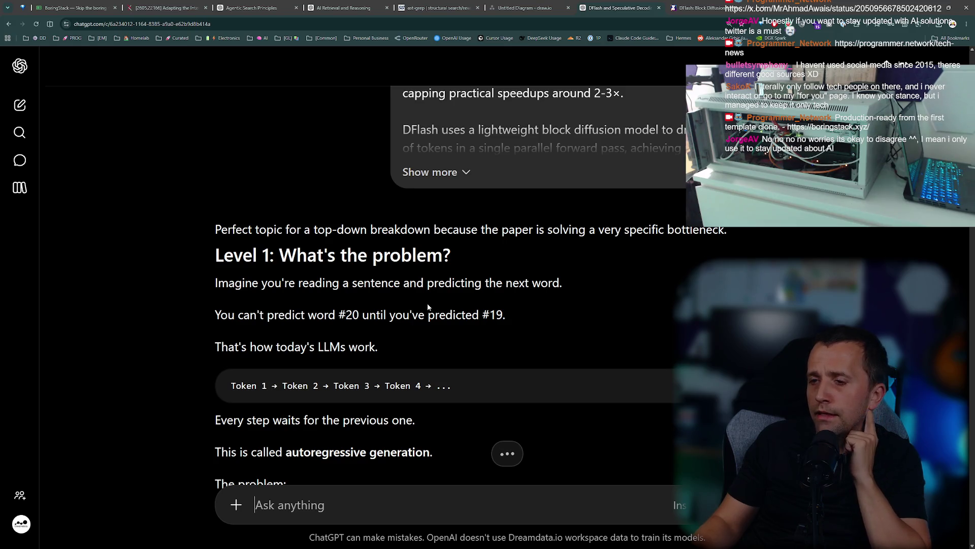
Read through Level 1 on autoregressive, one-token-at-a-time generation, highlighting key lines along the way.
scroll(428, 307, down, 1)
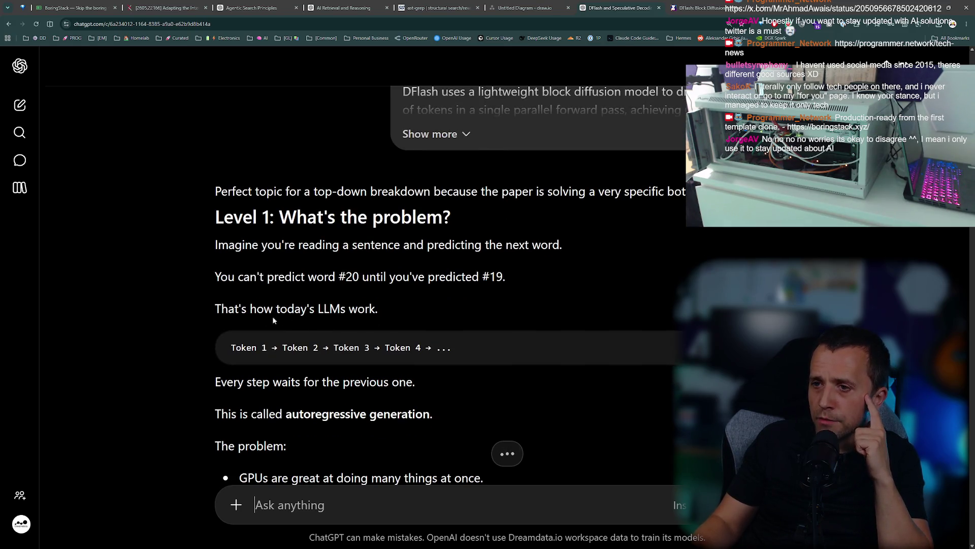
drag(293, 348, 334, 350)
scroll(384, 338, down, 2)
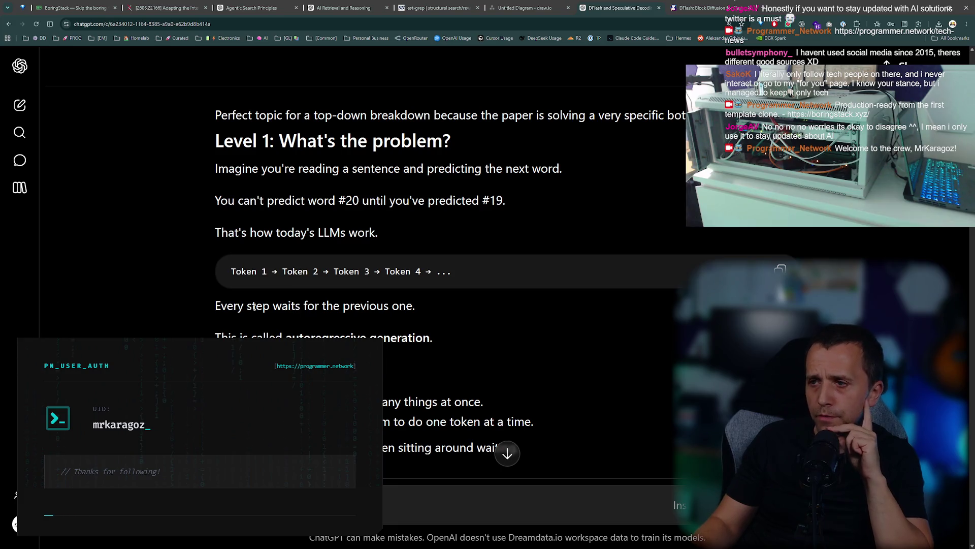
drag(229, 337, 315, 337)
click(370, 339)
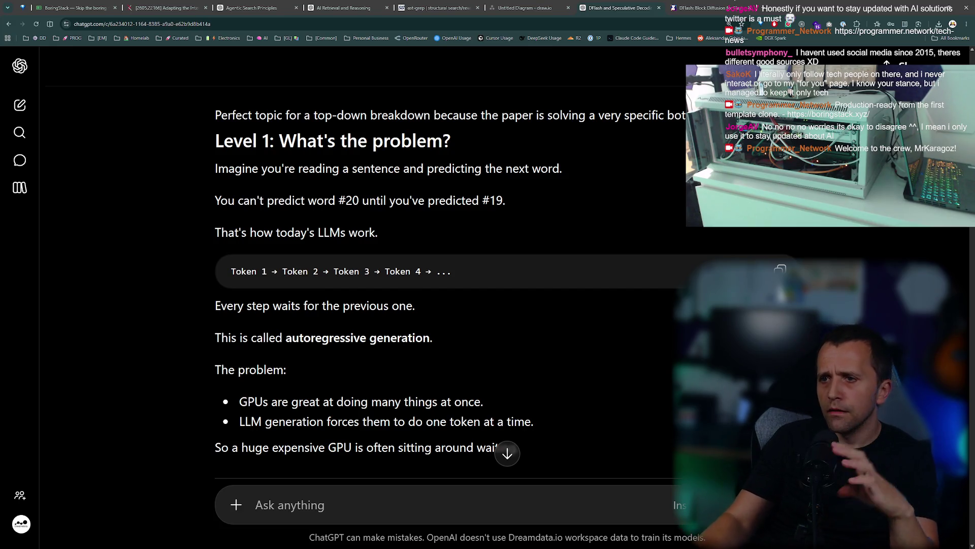
scroll(192, 374, down, 2)
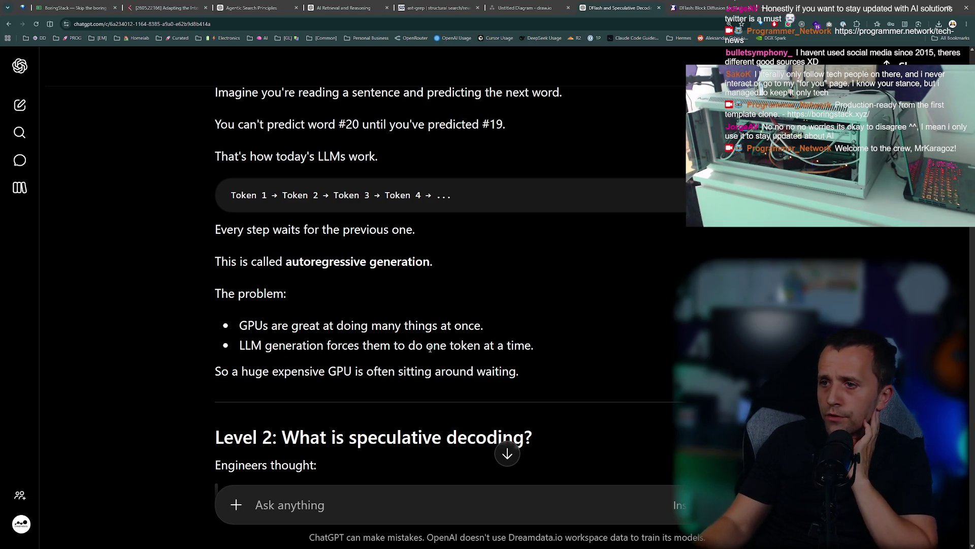
drag(366, 345, 523, 350)
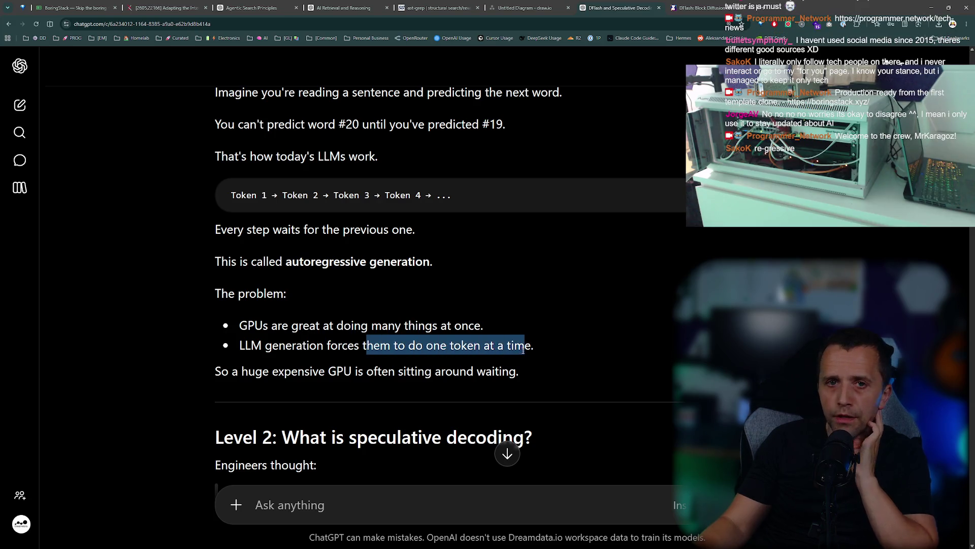
click(523, 350)
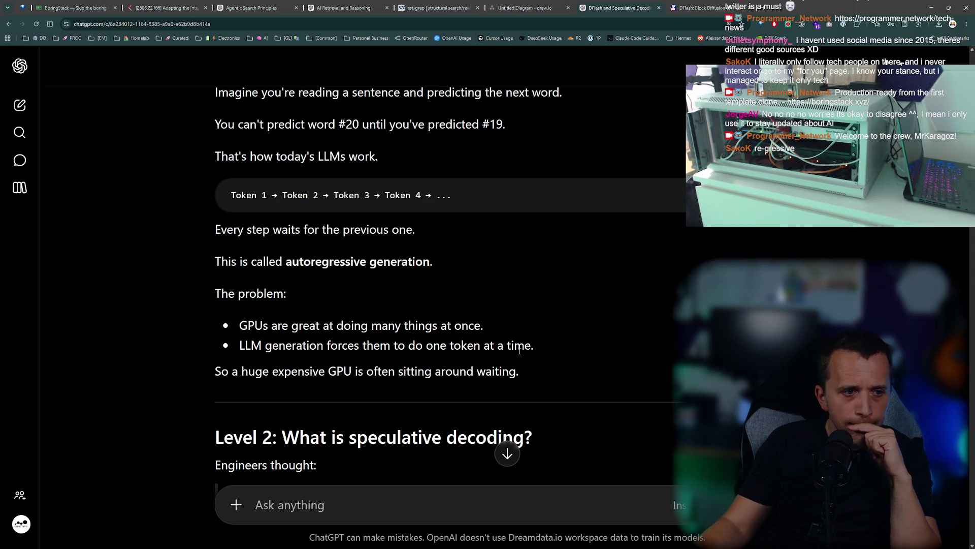
Read the Level 2 example, marking the sentences about the idle GPU and waiting.
scroll(462, 348, down, 2)
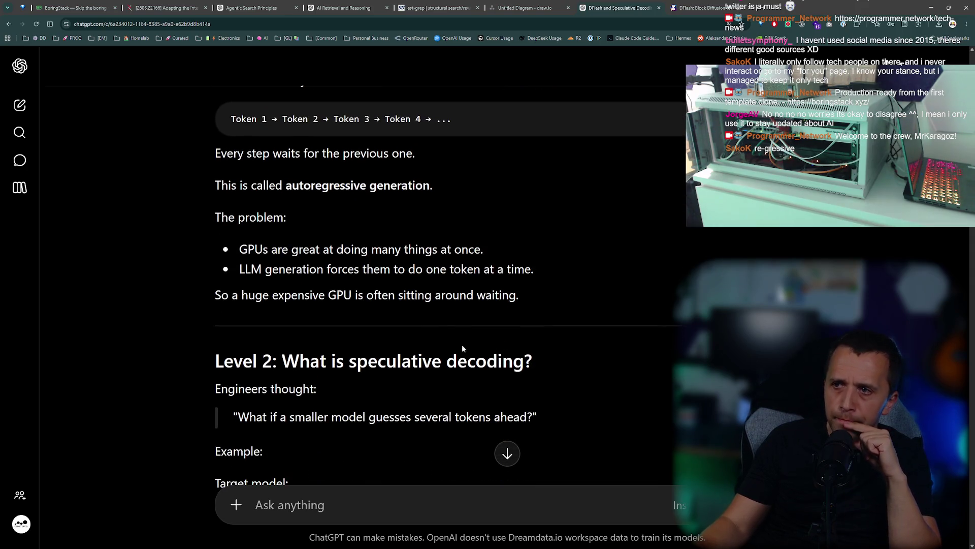
triple_click(319, 297)
click(352, 322)
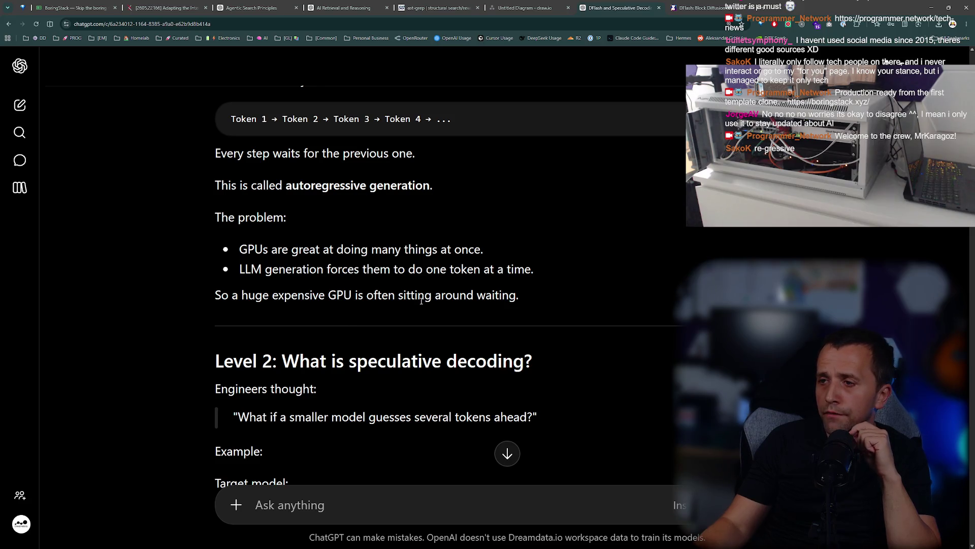
drag(421, 301, 526, 293)
scroll(524, 293, down, 1)
click(387, 298)
scroll(382, 295, down, 1)
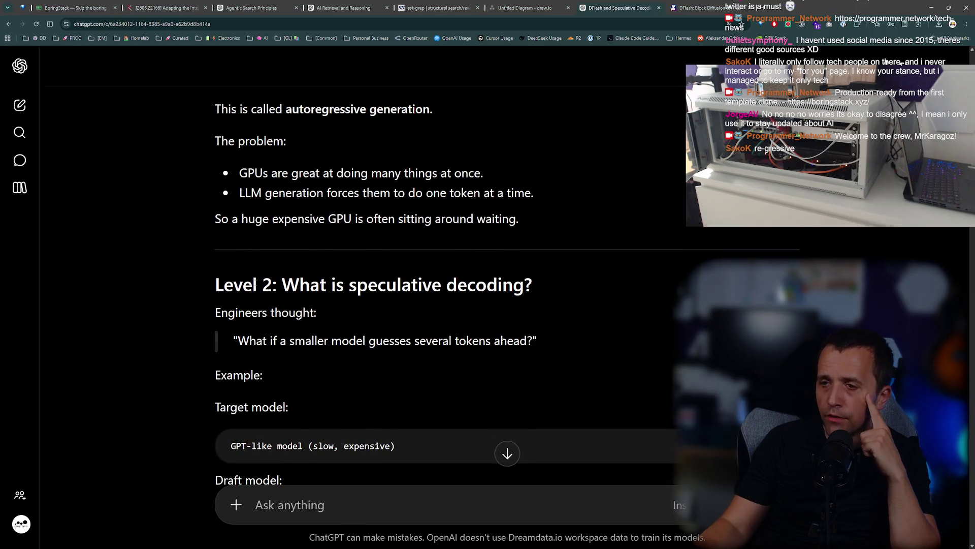
scroll(329, 310, down, 1)
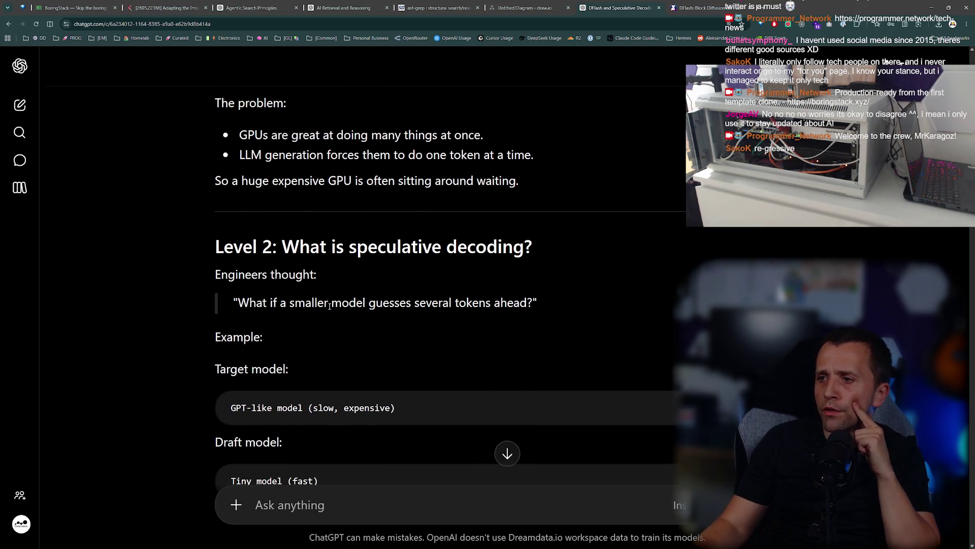
scroll(319, 305, down, 1)
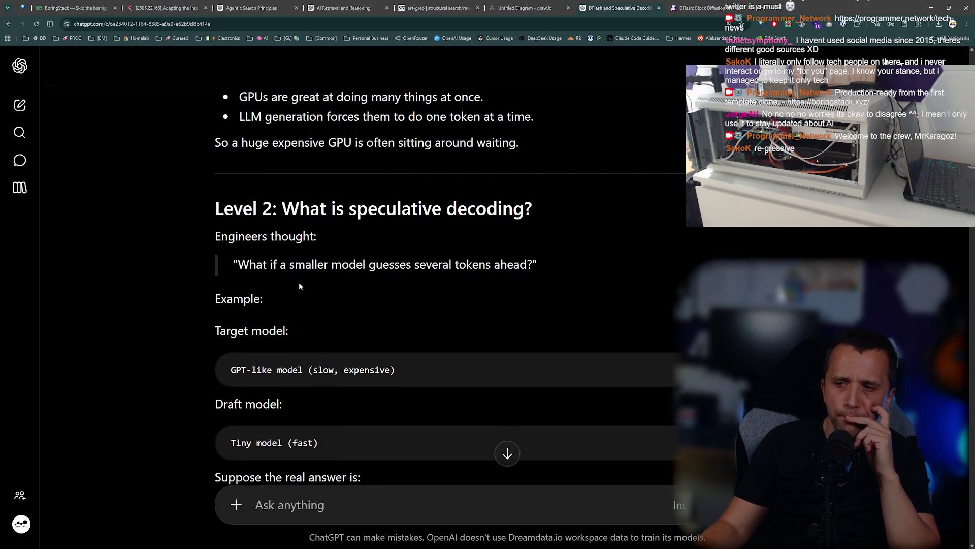
Mark the GPT-like model example line, then continue down to 'Level 3: Why is this faster?'.
drag(257, 376, 350, 372)
click(365, 390)
scroll(365, 392, down, 2)
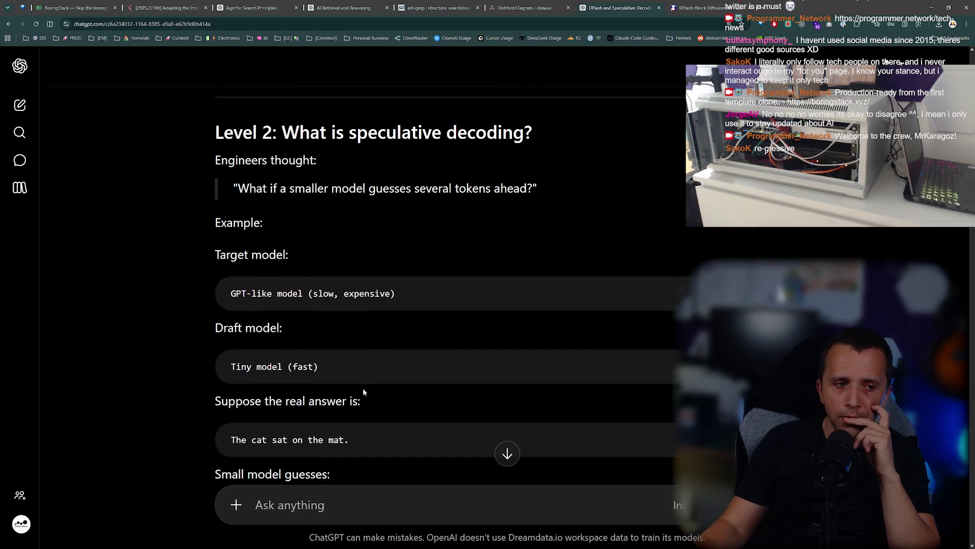
scroll(362, 388, down, 2)
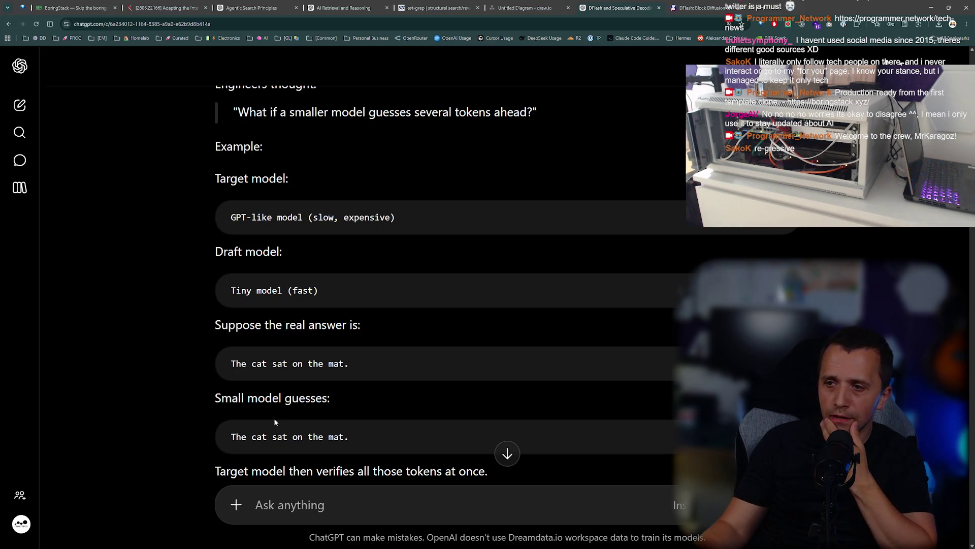
scroll(275, 419, down, 2)
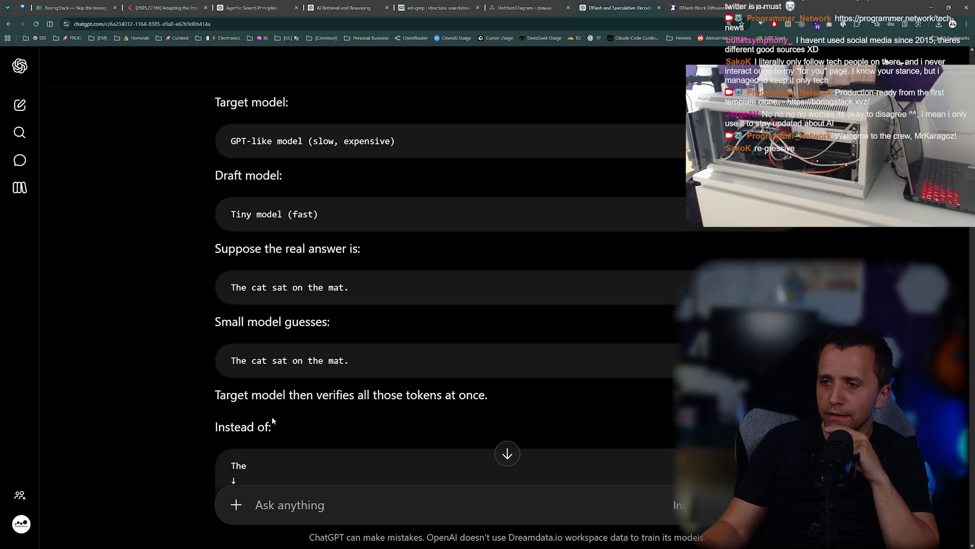
scroll(278, 394, down, 2)
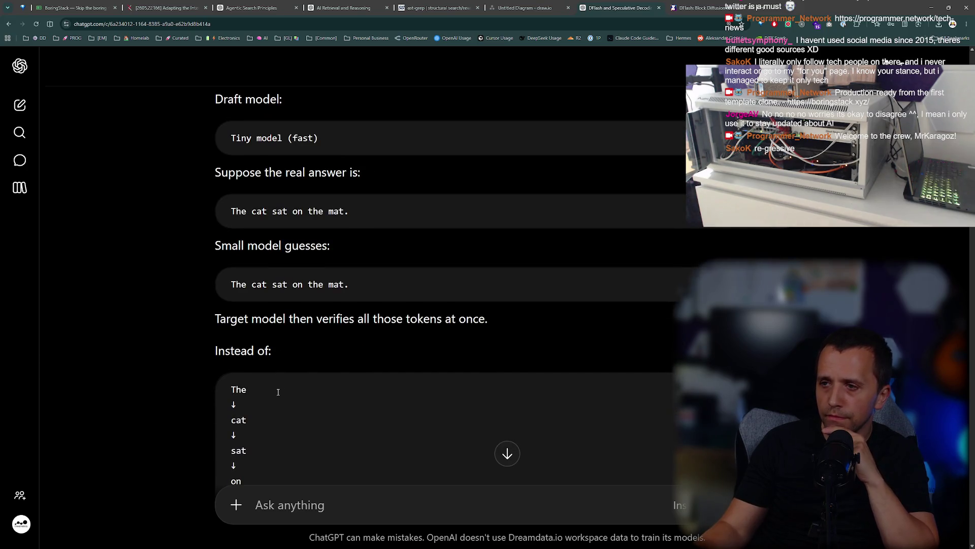
scroll(273, 392, down, 6)
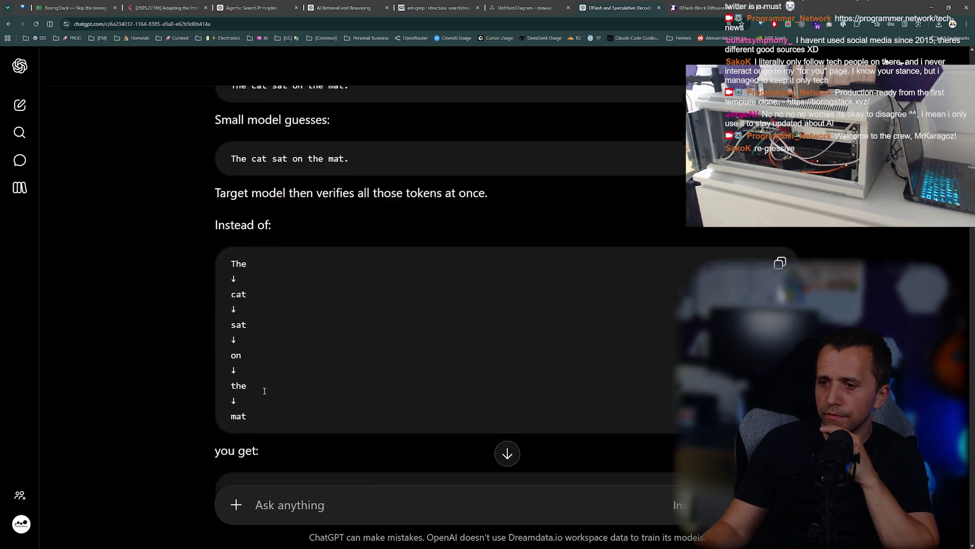
scroll(264, 394, down, 2)
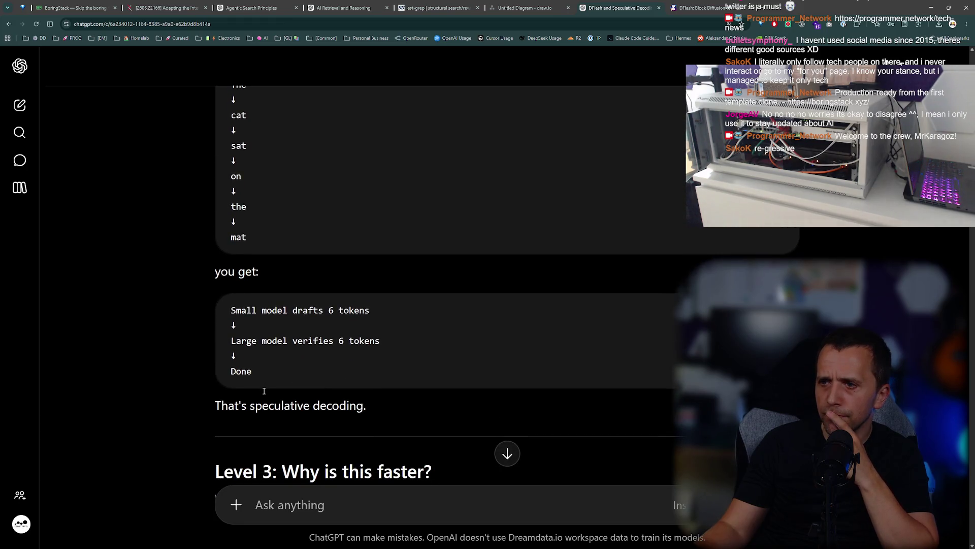
scroll(291, 370, down, 4)
scroll(291, 370, up, 7)
scroll(271, 368, down, 4)
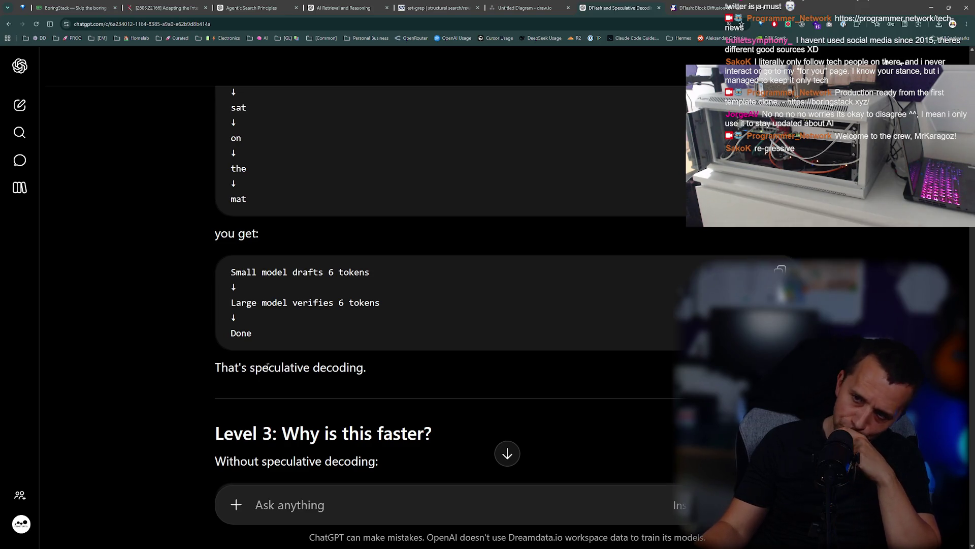
scroll(267, 367, down, 2)
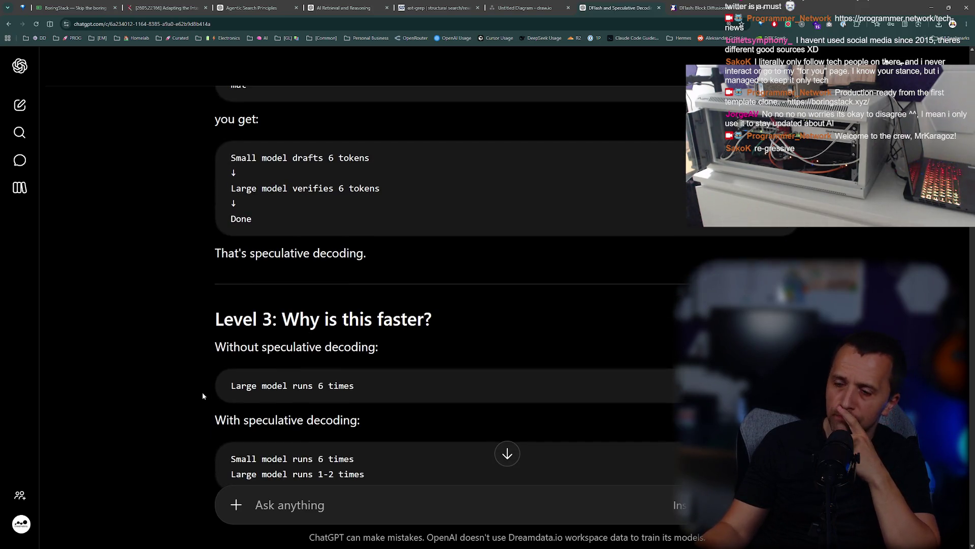
Read the 'Without speculative decoding' and 'Large model runs' comparison lines in Level 3.
drag(226, 337, 378, 348)
click(379, 355)
scroll(371, 383, down, 1)
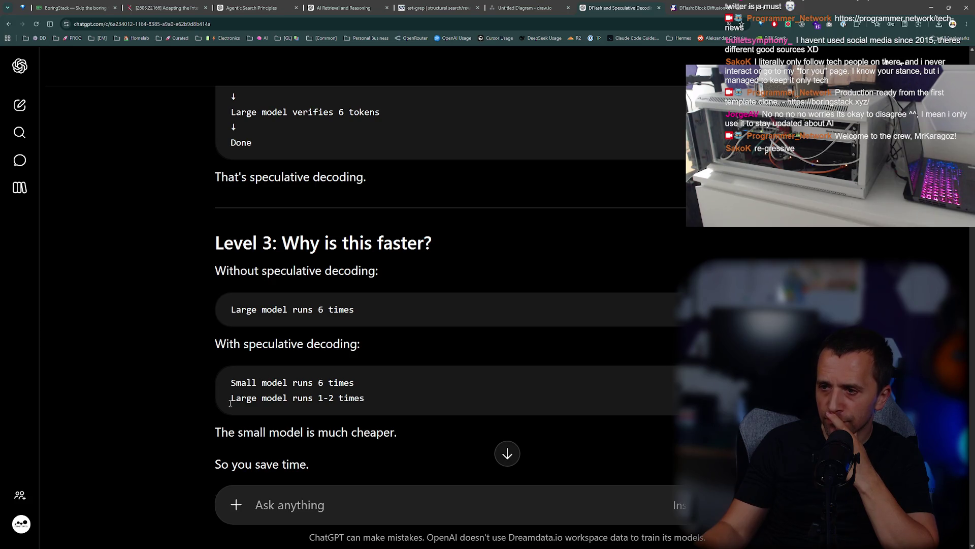
drag(229, 403, 367, 398)
scroll(372, 400, down, 1)
click(370, 396)
scroll(367, 395, down, 2)
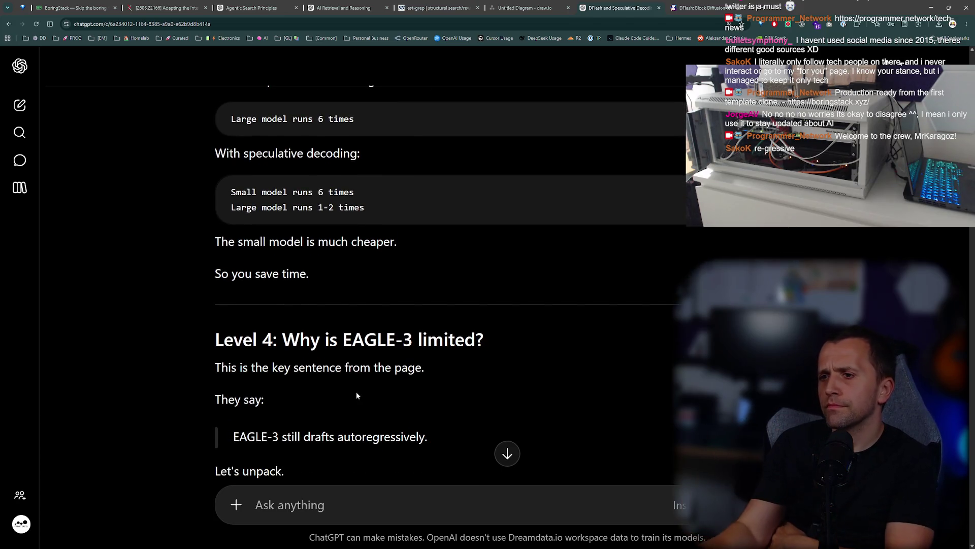
scroll(356, 392, down, 1)
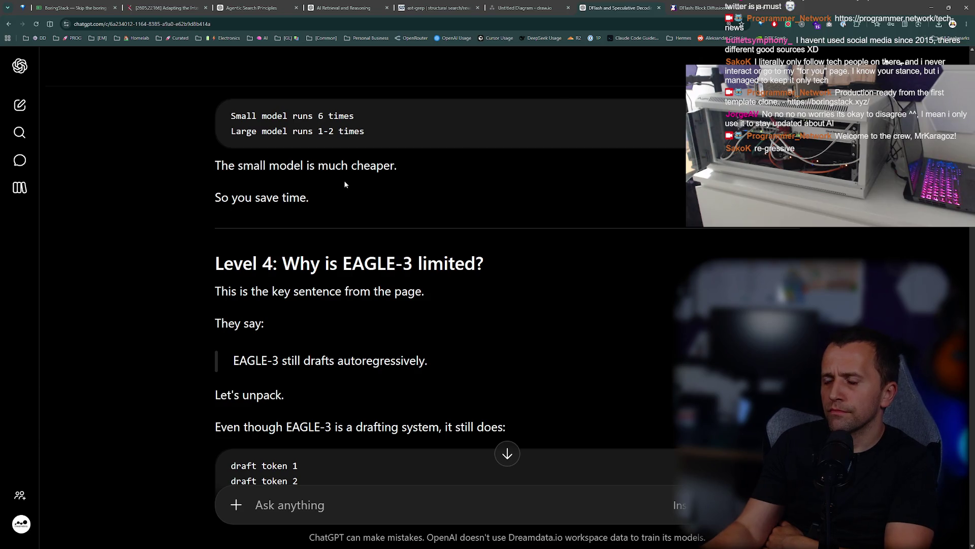
scroll(345, 185, down, 1)
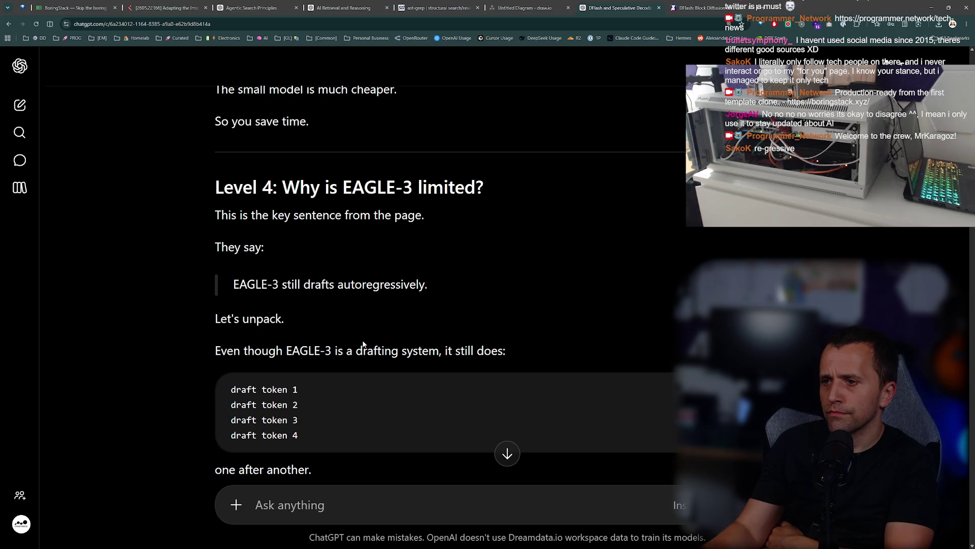
scroll(362, 341, down, 2)
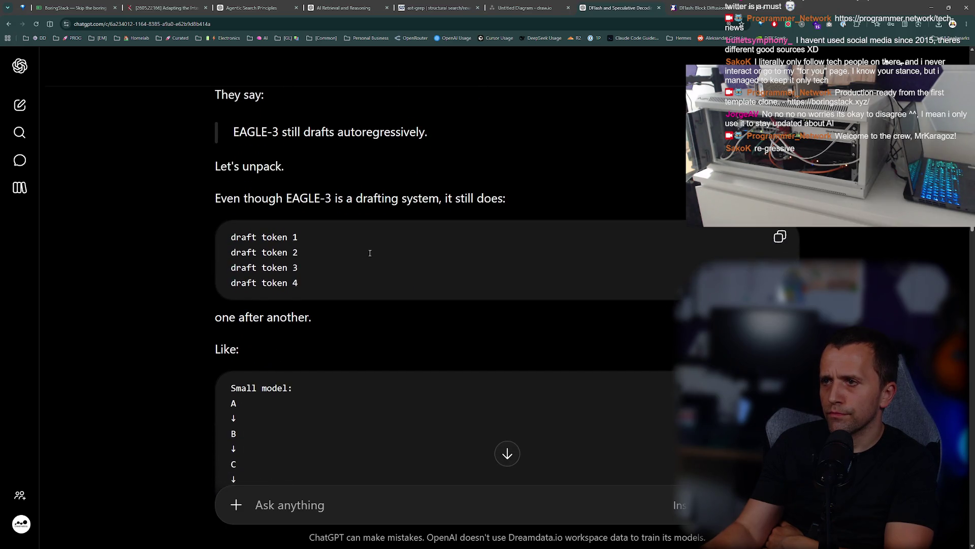
Quote 'EAGLE-3' from the answer and ask ChatGPT 'what is it'.
drag(333, 198, 287, 199)
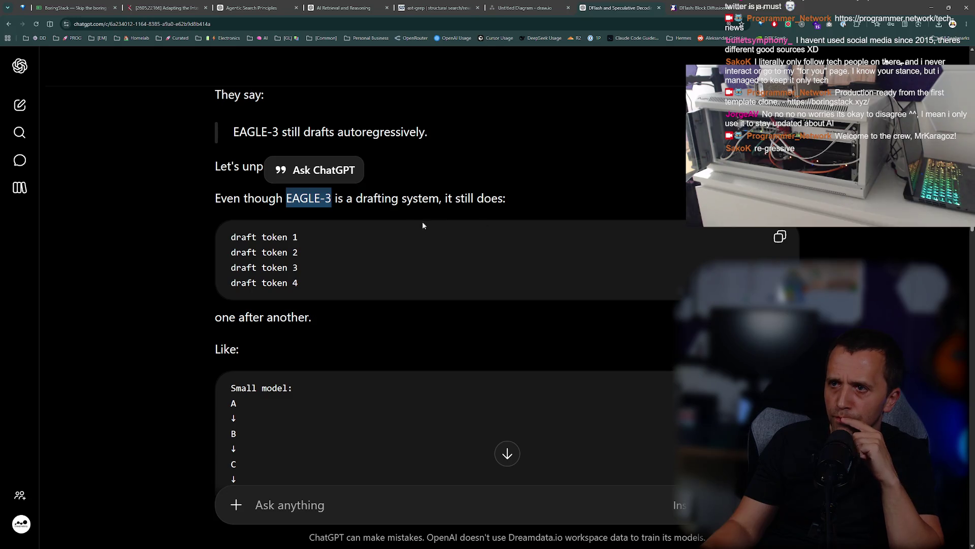
click(316, 170)
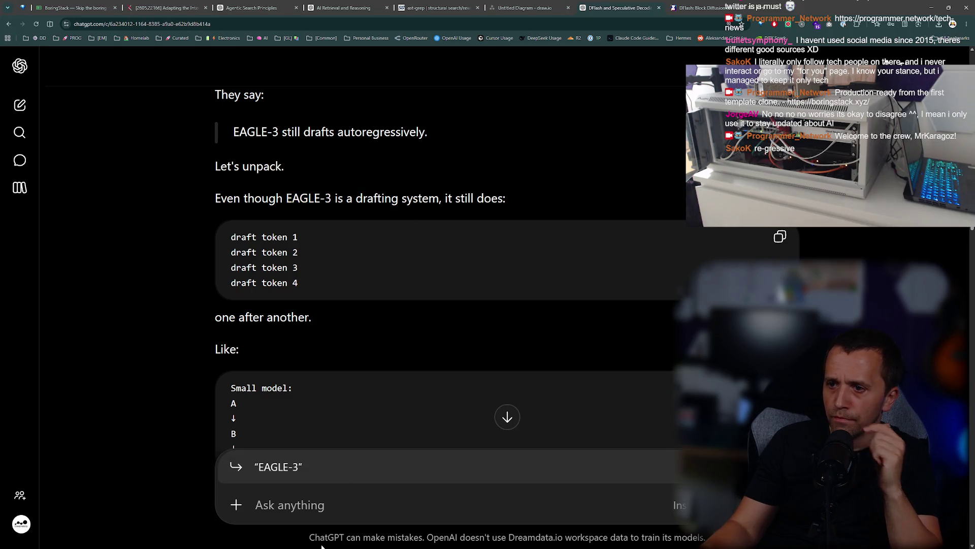
text(what is it)
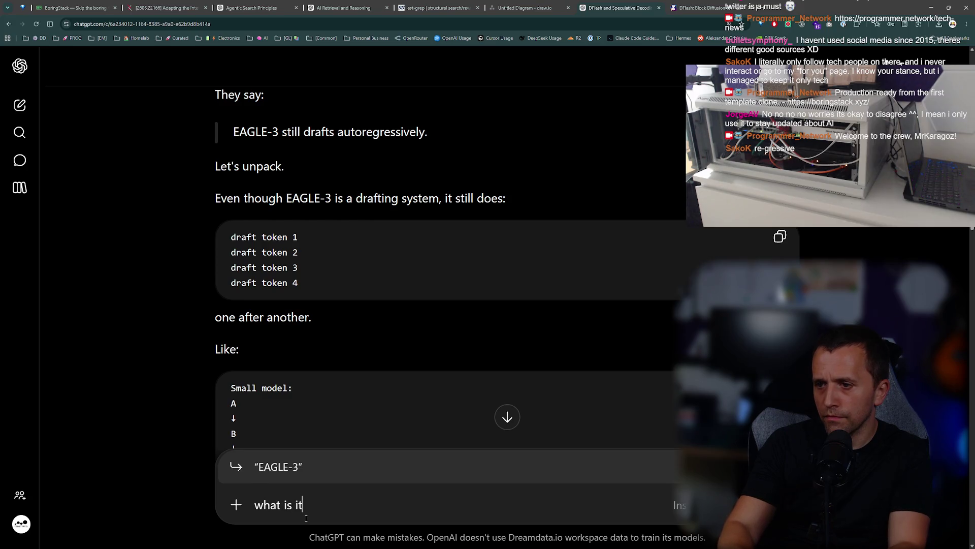
key(Return)
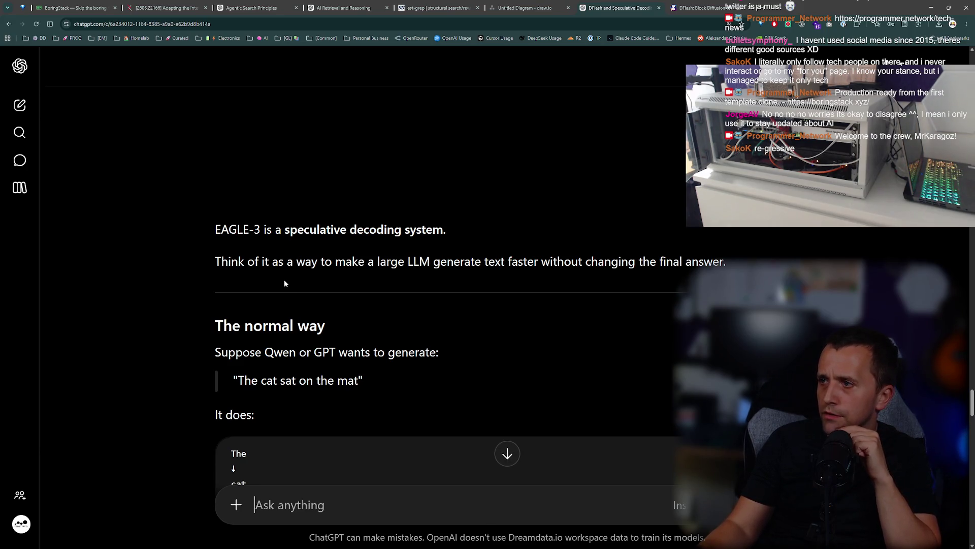
Read the EAGLE-3 answer down into Level 5, 'What is DFlash's big idea?'.
scroll(318, 288, down, 2)
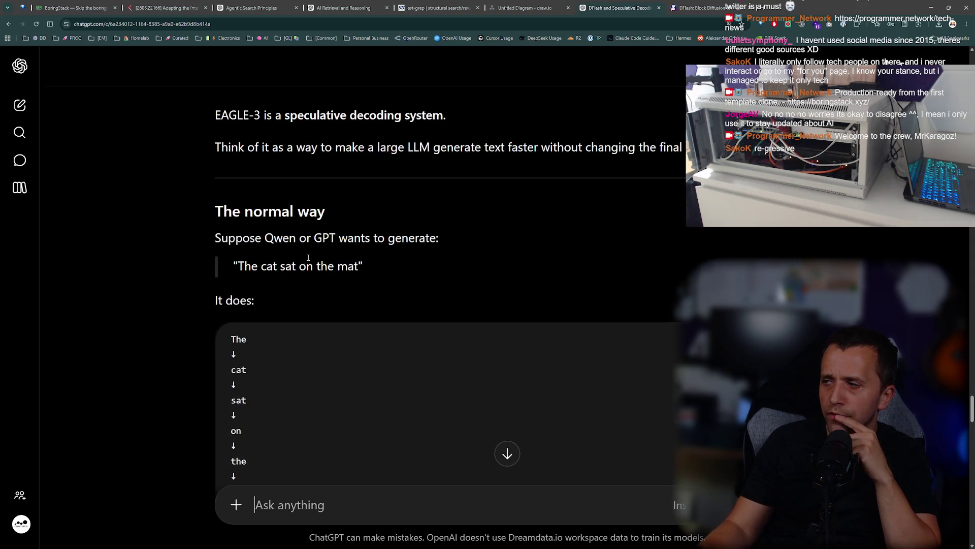
scroll(310, 264, down, 1)
scroll(275, 196, down, 4)
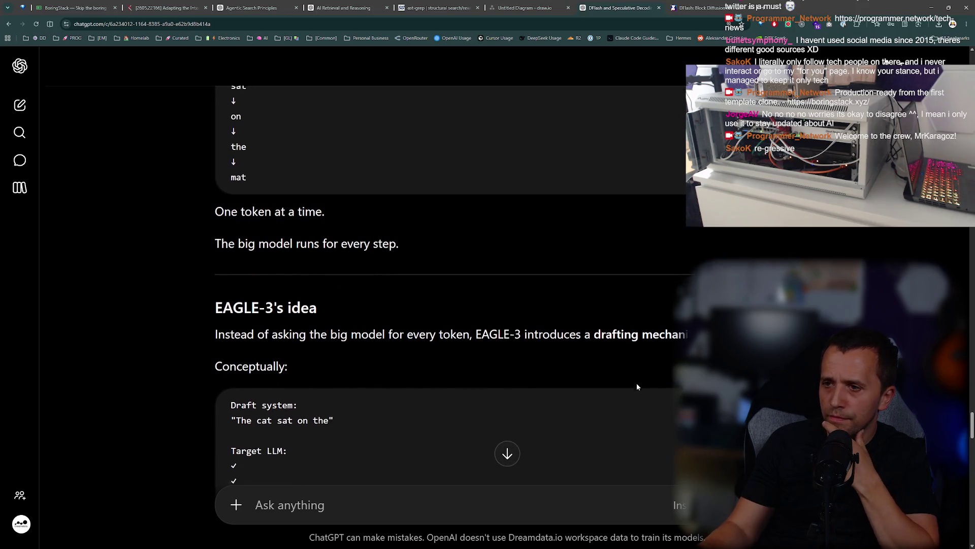
scroll(636, 383, down, 1)
scroll(636, 383, down, 6)
scroll(447, 284, up, 1)
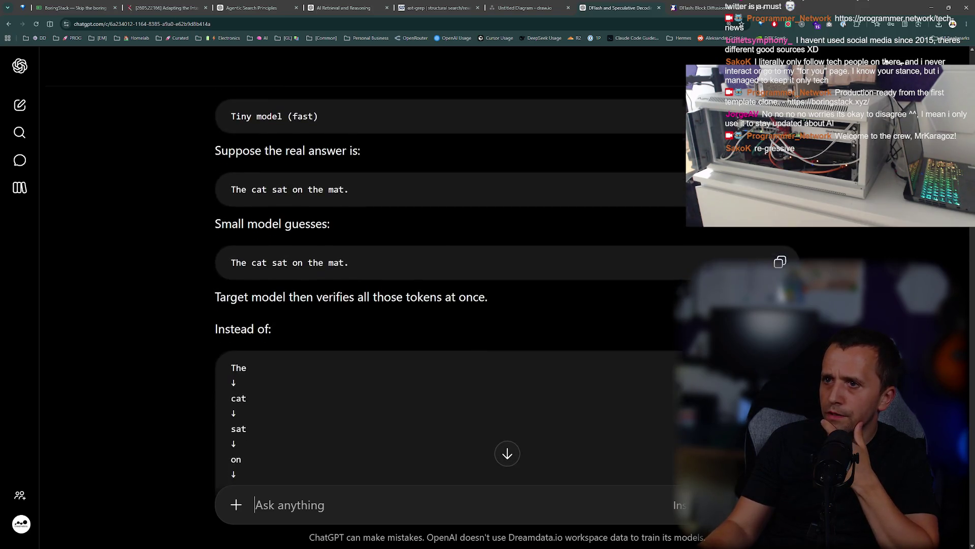
scroll(447, 285, down, 10)
scroll(450, 287, down, 8)
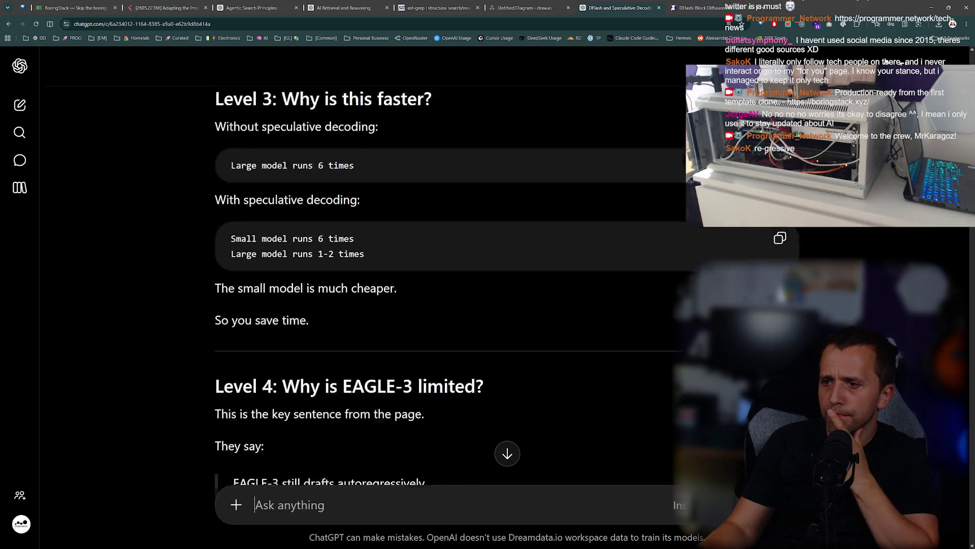
scroll(450, 287, down, 1)
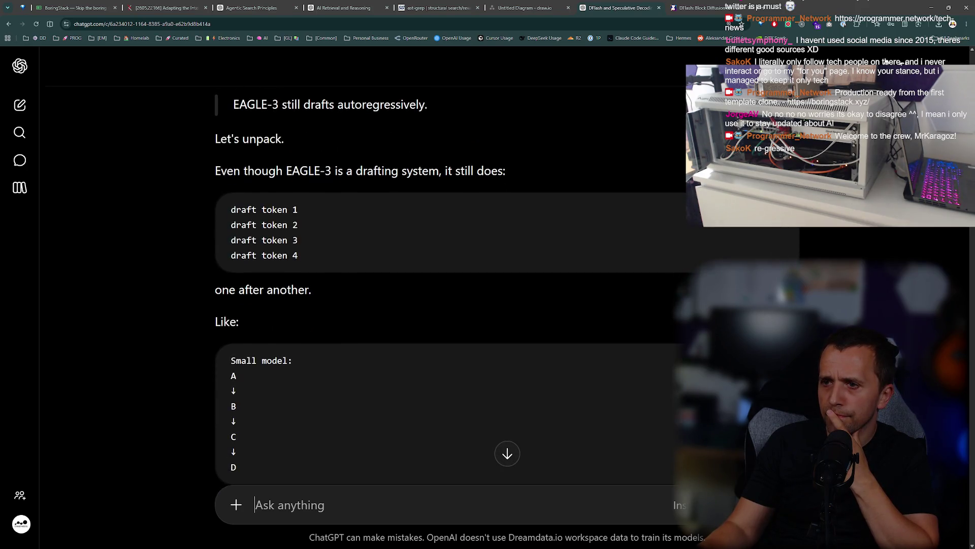
scroll(402, 312, down, 3)
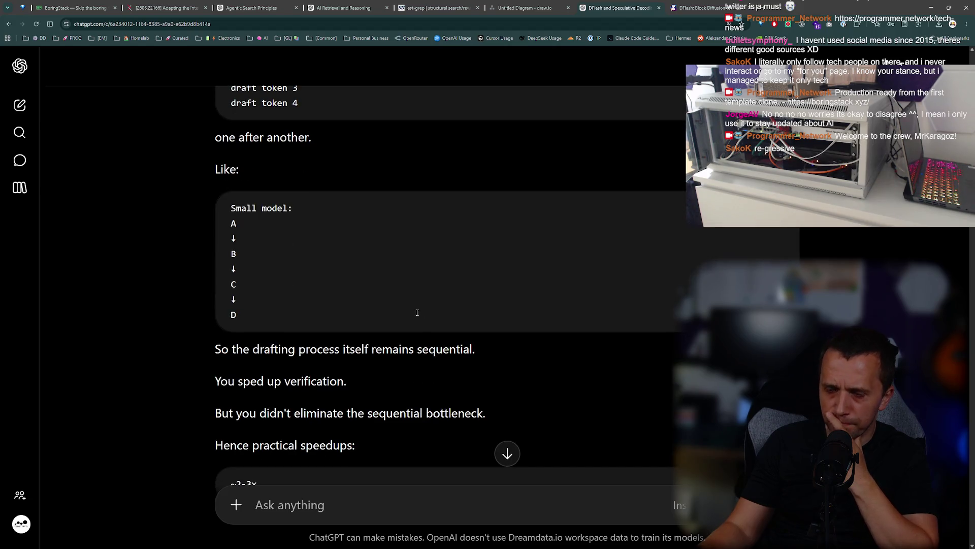
scroll(401, 312, down, 3)
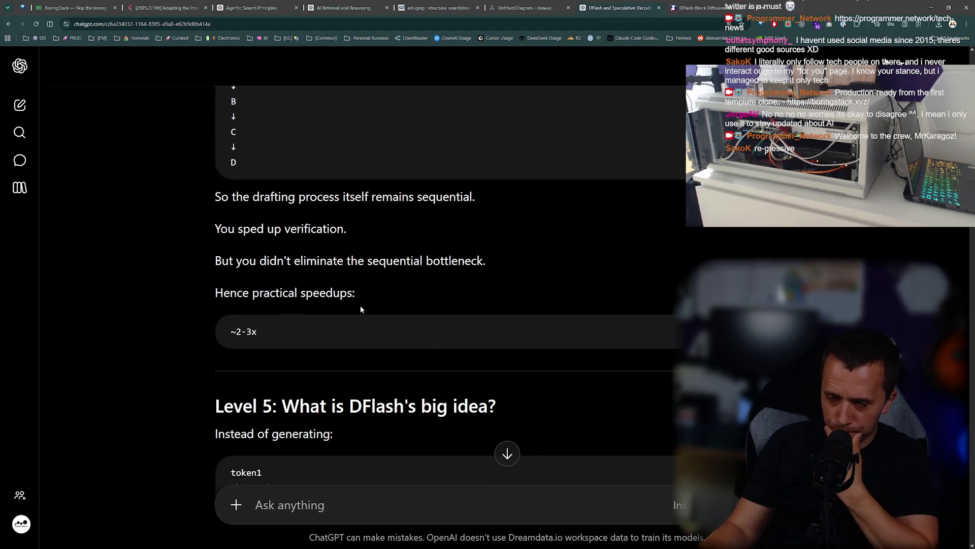
scroll(357, 309, down, 2)
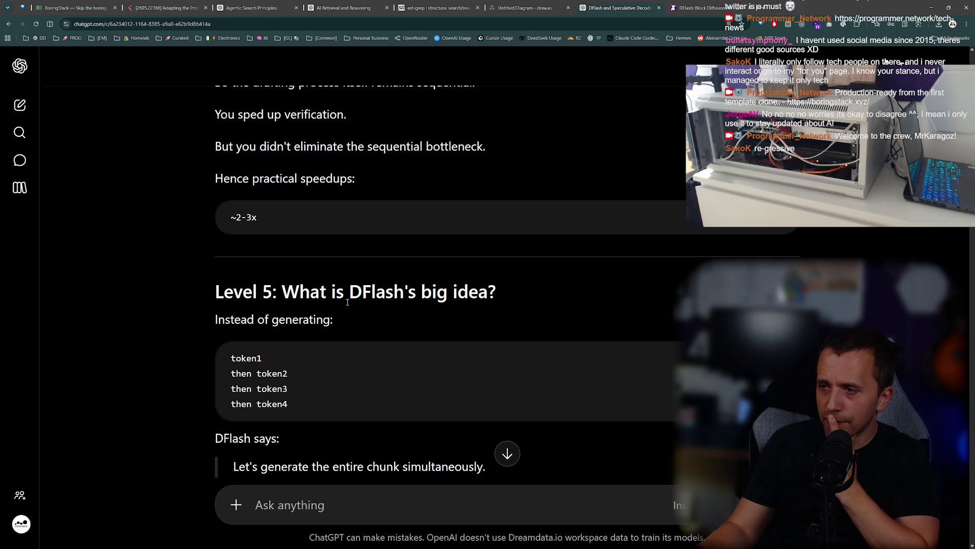
Mark 'token1' in the DFlash block example and read on to the Level 6 heading.
double_click(245, 359)
scroll(264, 346, down, 2)
click(310, 290)
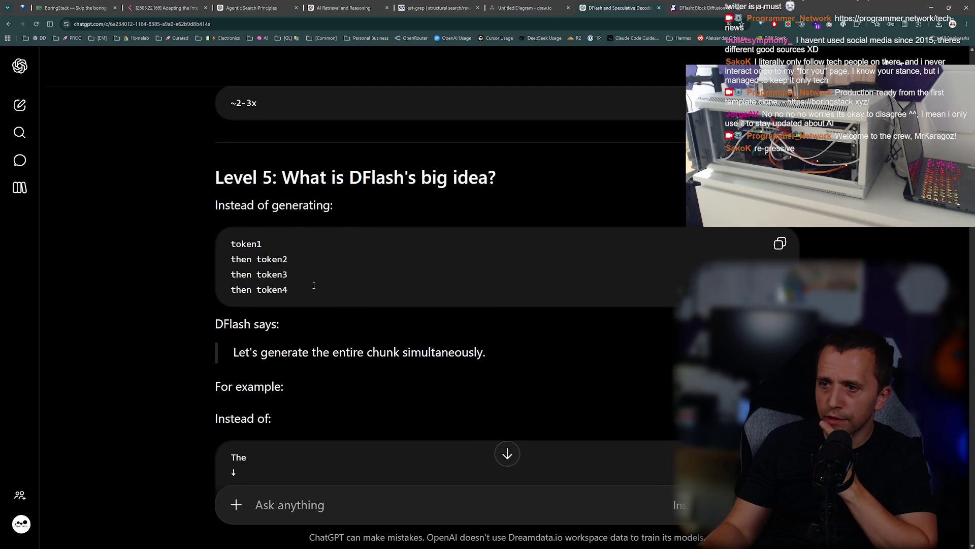
scroll(255, 359, down, 1)
scroll(255, 359, down, 4)
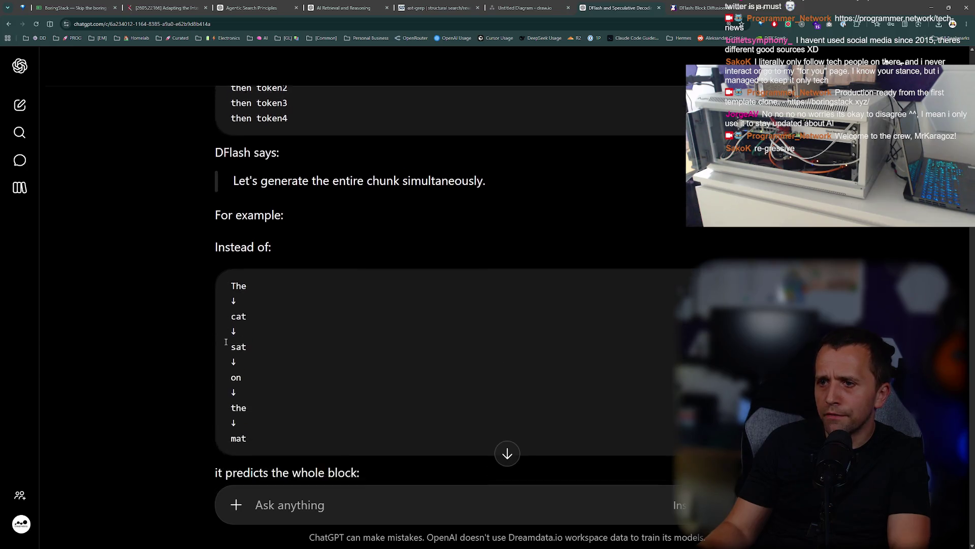
scroll(241, 345, down, 2)
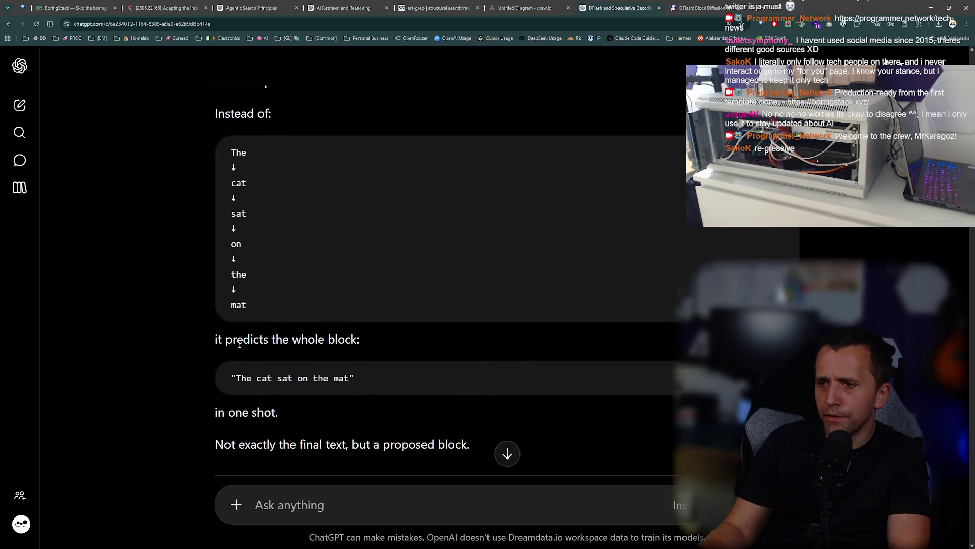
scroll(312, 379, down, 2)
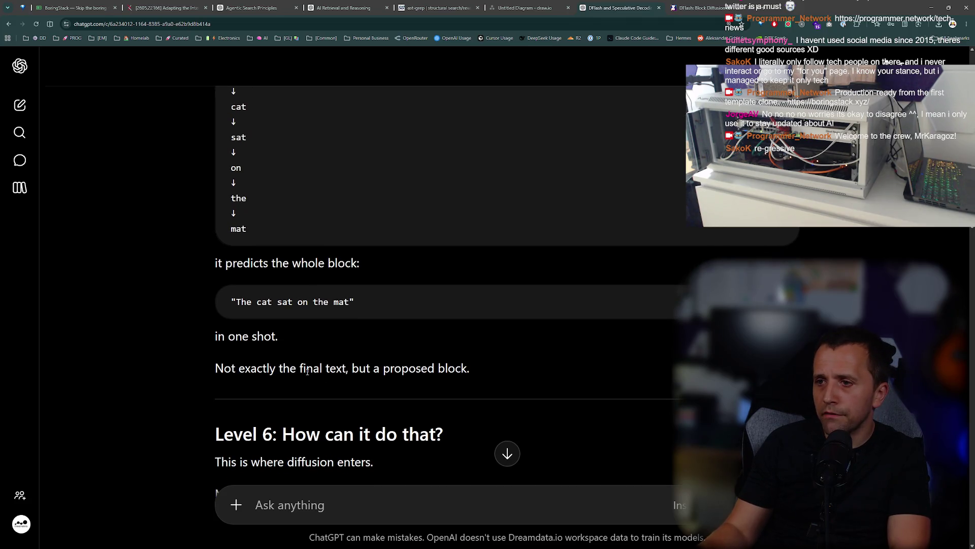
scroll(338, 400, down, 2)
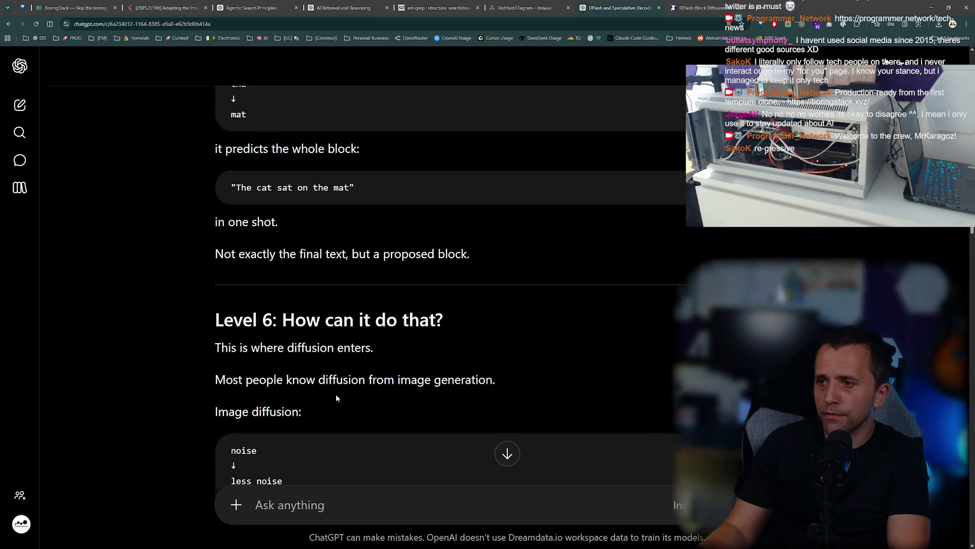
Read Level 6's parallel refinement of a noisy token block, marking the line on positions processed in parallel.
scroll(277, 373, down, 1)
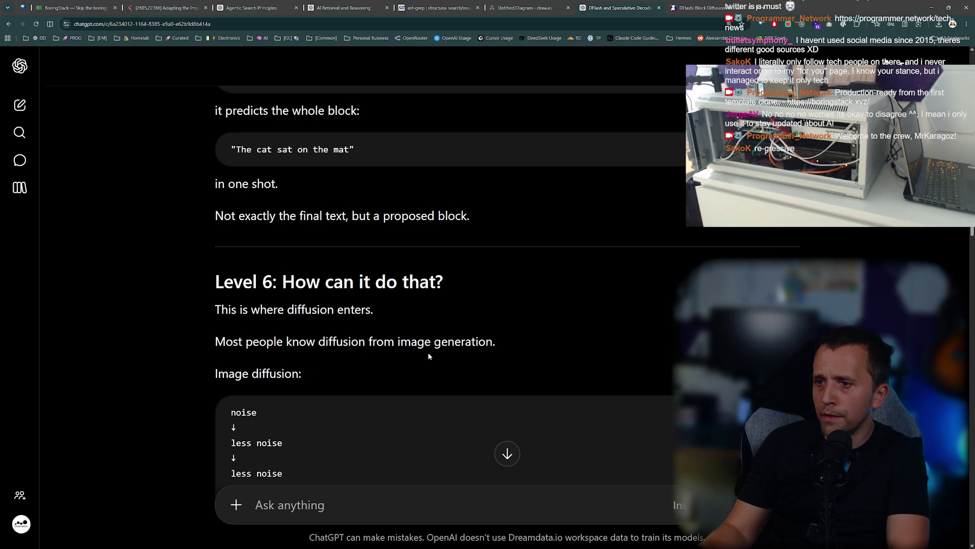
scroll(428, 355, down, 2)
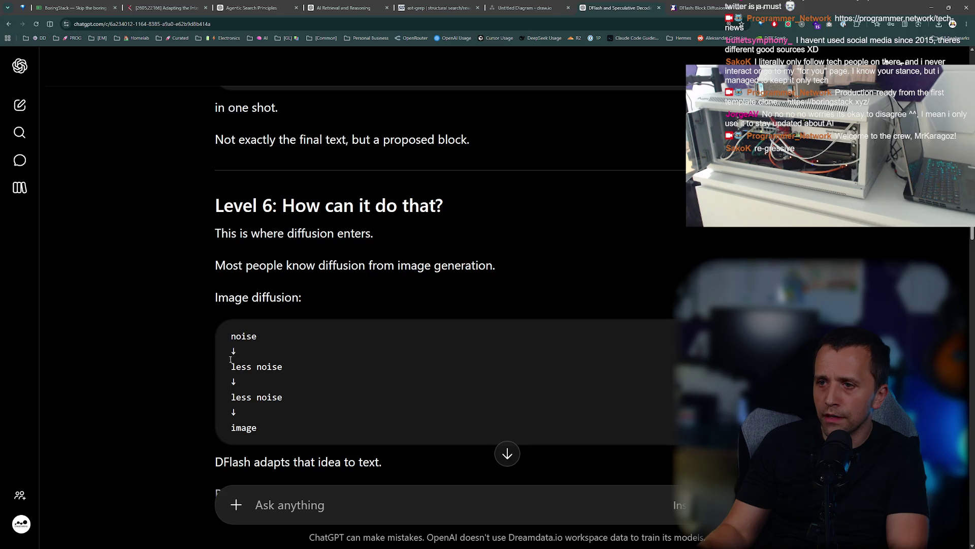
scroll(232, 396, down, 2)
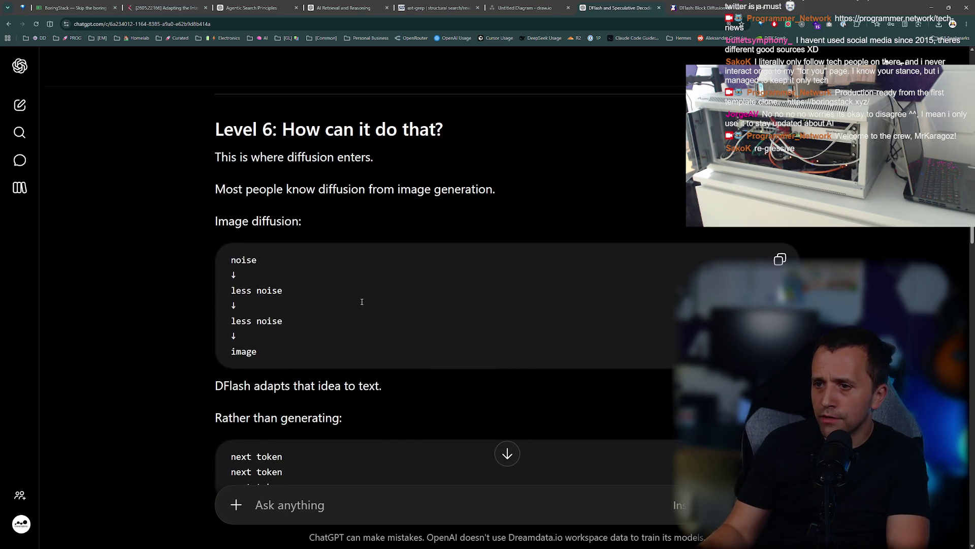
scroll(349, 294, down, 2)
scroll(283, 390, down, 2)
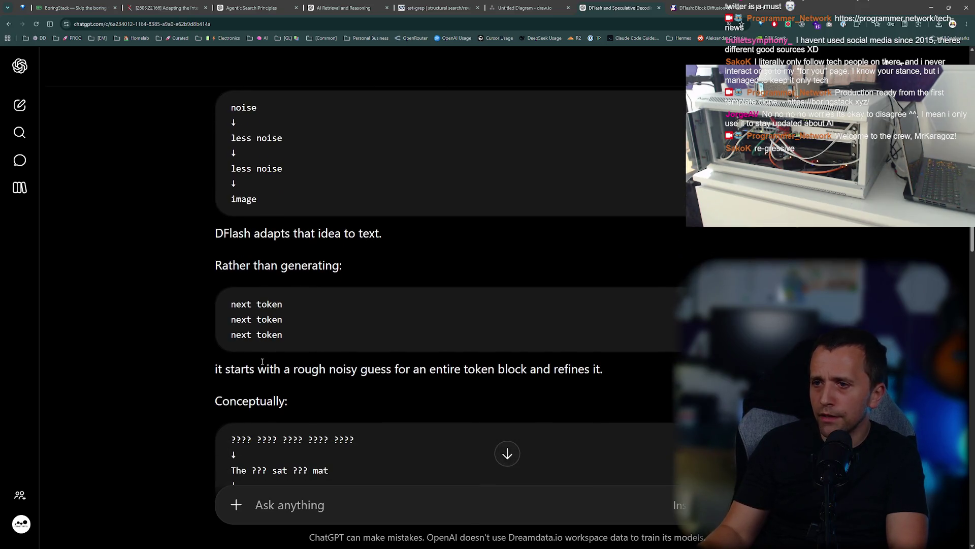
scroll(252, 361, down, 2)
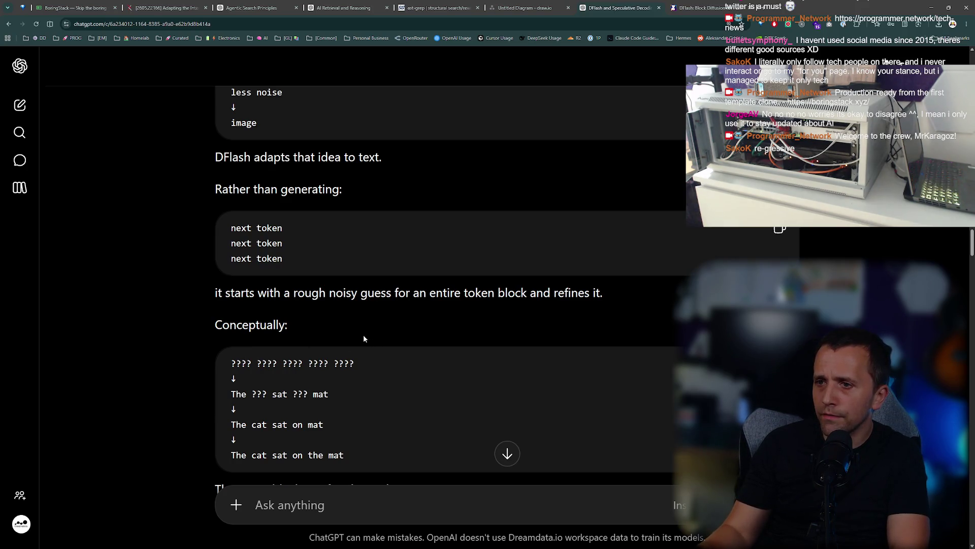
scroll(362, 335, down, 2)
scroll(359, 334, down, 1)
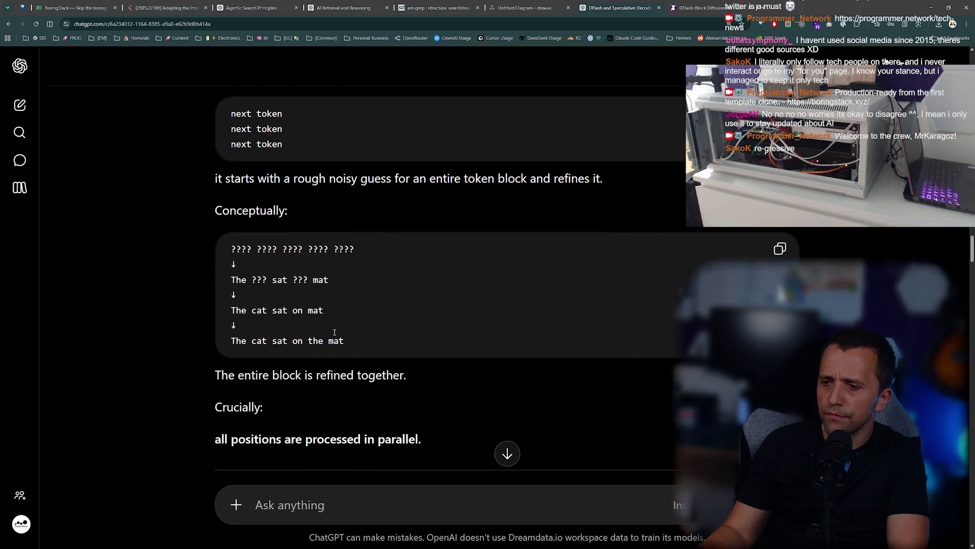
triple_click(257, 440)
scroll(427, 343, down, 3)
click(427, 344)
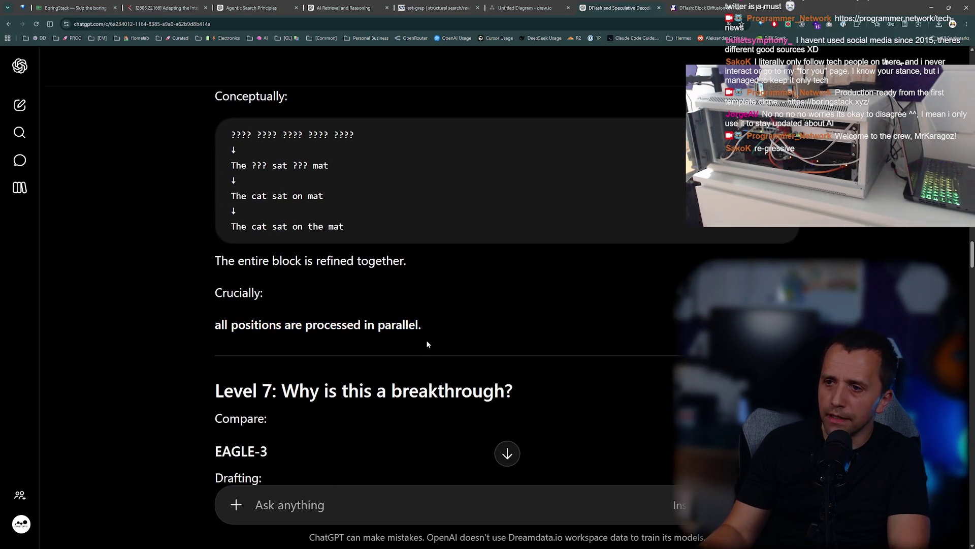
Read Level 7's EAGLE-3 versus DFlash drafting comparison, marking 'breakthrough' in its heading.
scroll(426, 340, down, 3)
double_click(447, 277)
drag(260, 337, 257, 348)
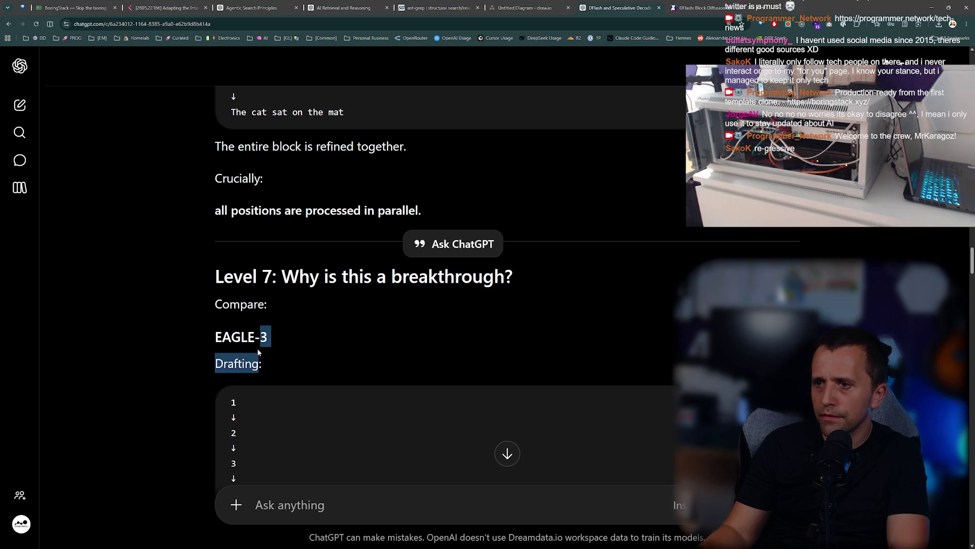
scroll(257, 349, down, 6)
scroll(287, 329, down, 4)
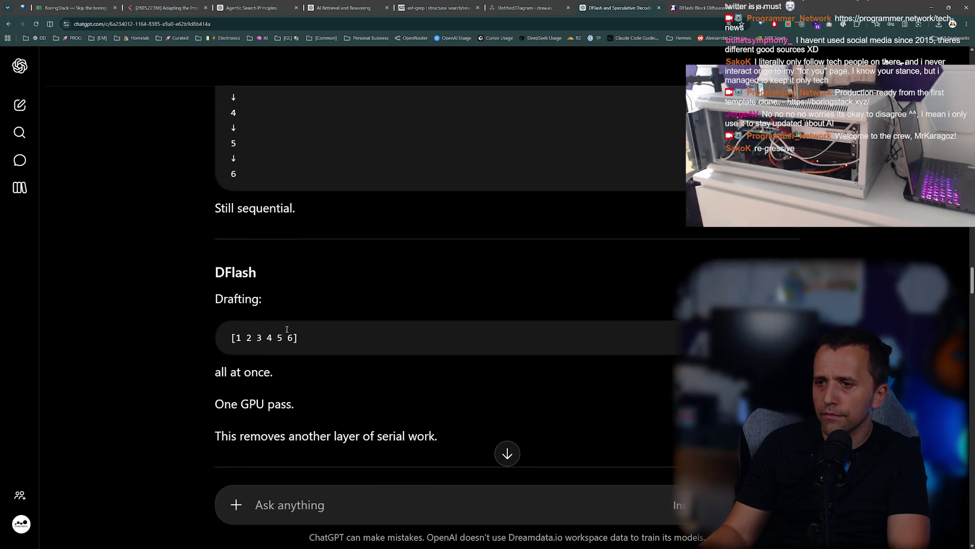
scroll(337, 303, down, 3)
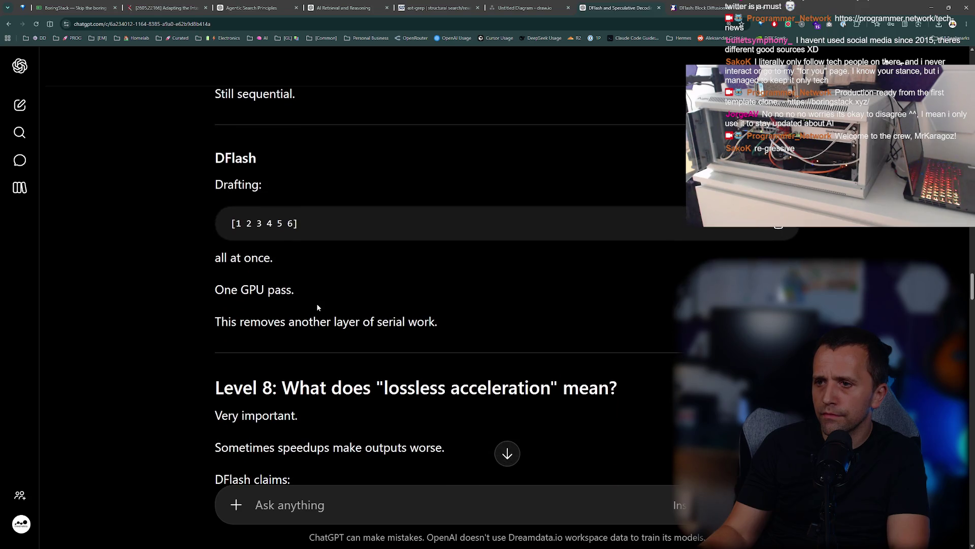
scroll(379, 306, down, 3)
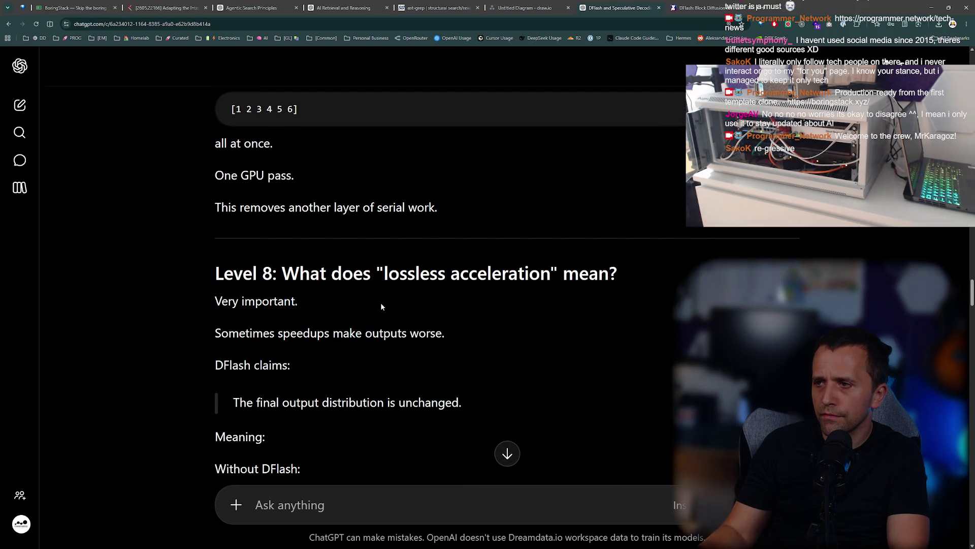
scroll(370, 303, down, 1)
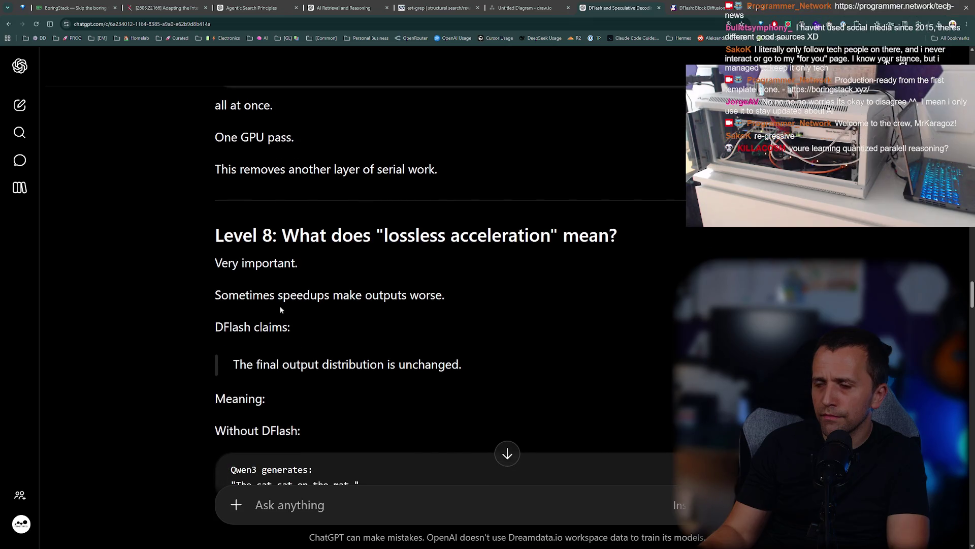
Highlight Level 8's lines on speedups worsening outputs and 'The final output distribution is unchanged.'.
drag(250, 299, 442, 298)
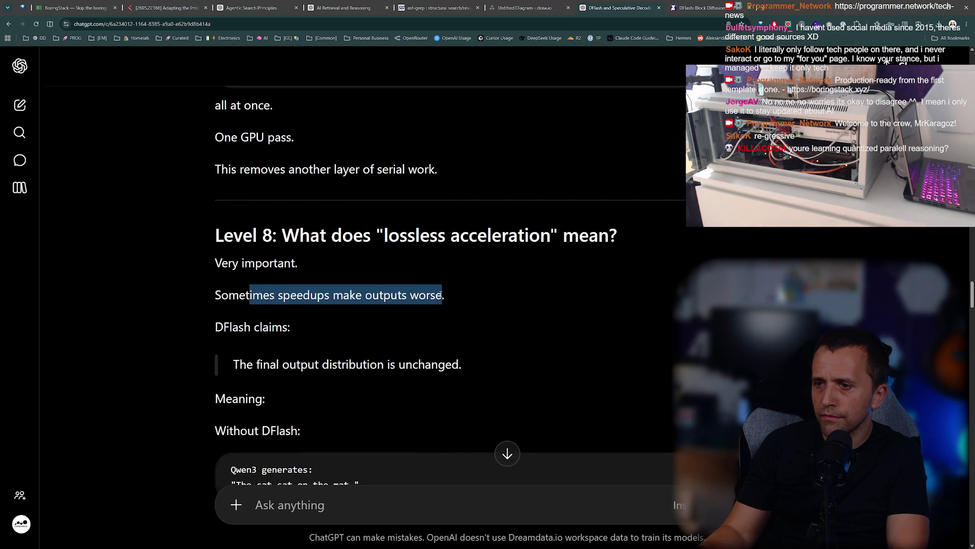
click(417, 347)
drag(483, 358, 218, 363)
scroll(227, 348, down, 1)
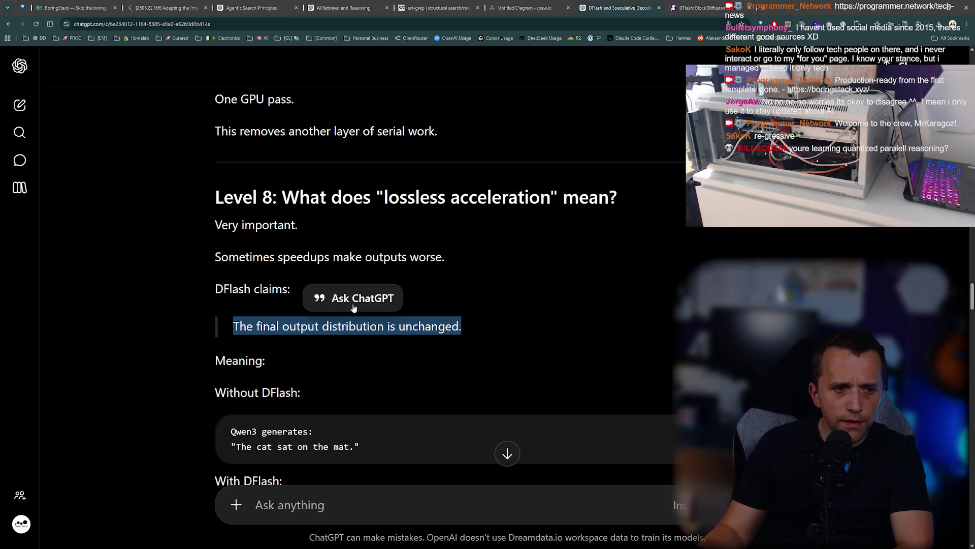
click(356, 372)
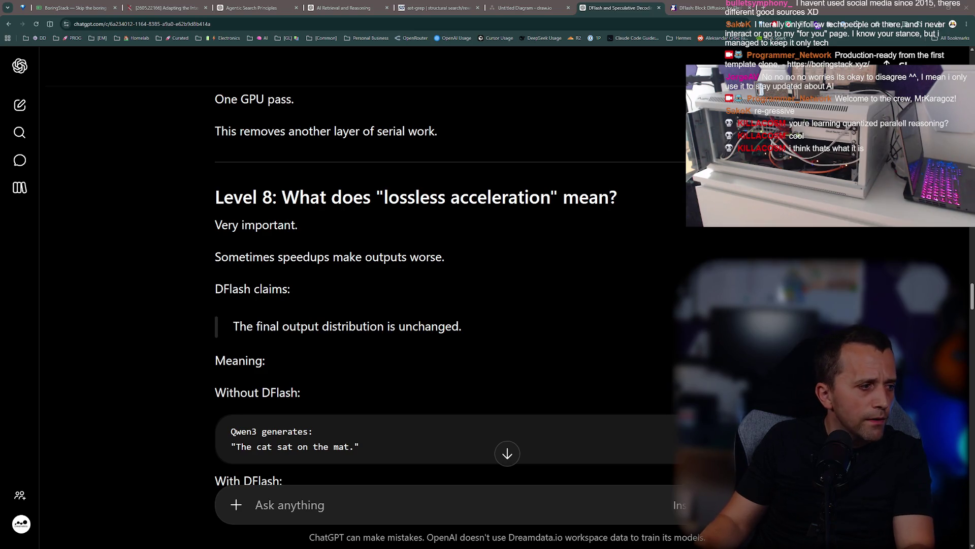
Create a new file NOTES.md in Cursor's docs folder.
key(alt+Tab)
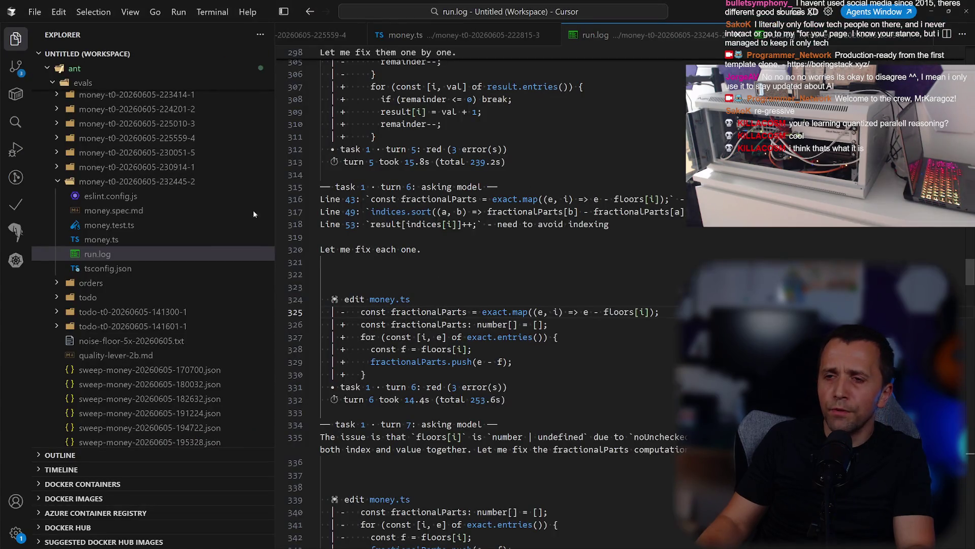
scroll(163, 253, up, 3)
scroll(162, 293, up, 10)
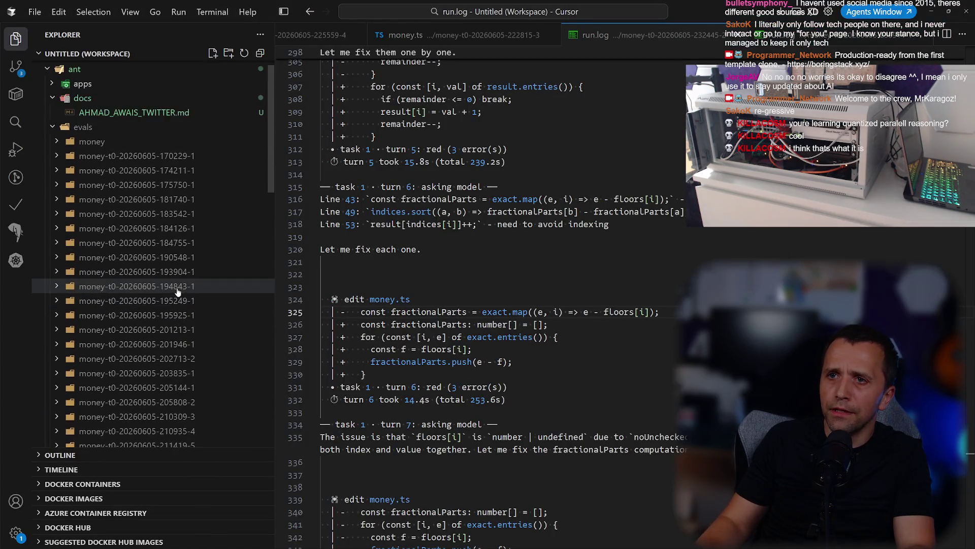
right_click(103, 113)
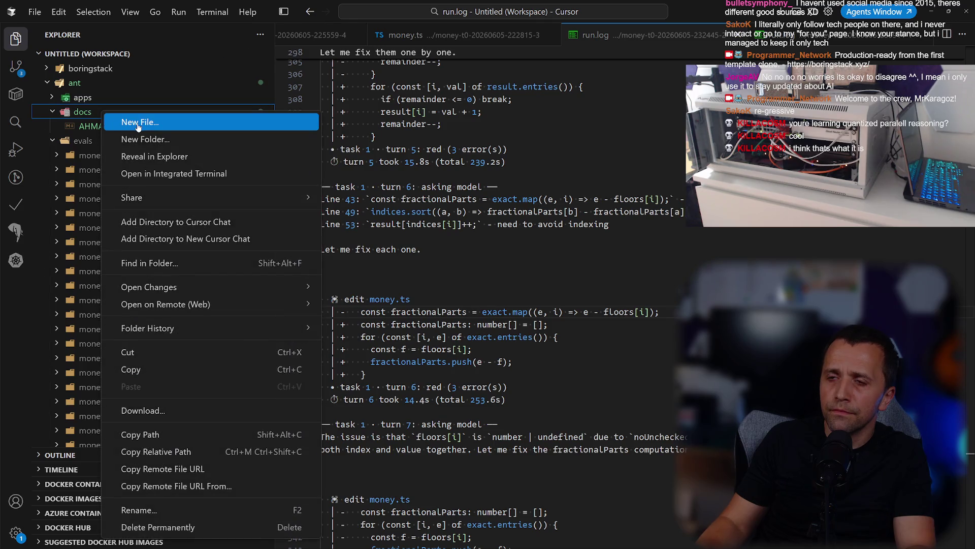
click(138, 123)
text(NOTES.md)
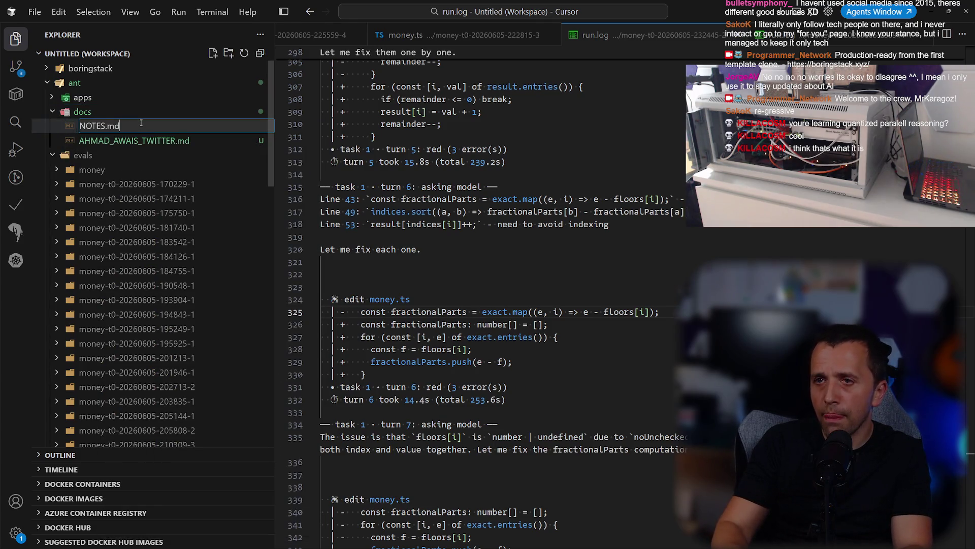
key(Return)
Paste the viewer's quantized-parallel-reasoning question into NOTES.md, save, close it, and return to Chrome.
text(KILLACOSM: youre learning quantized paralell reasoning?)
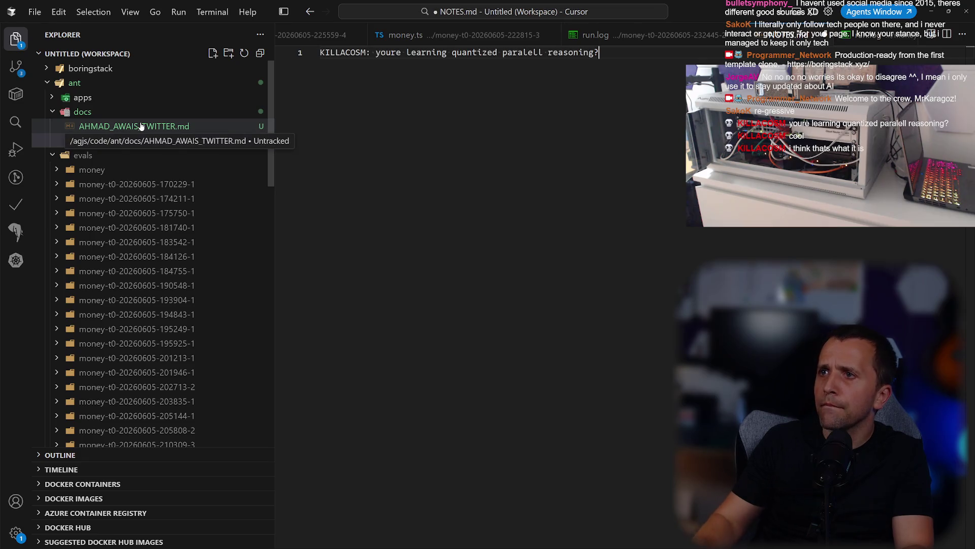
key(Return)
key(ctrl+w)
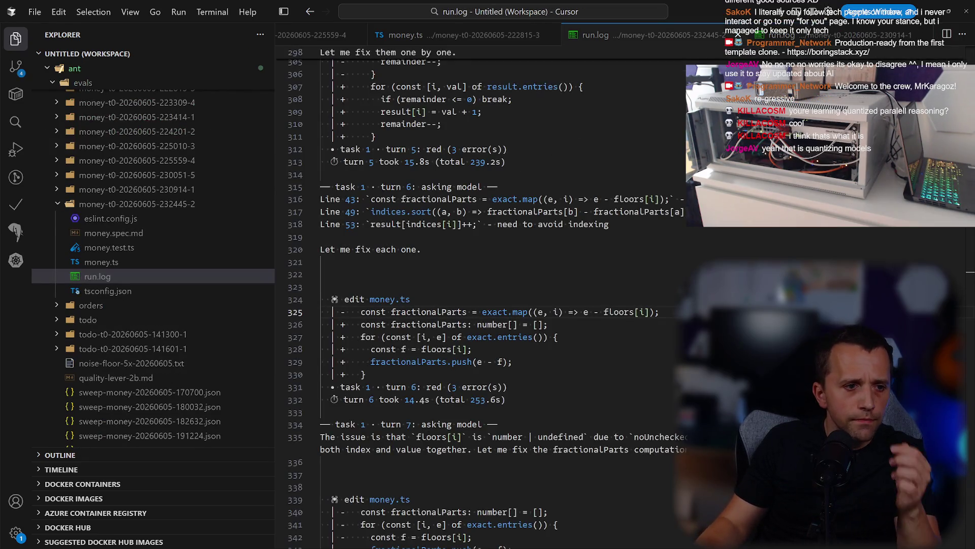
key(alt+Tab)
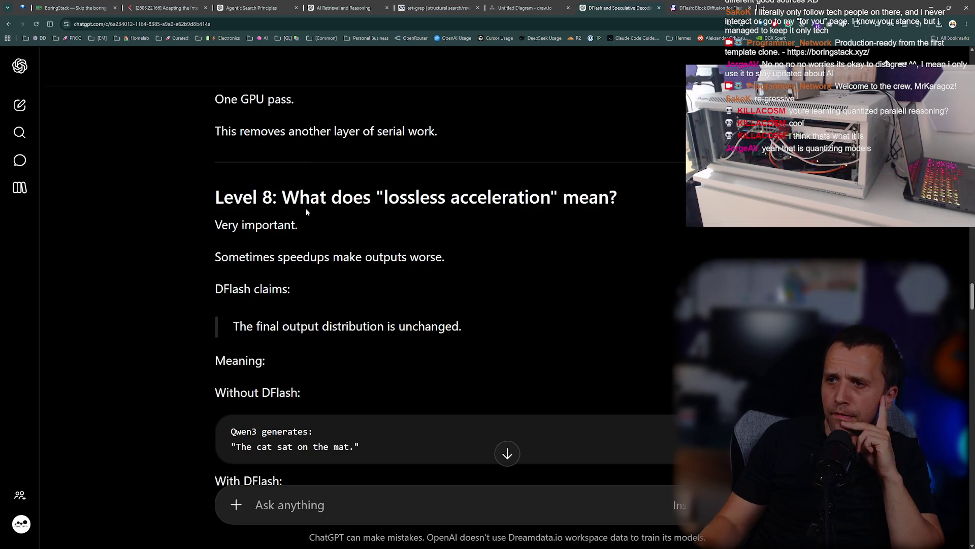
Mark the 'Qwen3 generates:' line and read on to 'That's why they call it lossless'.
scroll(309, 202, down, 2)
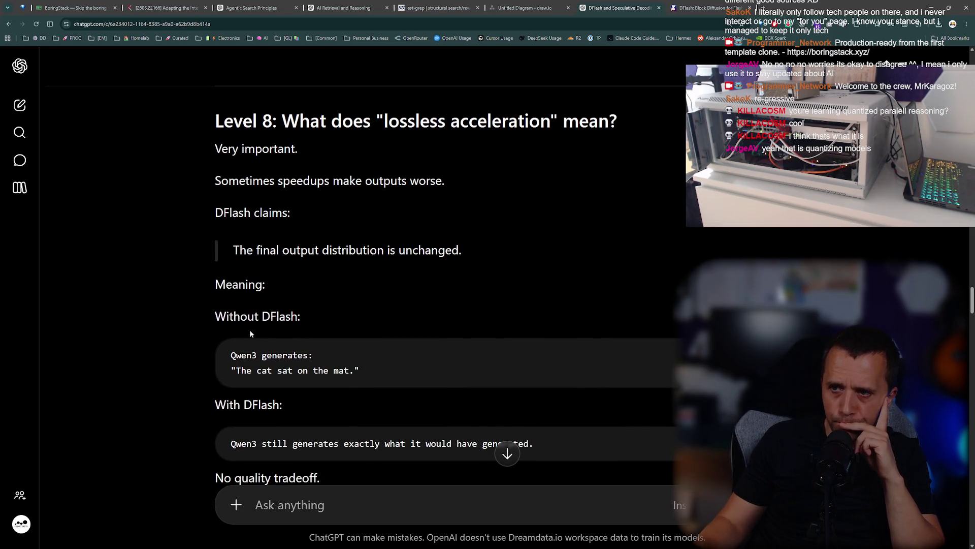
triple_click(258, 353)
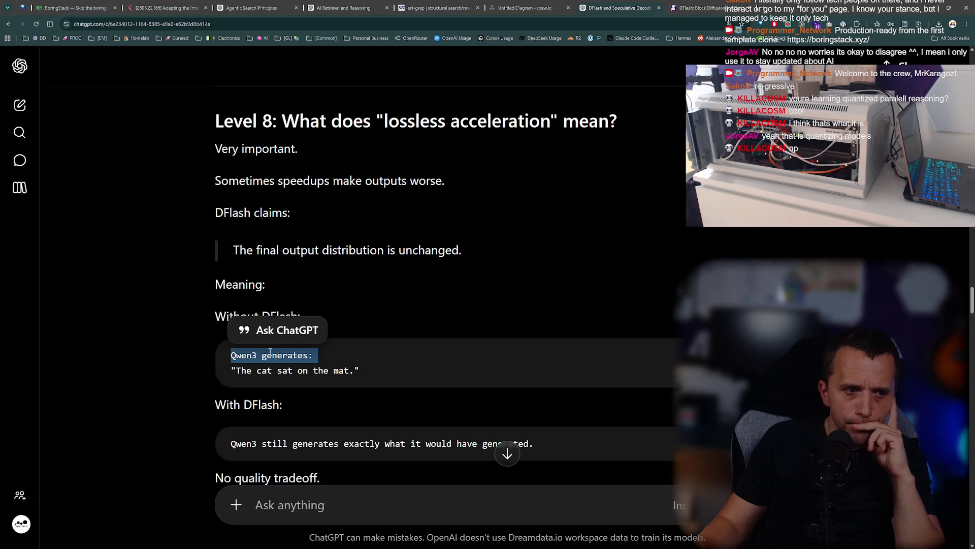
click(341, 337)
scroll(342, 338, down, 2)
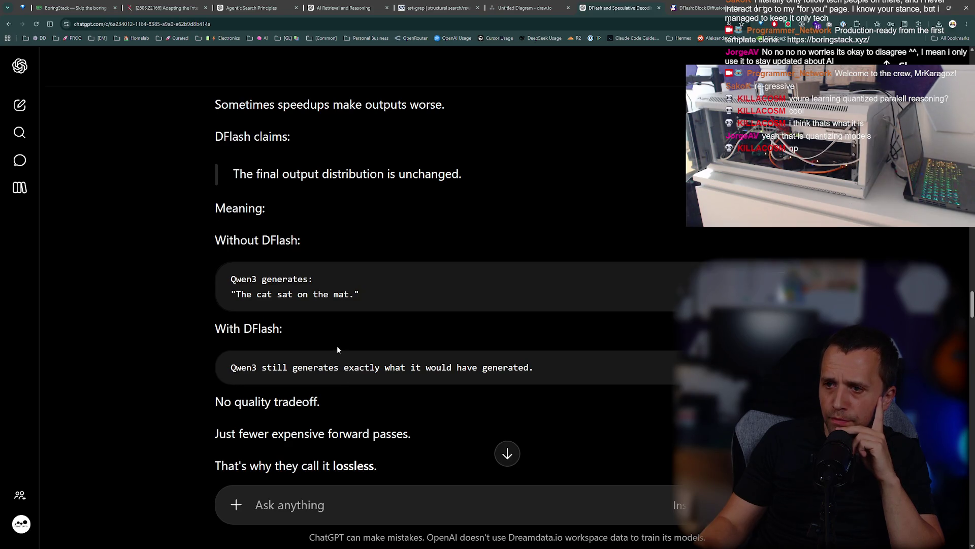
scroll(336, 346, down, 2)
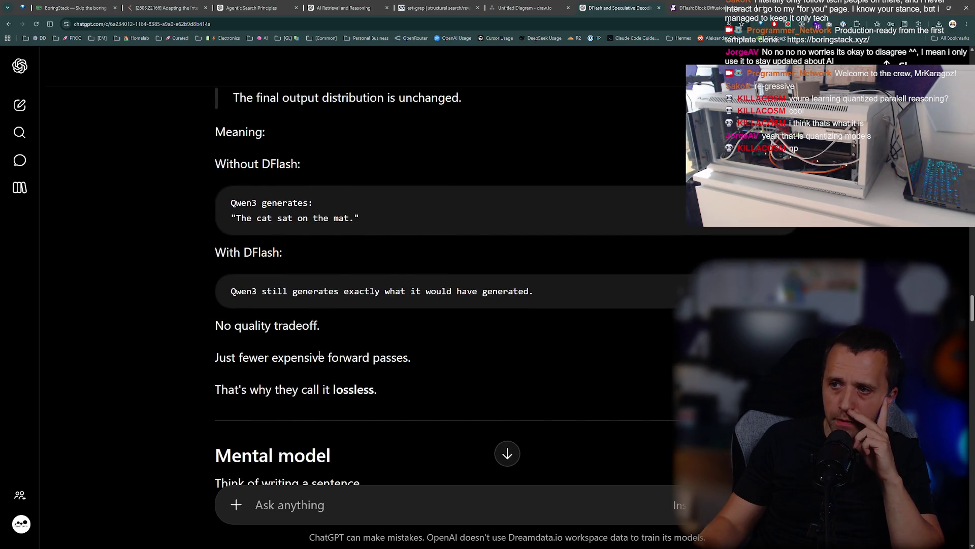